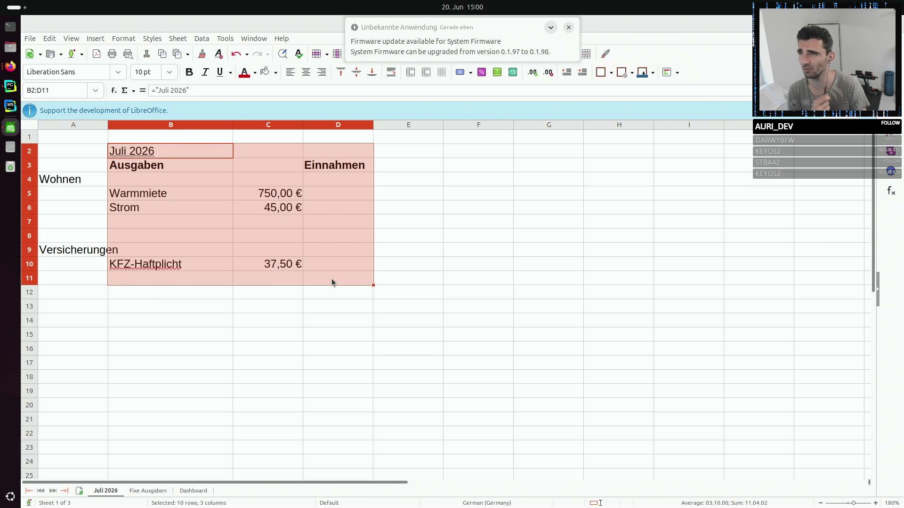
Dismiss the firmware update notification and clear the B2:D11 range selection on the budget sheet.
click(569, 28)
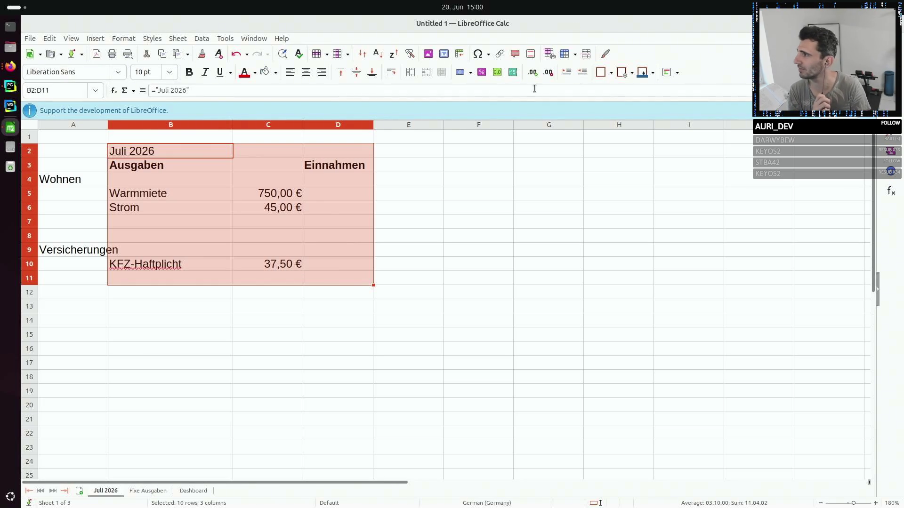
click(482, 210)
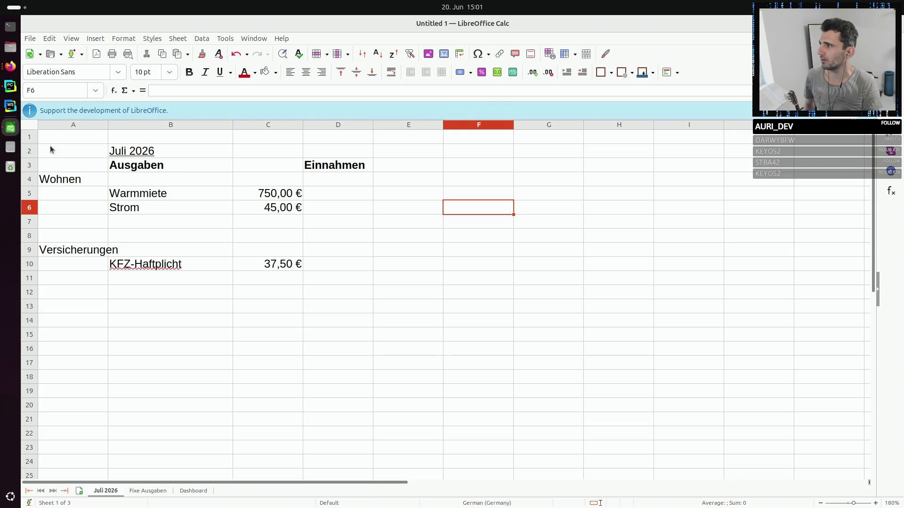
In Firefox, close the forum, YouTube and Google tabs, leaving the Python Scripts Help page.
click(11, 66)
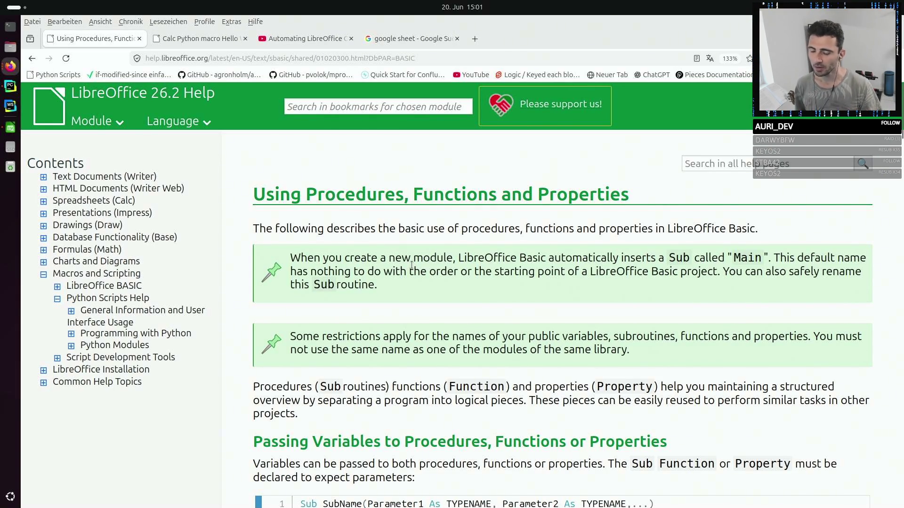
scroll(411, 267, down, 3)
scroll(411, 267, up, 3)
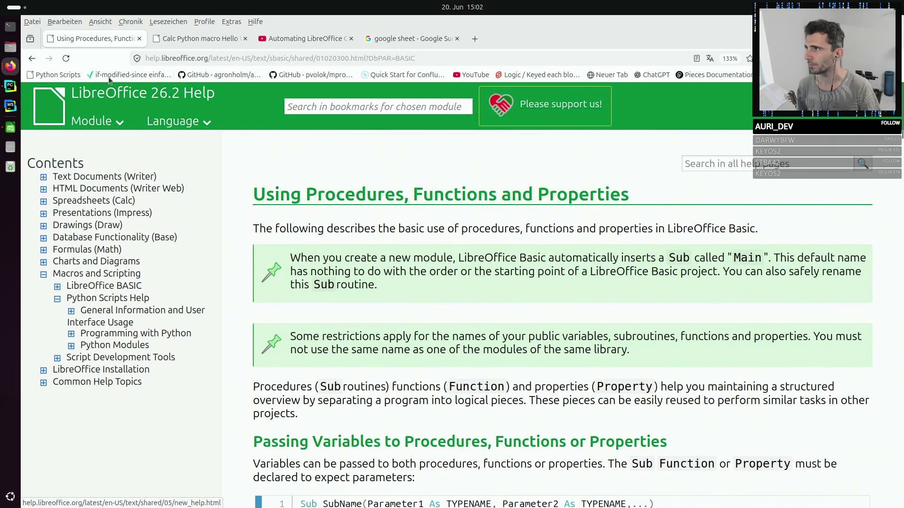
click(194, 36)
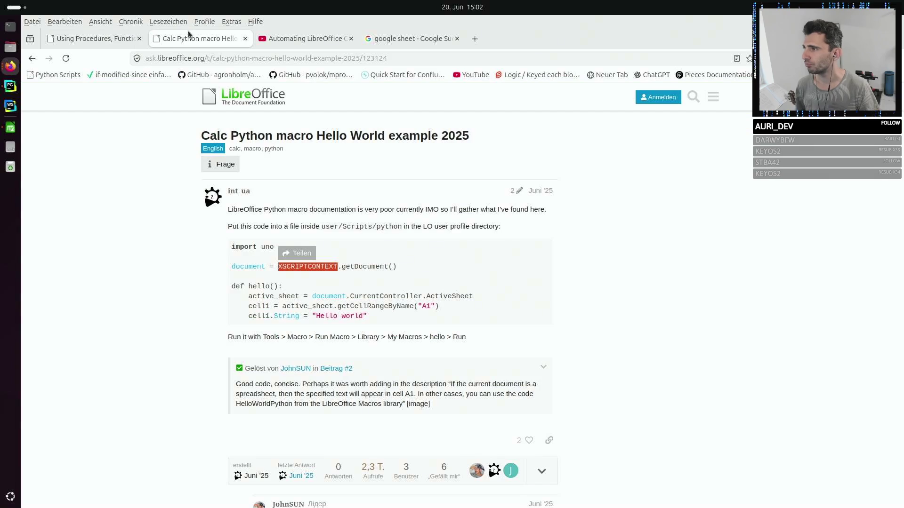
click(246, 41)
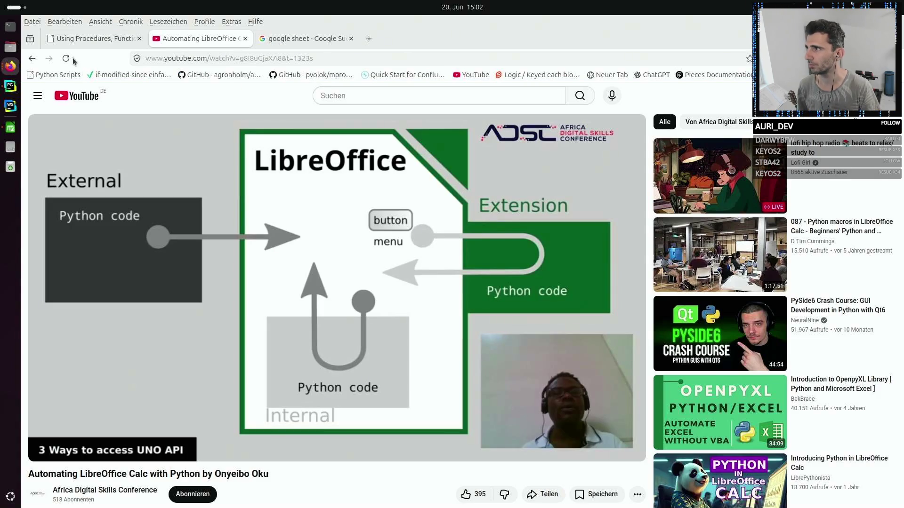
click(90, 39)
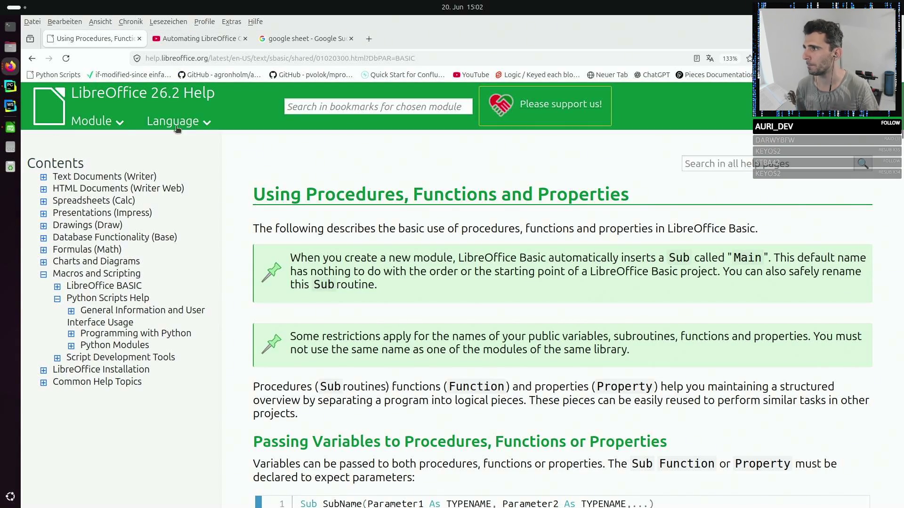
click(30, 58)
click(54, 75)
click(245, 41)
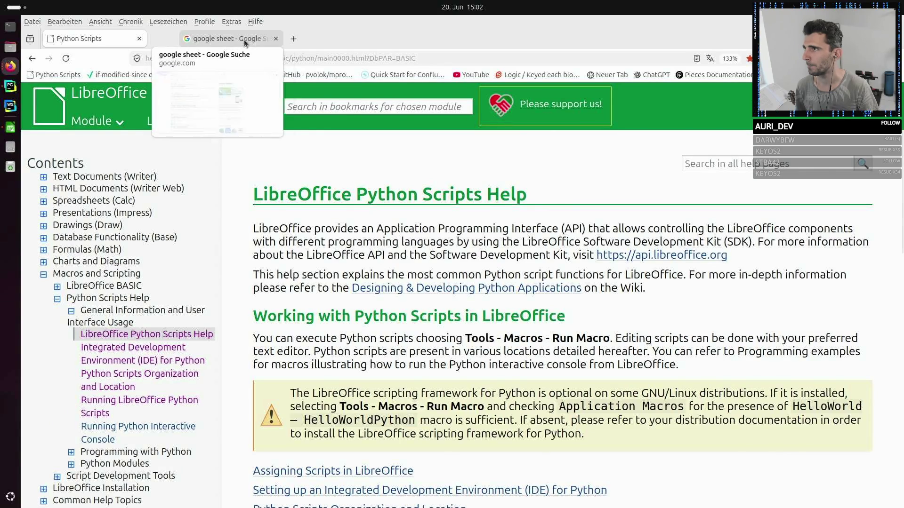
scroll(142, 290, down, 2)
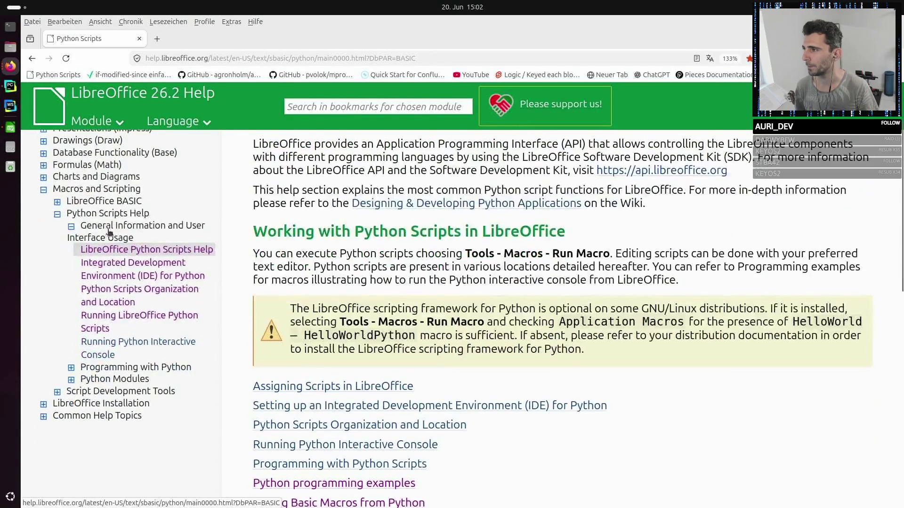
scroll(101, 213, up, 2)
Toggle the Macros and Scripting, BASIC and General Information contents nodes and enlarge the help text.
click(86, 275)
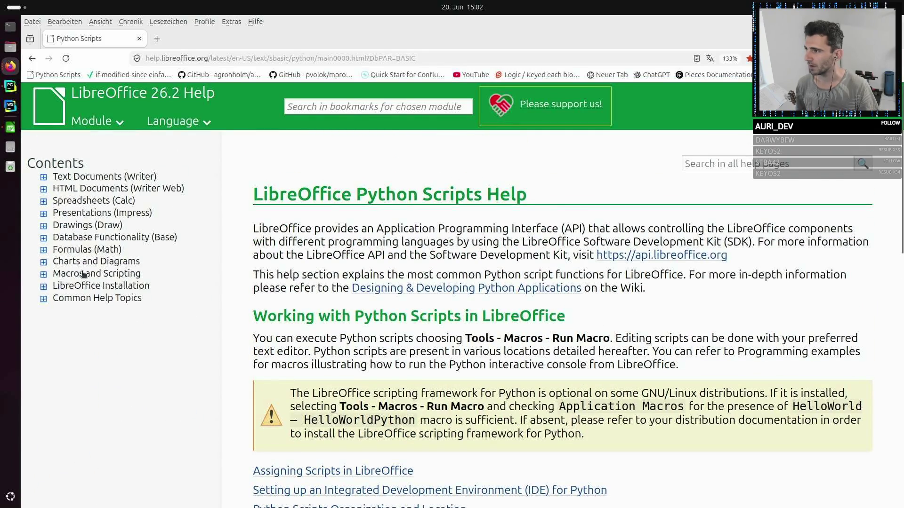
click(44, 275)
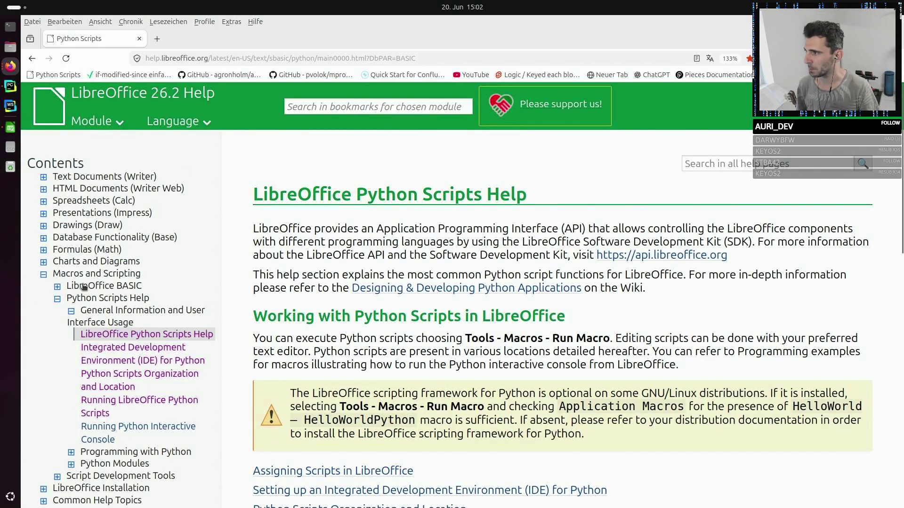
click(82, 286)
click(58, 290)
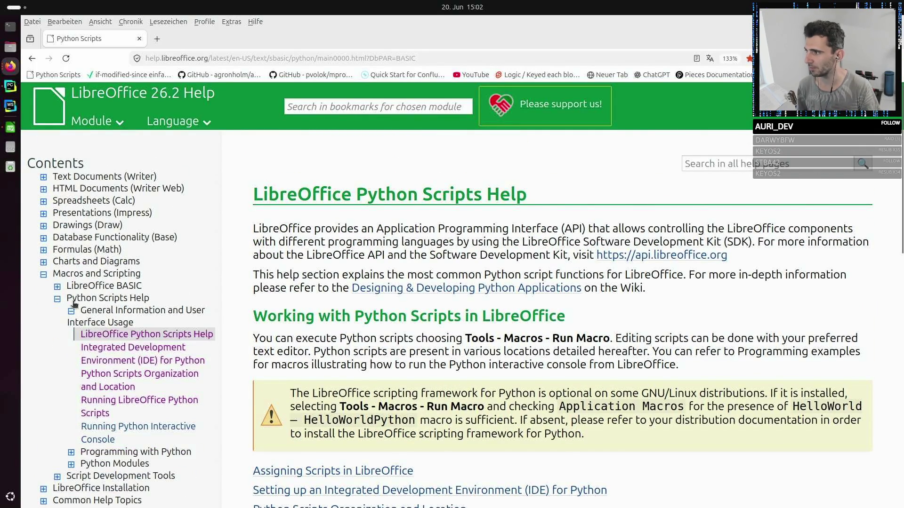
click(92, 314)
click(91, 314)
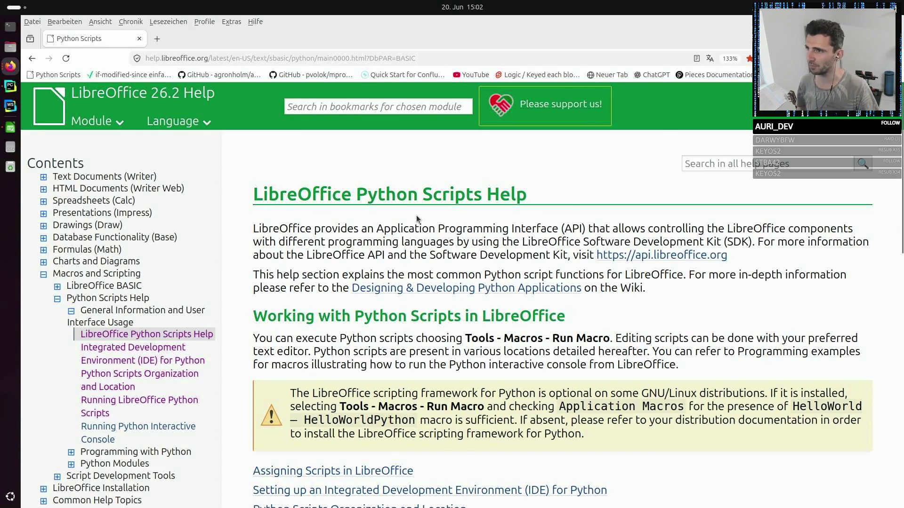
key(ctrl+plus)
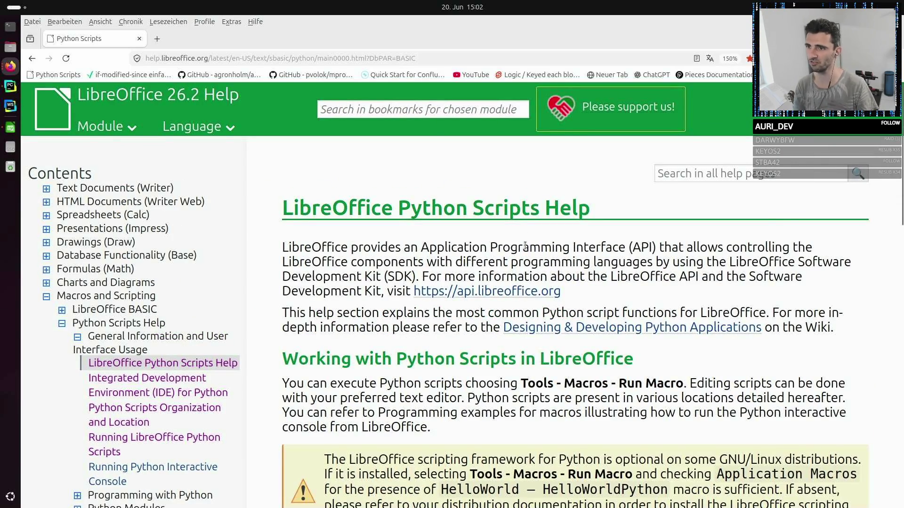
Highlight words in the intro paragraph (Programming, API, components, LibreOffice) while reading.
double_click(525, 246)
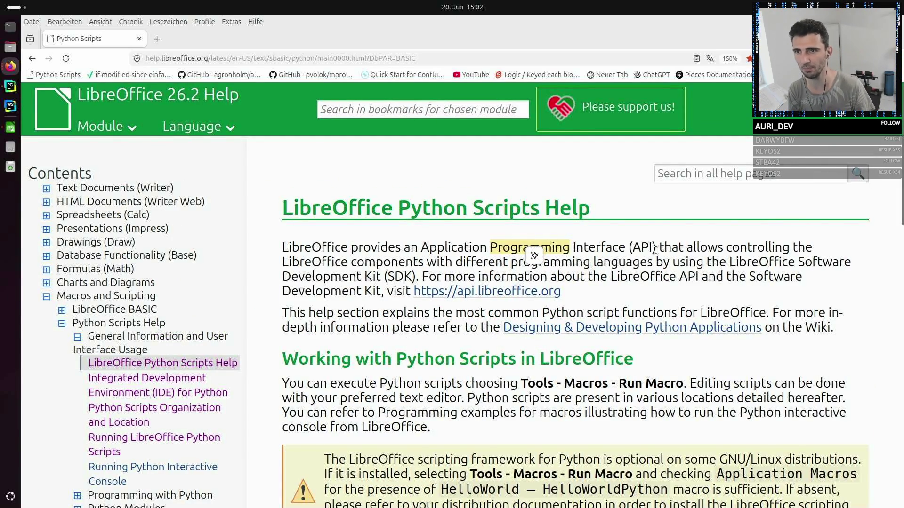
drag(655, 249, 633, 248)
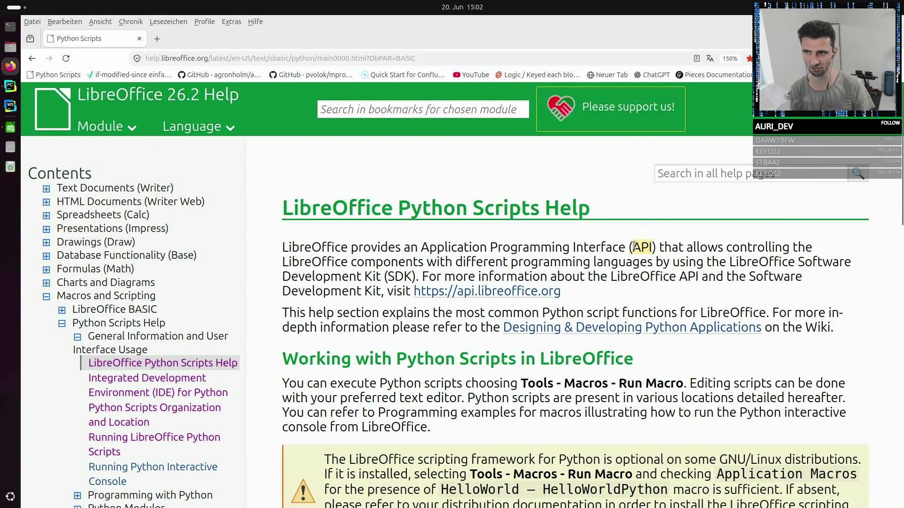
click(642, 250)
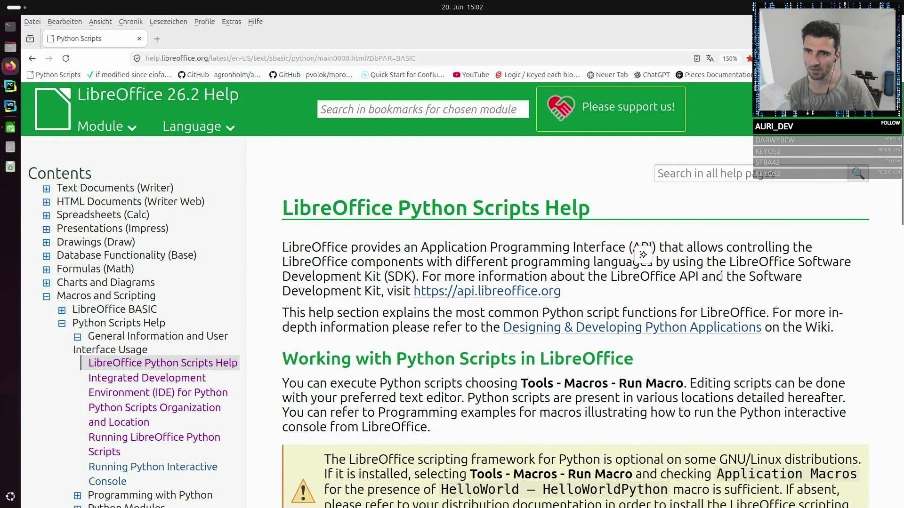
double_click(395, 262)
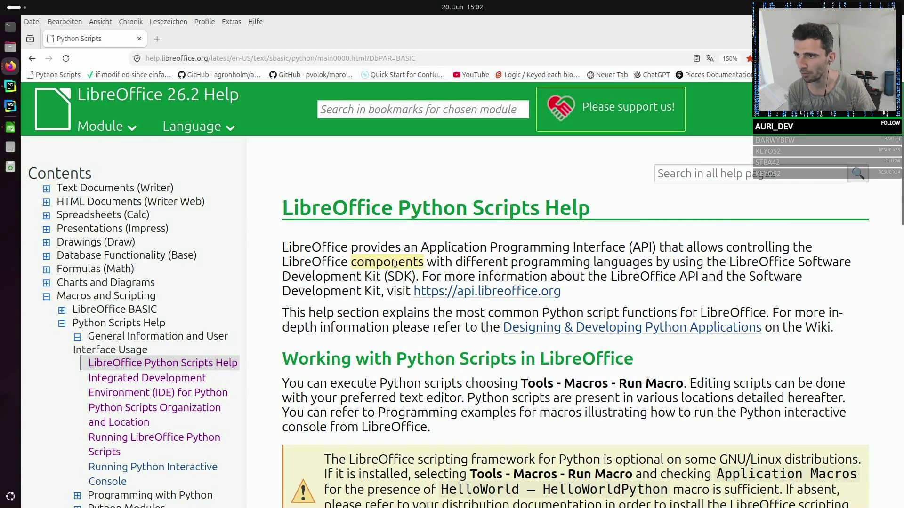
double_click(573, 262)
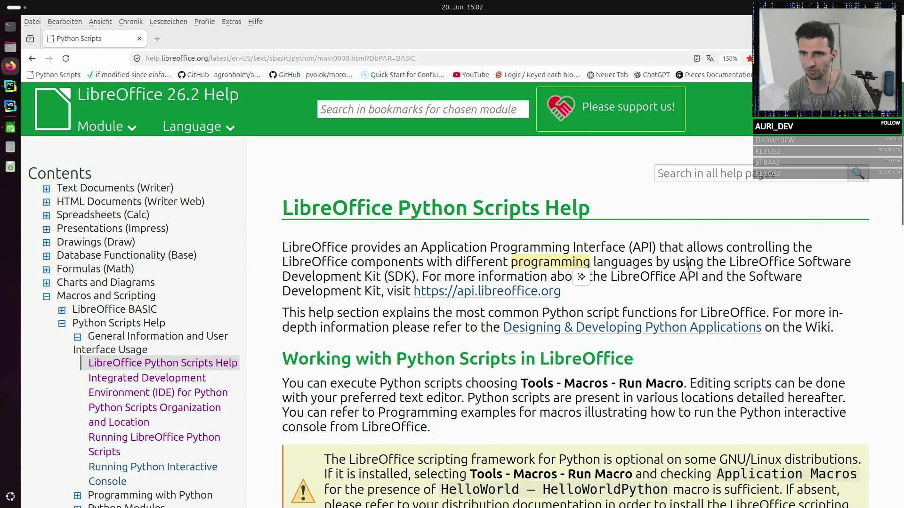
double_click(768, 261)
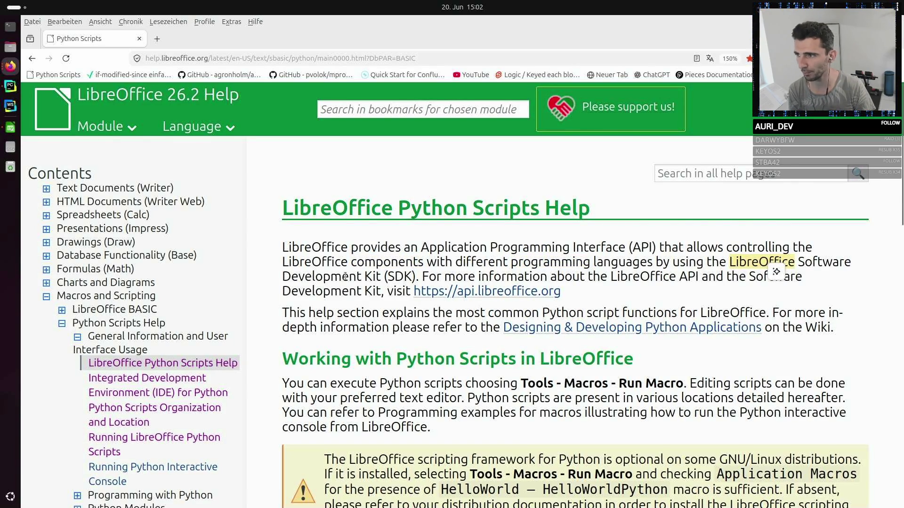
After noting SDK, open the api.libreoffice.org link in a new tab and switch to it.
double_click(400, 276)
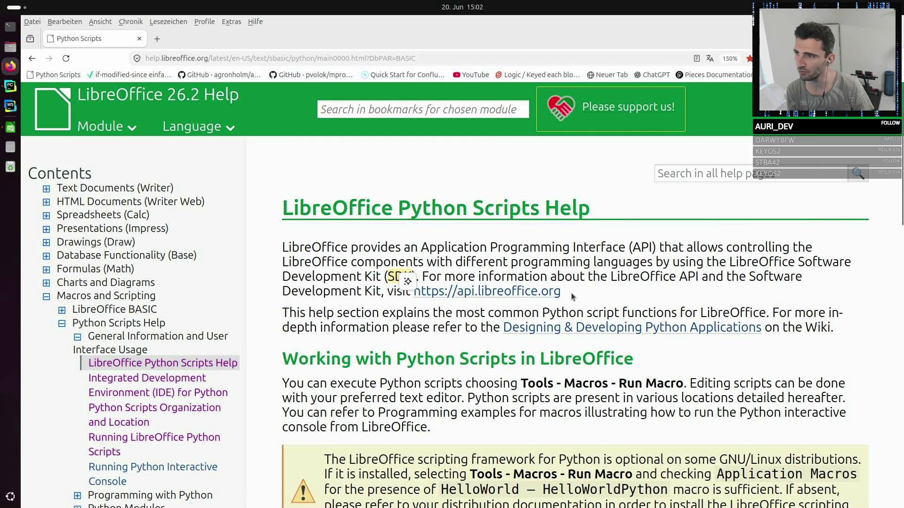
click(386, 302)
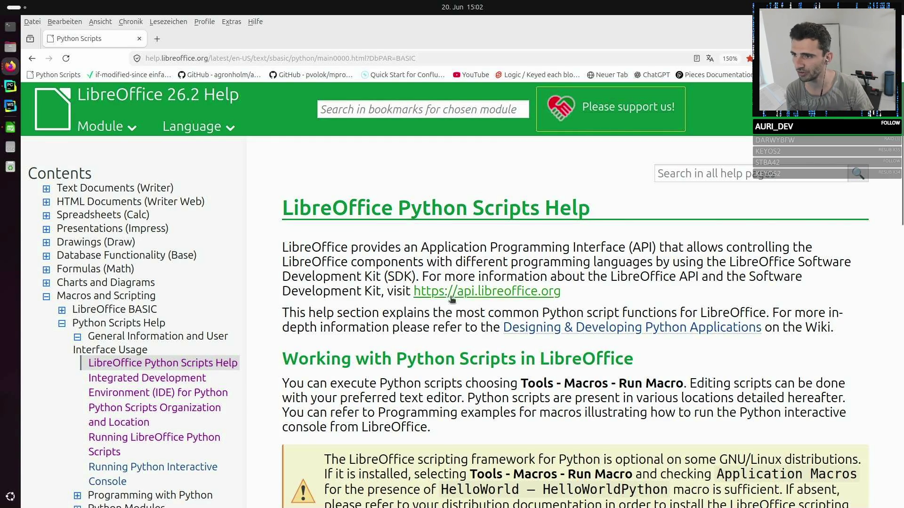
middle_click(490, 292)
click(223, 39)
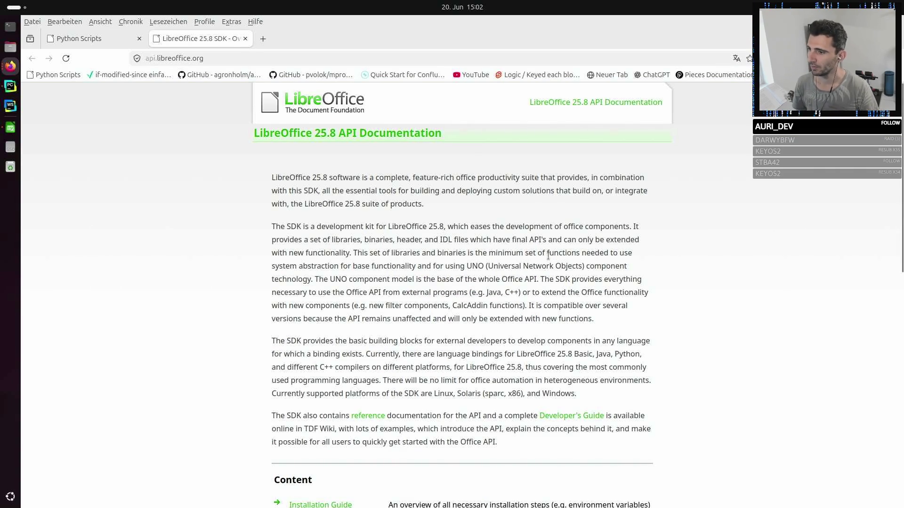
key(ctrl+plus)
key(ctrl+plus)
key(ctrl+plus)
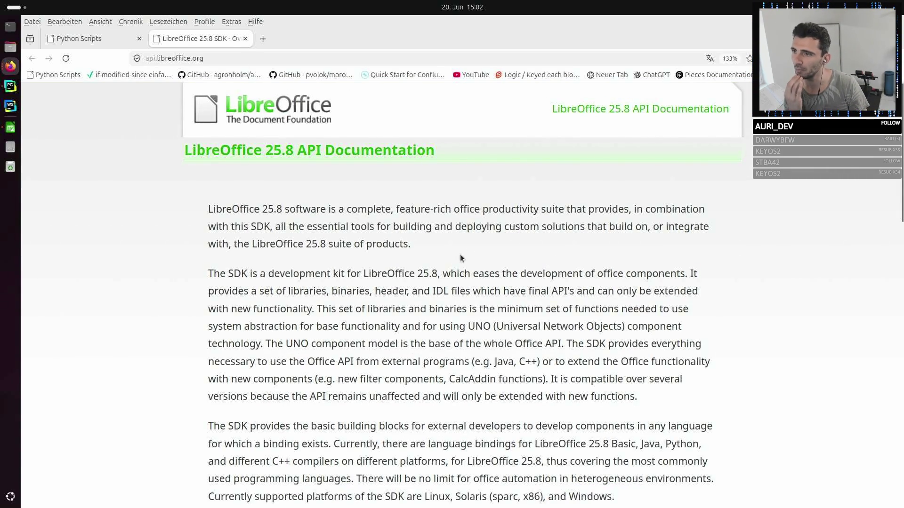
scroll(447, 290, down, 3)
scroll(447, 290, up, 3)
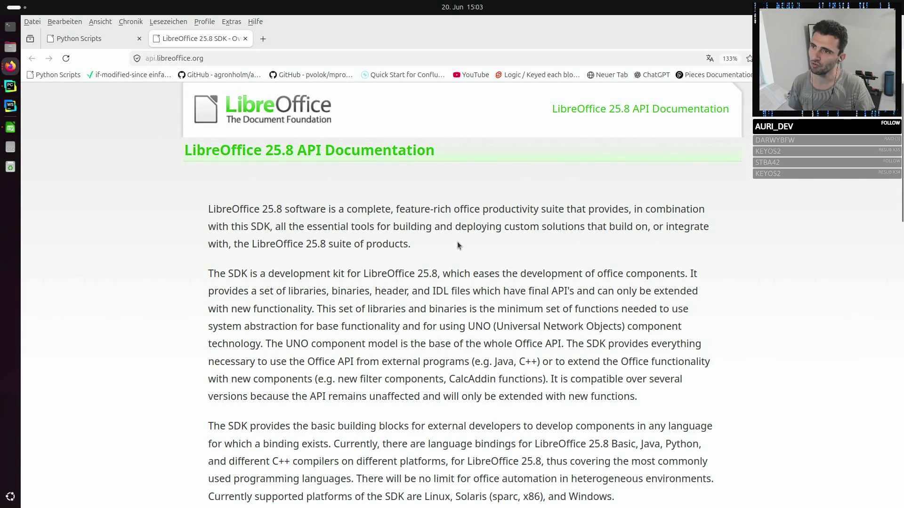
scroll(418, 231, up, 1)
scroll(456, 243, up, 1)
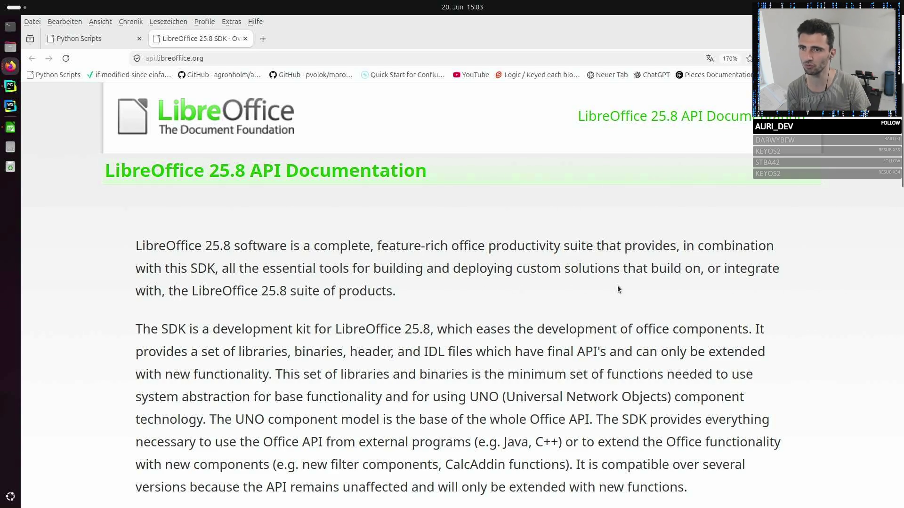
drag(202, 291, 236, 293)
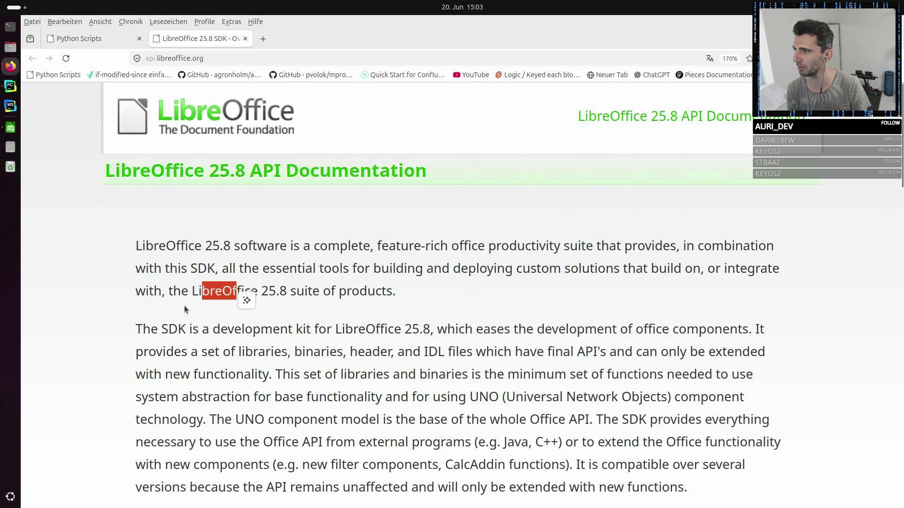
double_click(240, 330)
click(371, 337)
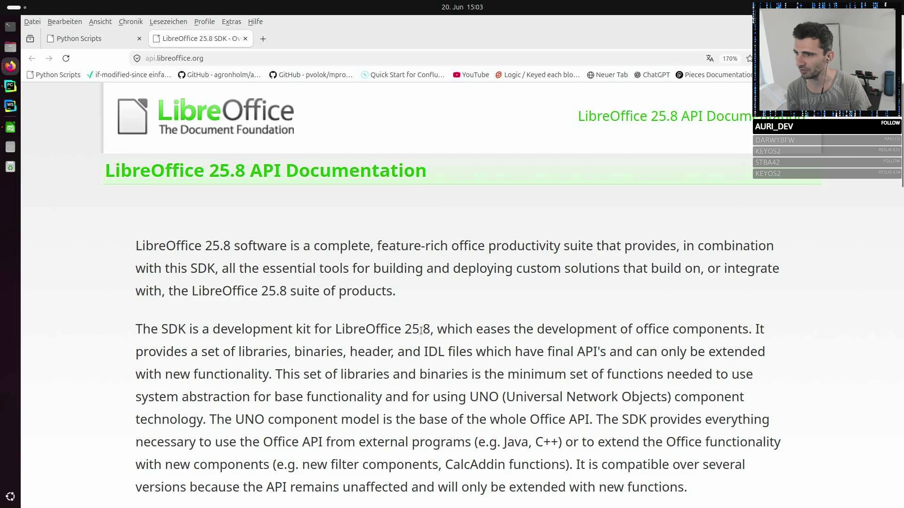
double_click(545, 332)
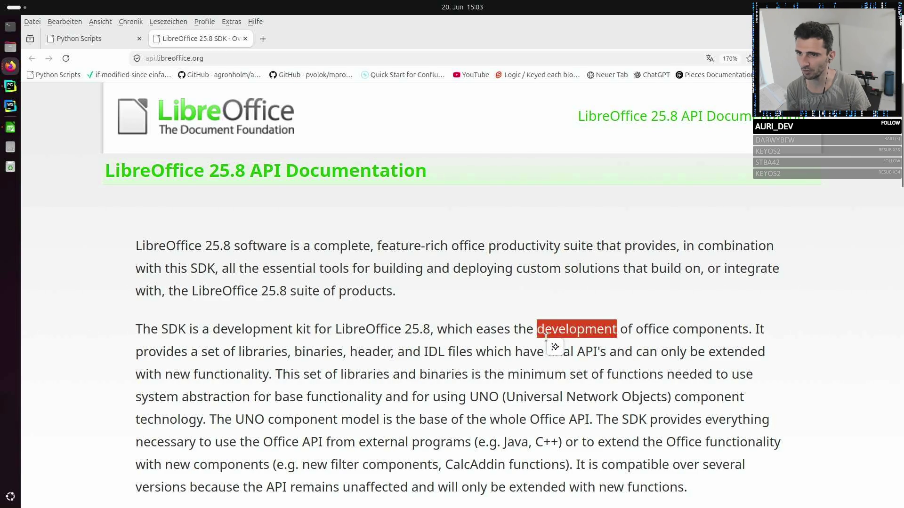
click(157, 356)
double_click(248, 352)
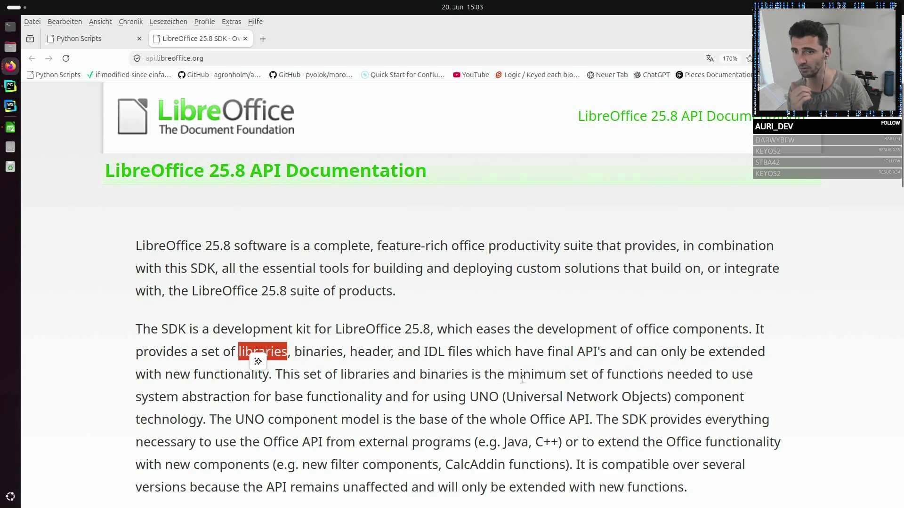
double_click(208, 373)
scroll(208, 373, down, 3)
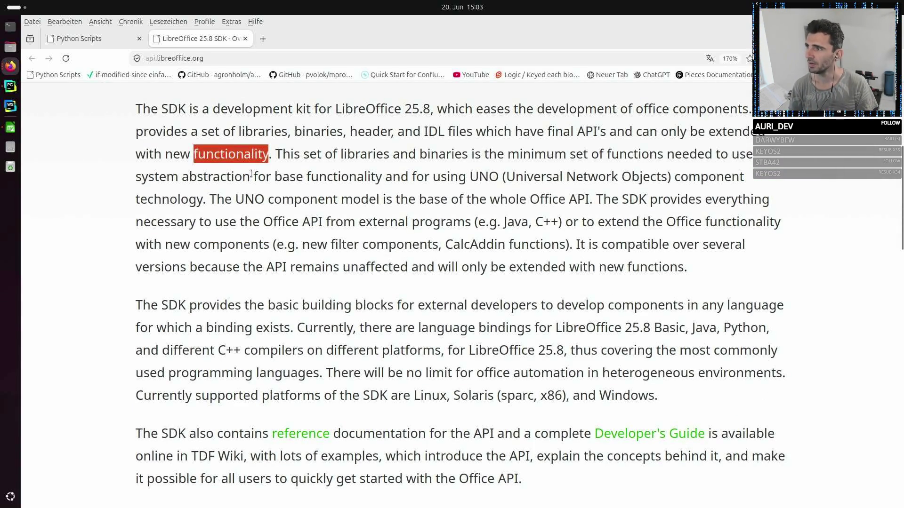
drag(236, 200, 264, 196)
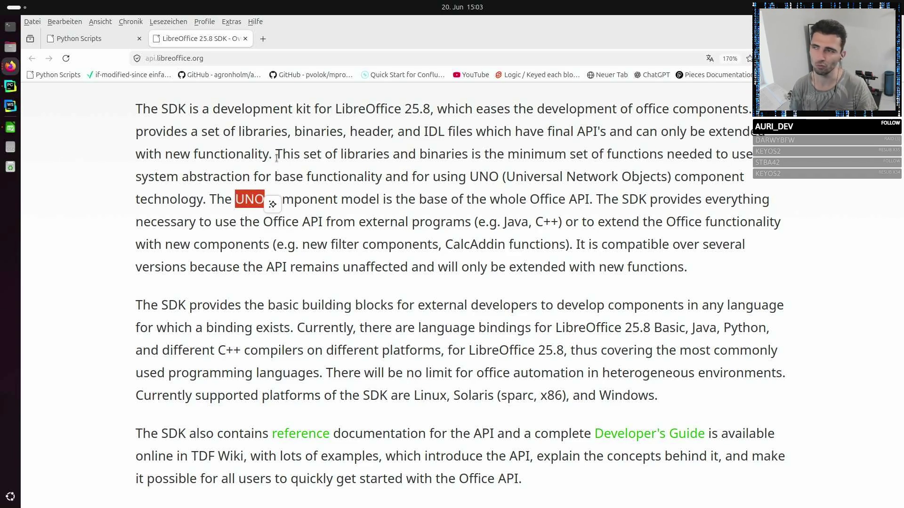
drag(276, 155, 622, 291)
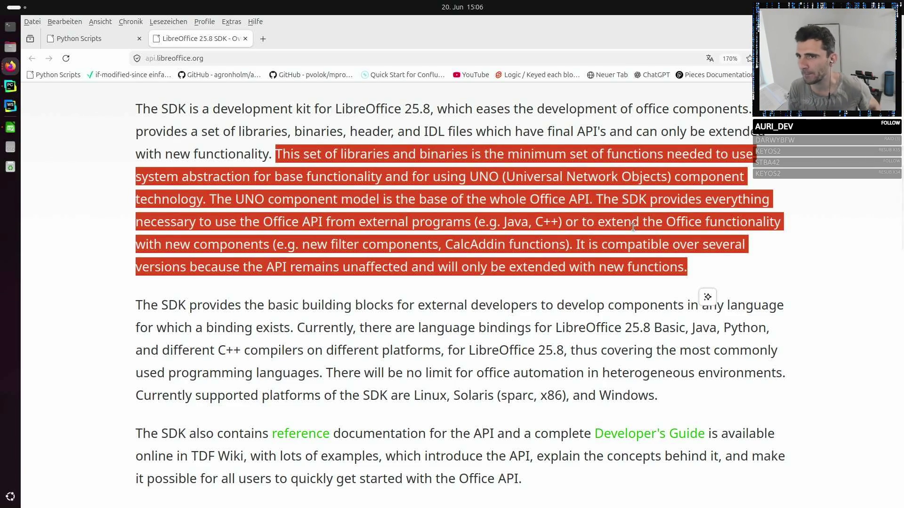
click(396, 283)
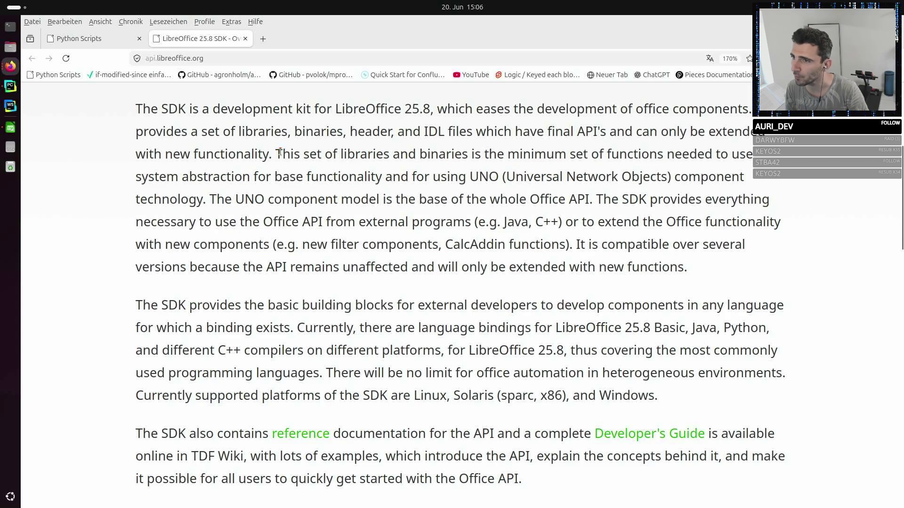
Read the UNO and Office API paragraphs, highlighting phrases such as Universal Network Objects and filter components.
drag(275, 144, 724, 271)
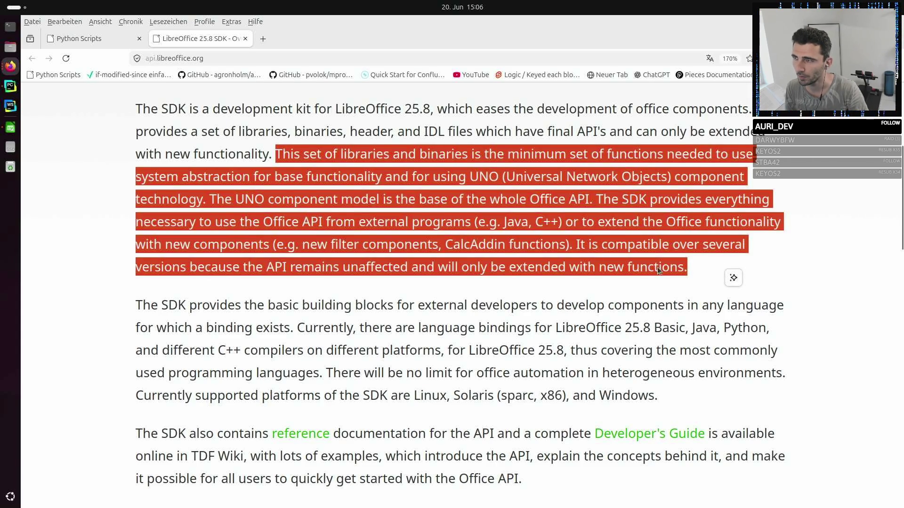
click(515, 215)
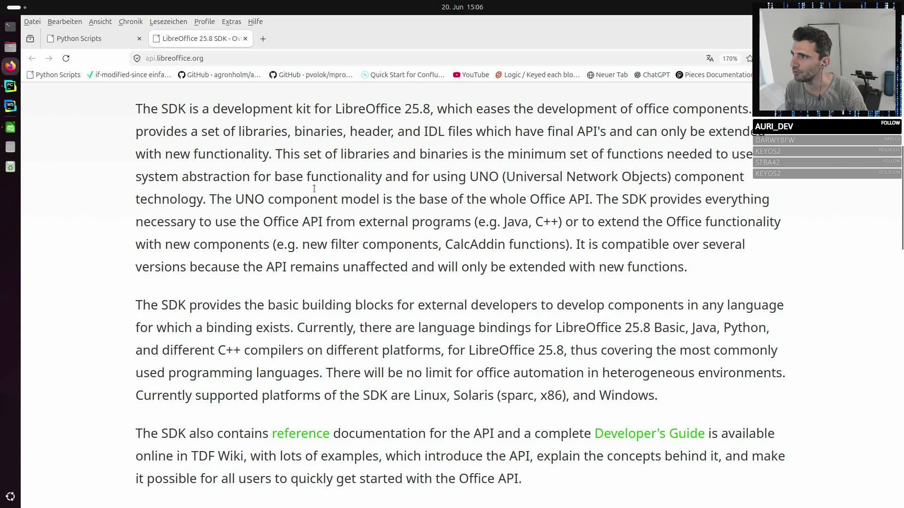
double_click(345, 183)
mouse_move(470, 177)
mouse_down()
mouse_move(674, 179)
mouse_move(665, 178)
mouse_up()
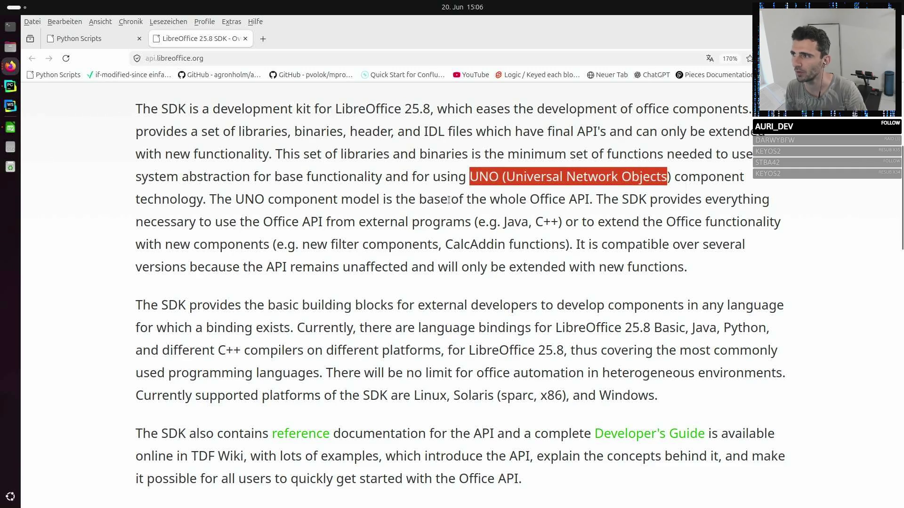
click(250, 200)
double_click(250, 199)
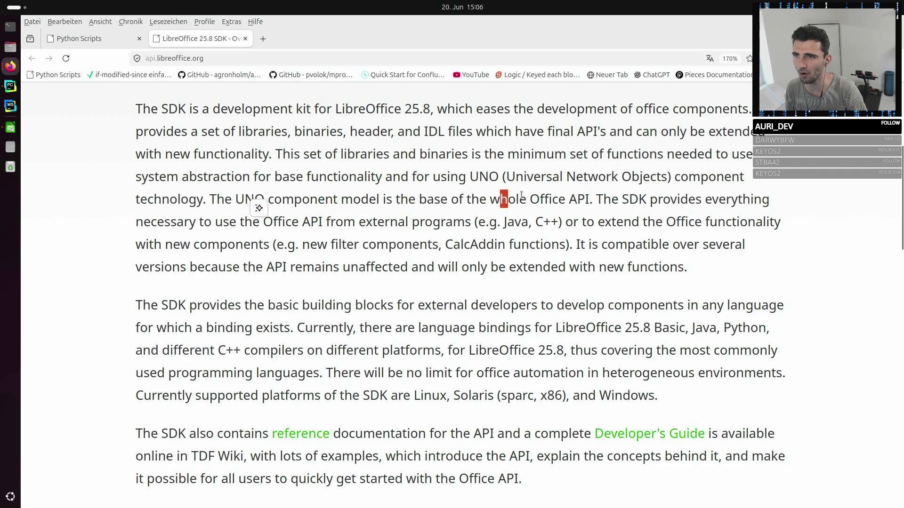
drag(500, 200, 519, 200)
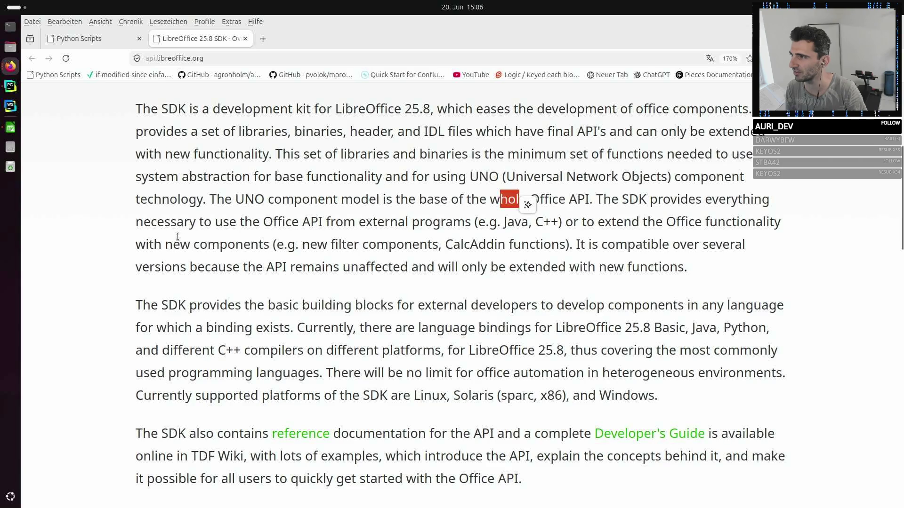
drag(264, 221, 801, 225)
click(511, 228)
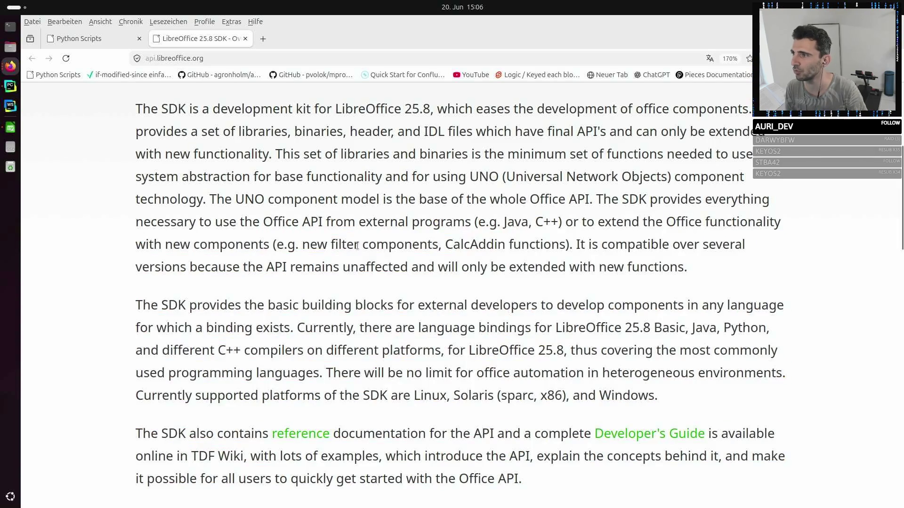
double_click(261, 245)
drag(302, 245, 570, 245)
click(576, 255)
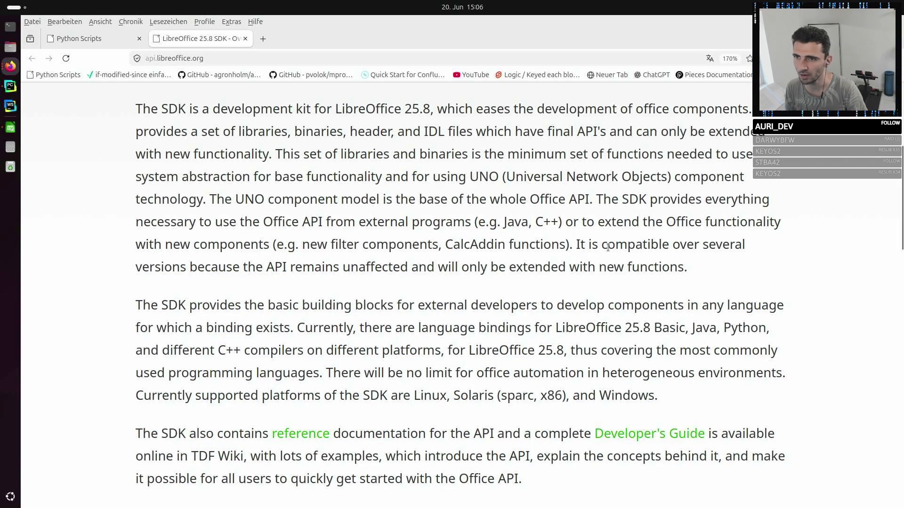
Read the compatibility and language bindings sentences, highlighting words like automation, heterogeneous and Linux.
double_click(685, 246)
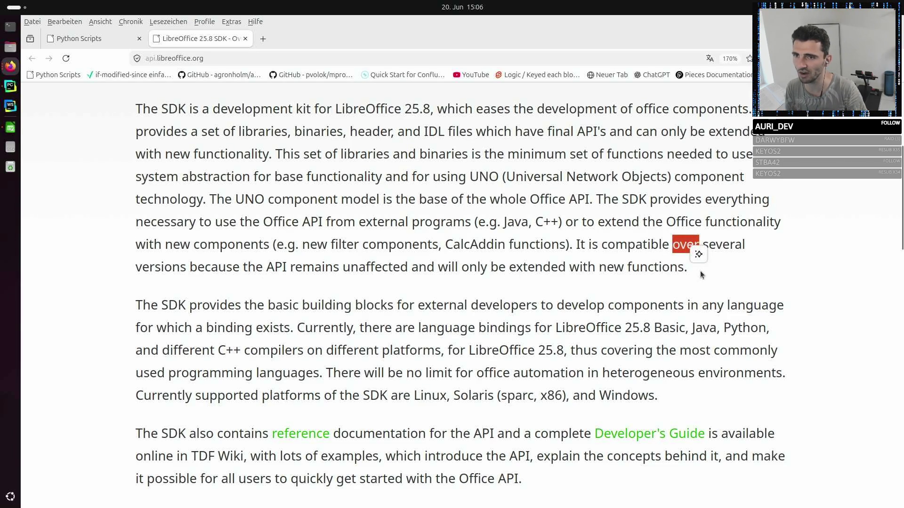
drag(698, 270, 575, 250)
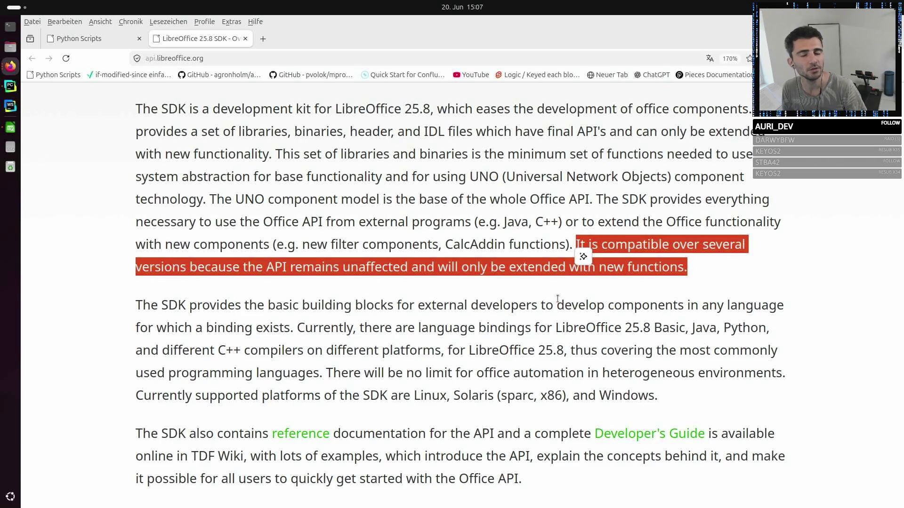
click(558, 298)
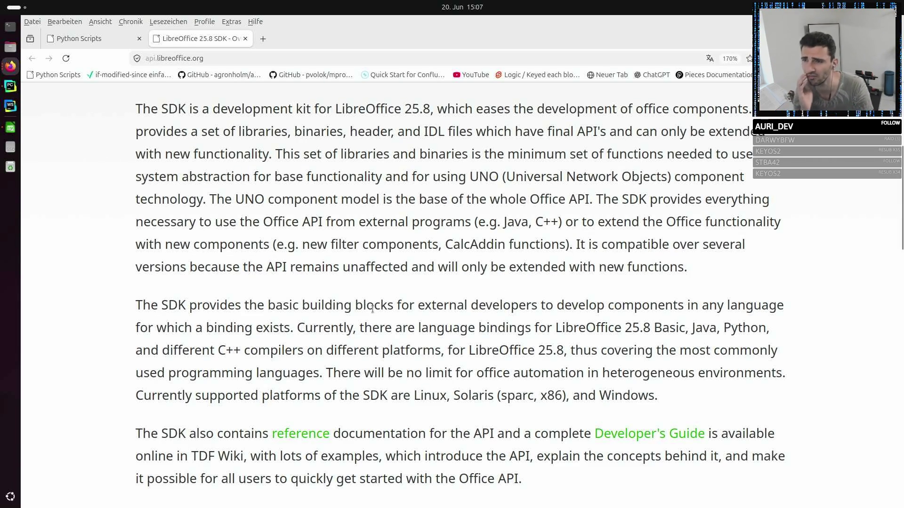
double_click(628, 309)
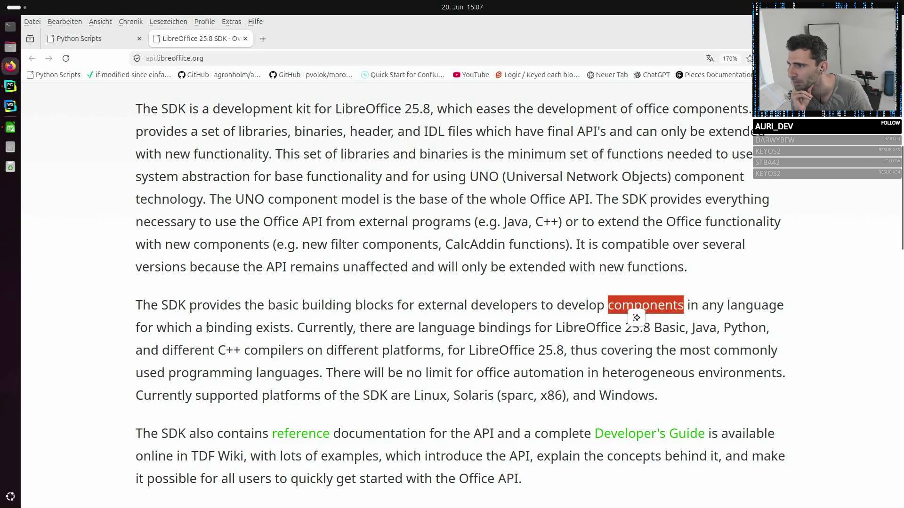
double_click(327, 329)
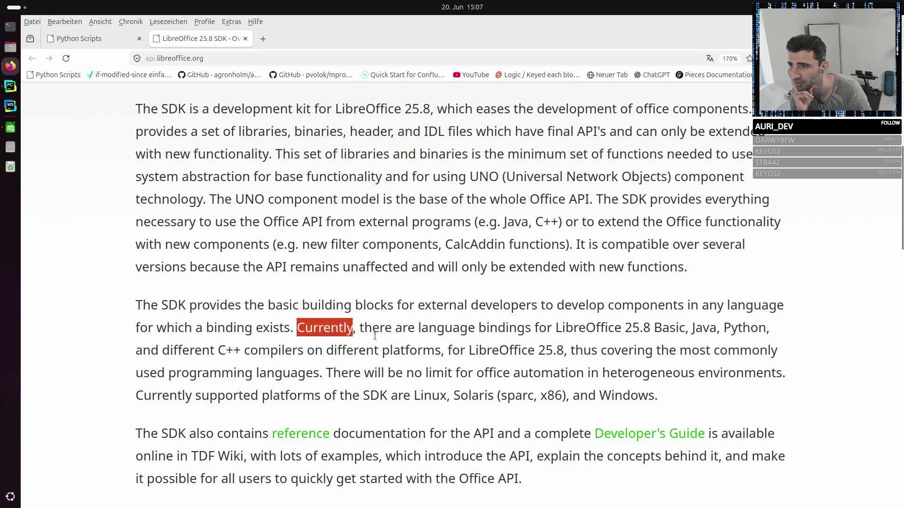
mouse_move(552, 329)
mouse_down()
mouse_move(770, 329)
mouse_move(524, 353)
mouse_move(278, 365)
mouse_move(252, 357)
mouse_move(429, 345)
mouse_move(644, 357)
mouse_up()
double_click(646, 359)
click(707, 348)
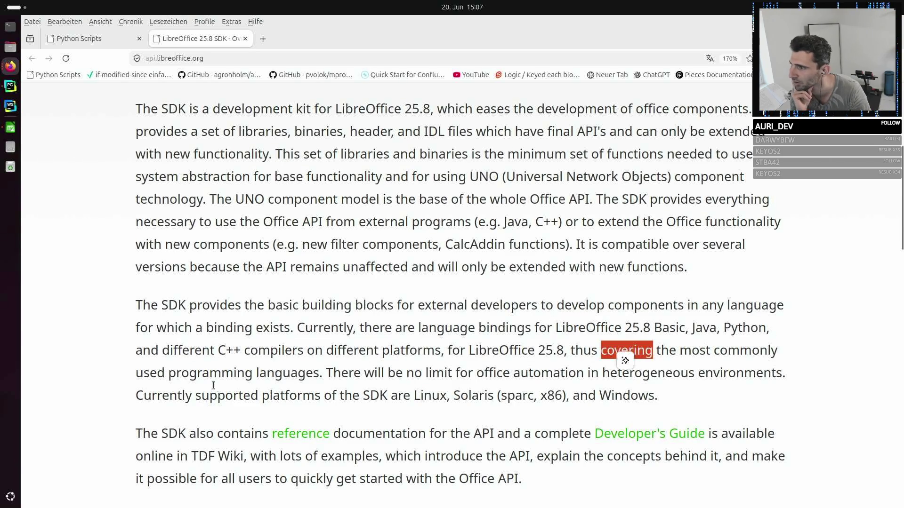
double_click(273, 369)
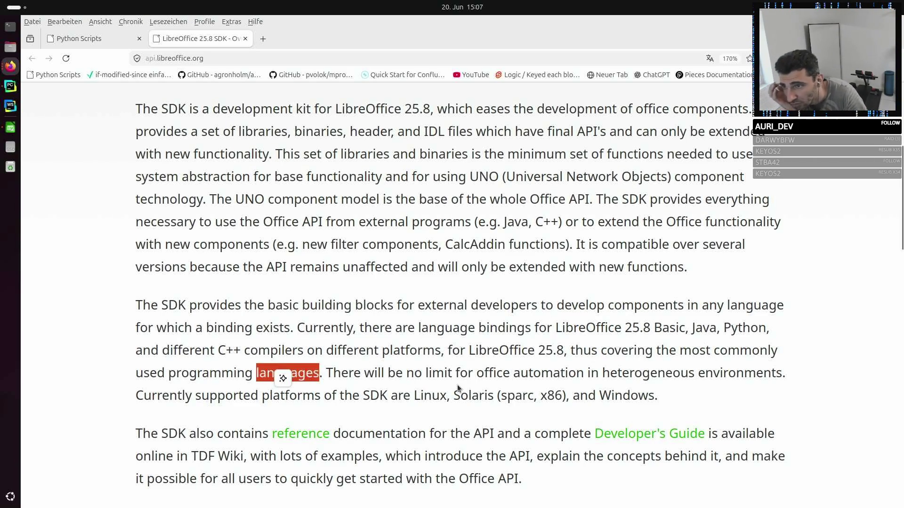
double_click(551, 374)
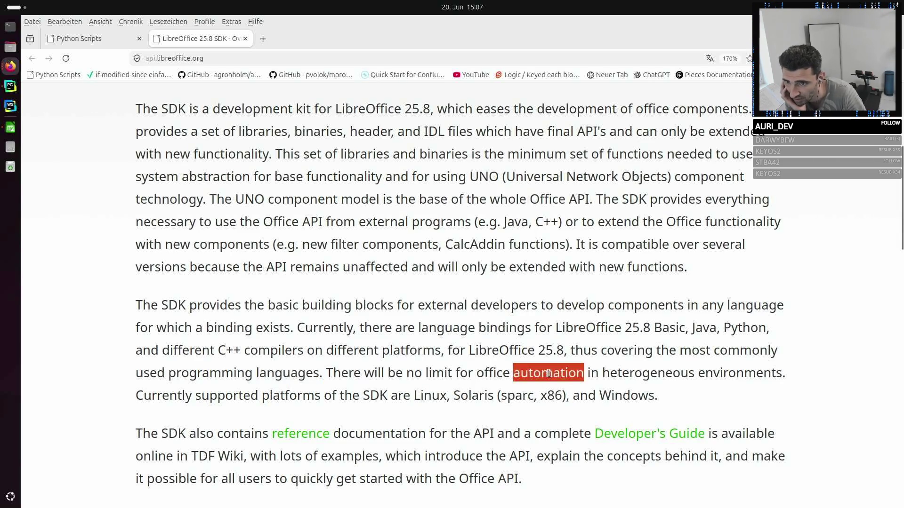
double_click(646, 373)
double_click(670, 376)
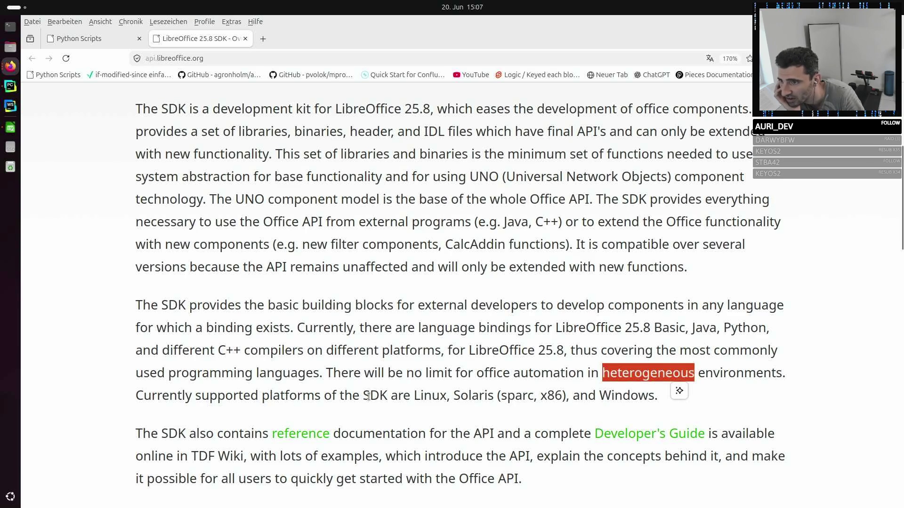
double_click(420, 398)
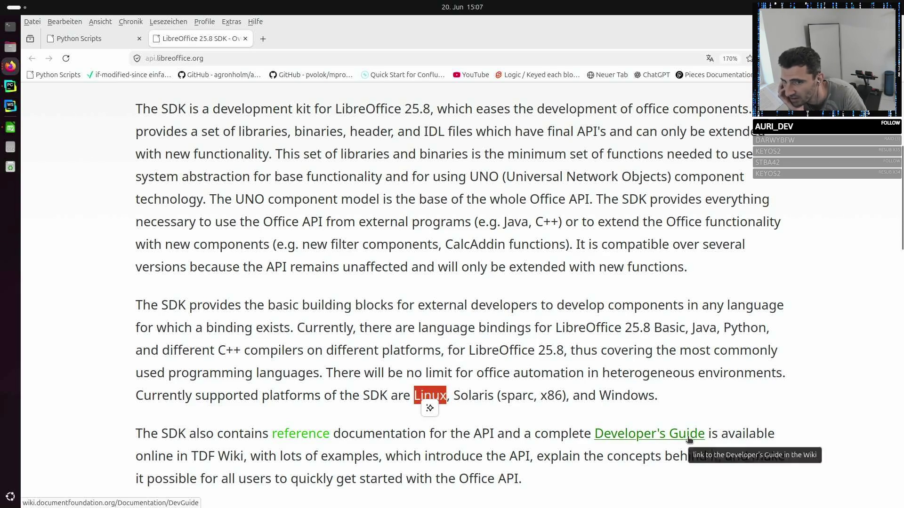
After noting the TDF Wiki mention, open the API reference link in a background tab.
double_click(203, 464)
double_click(241, 459)
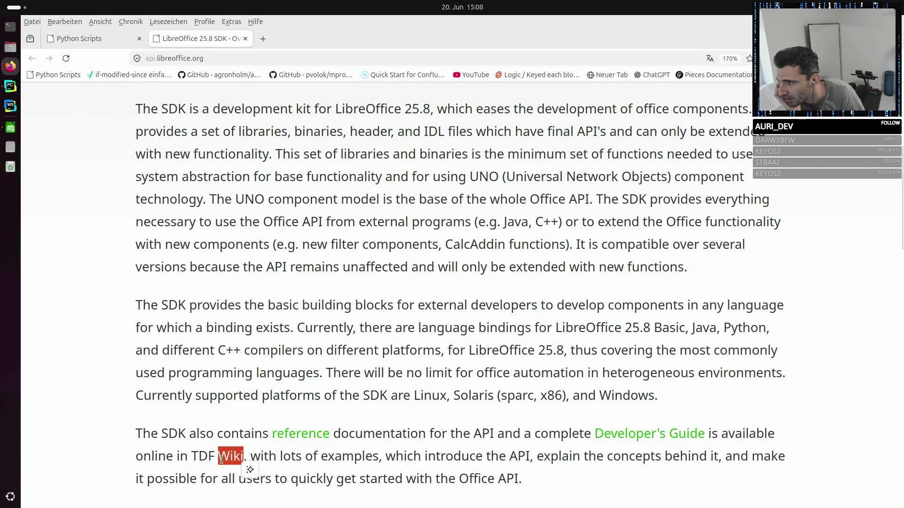
double_click(203, 459)
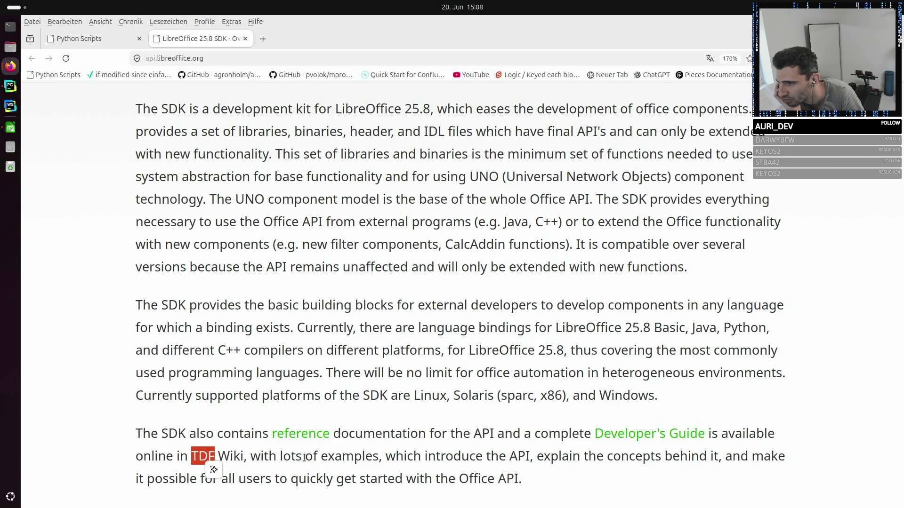
click(303, 458)
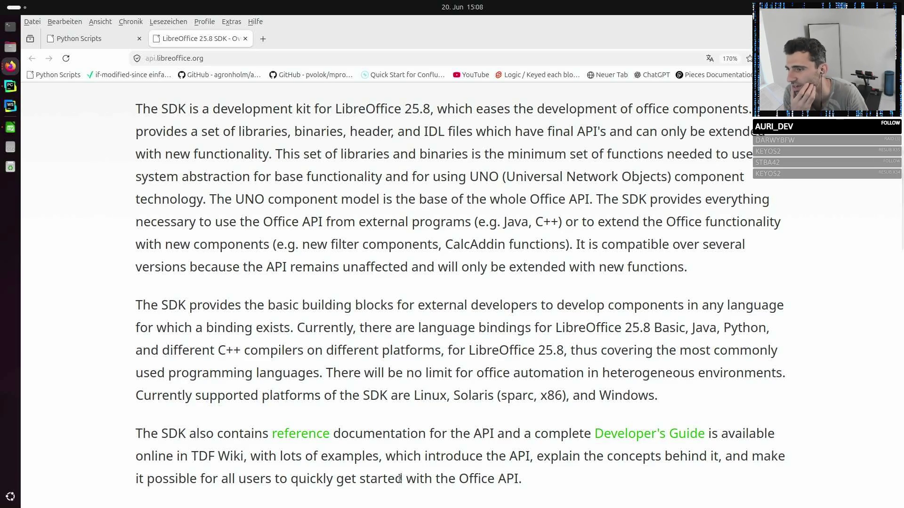
middle_click(313, 440)
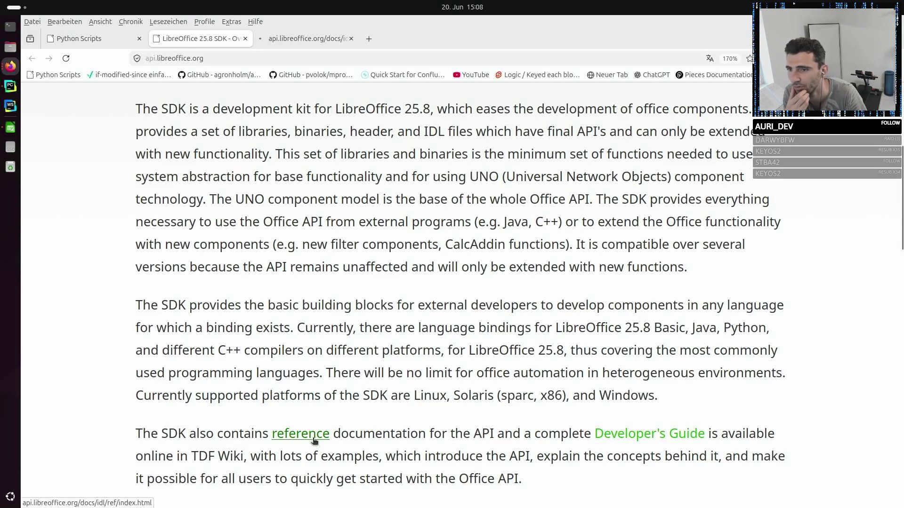
Open the Developer's Guide and Installation Guide in background tabs, view each, and return to the API reference.
middle_click(620, 437)
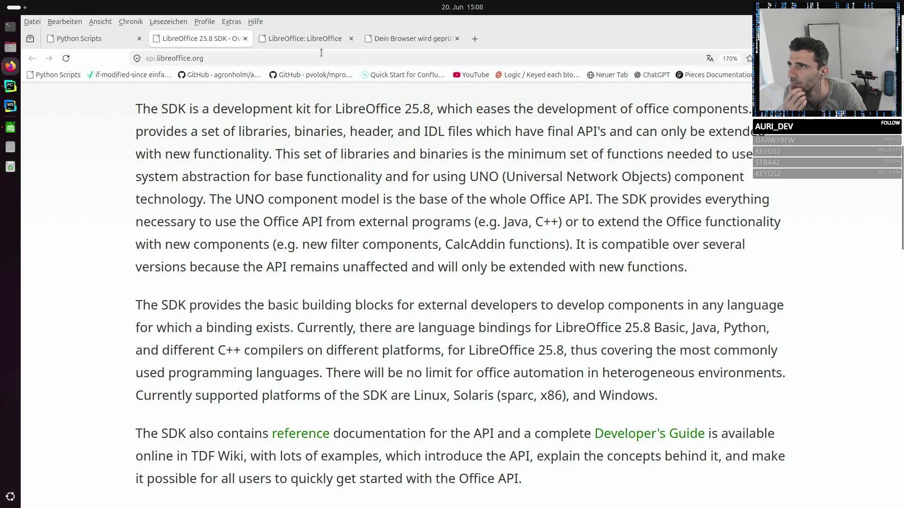
scroll(401, 258, down, 5)
scroll(248, 207, down, 5)
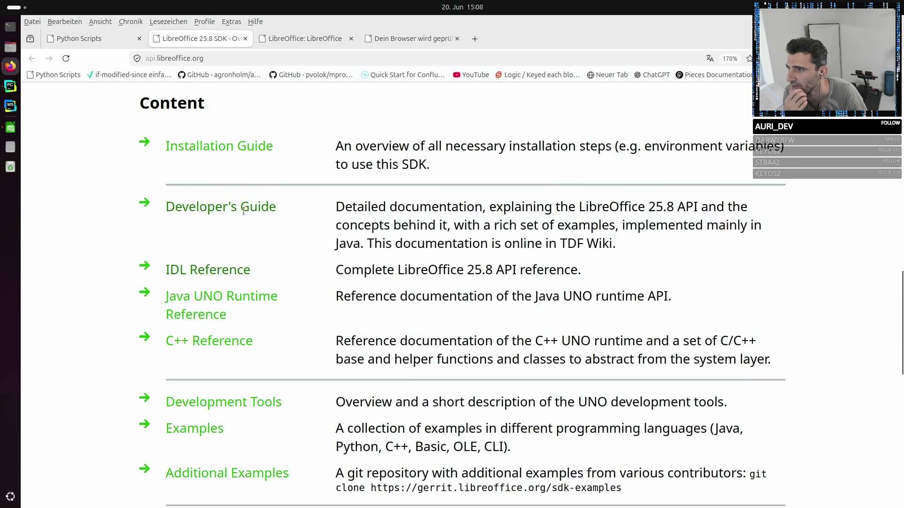
drag(337, 146, 612, 150)
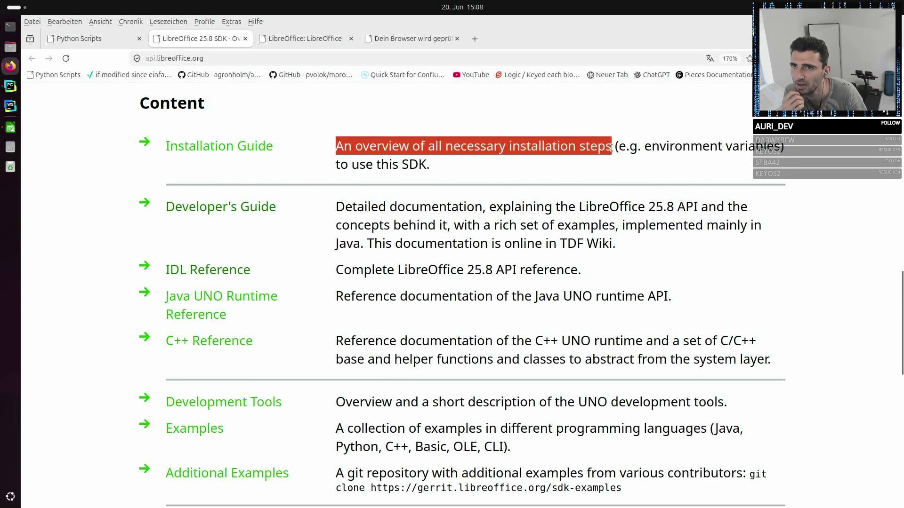
middle_click(187, 147)
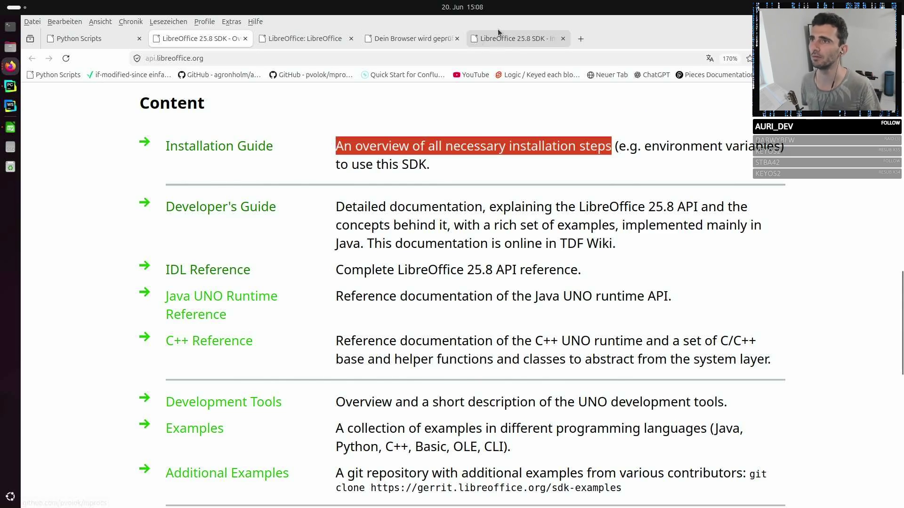
click(519, 38)
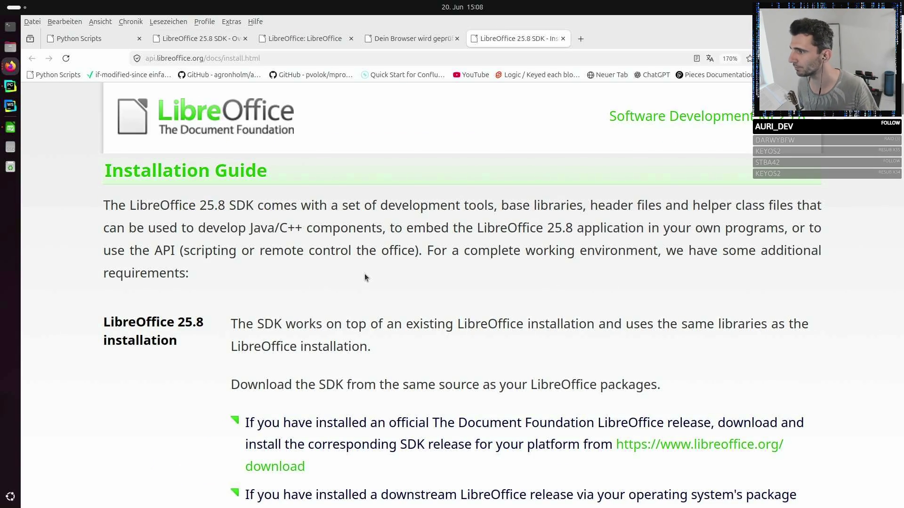
ctrl+scroll(337, 203, down, 3)
scroll(381, 211, down, 1)
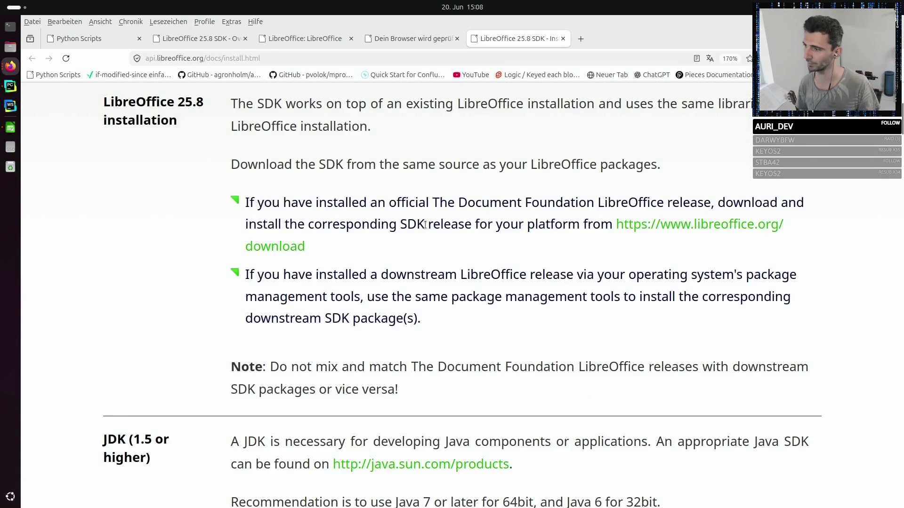
ctrl+scroll(425, 224, down, 1)
scroll(426, 225, down, 1)
scroll(426, 225, down, 3)
scroll(425, 225, down, 2)
scroll(425, 225, down, 4)
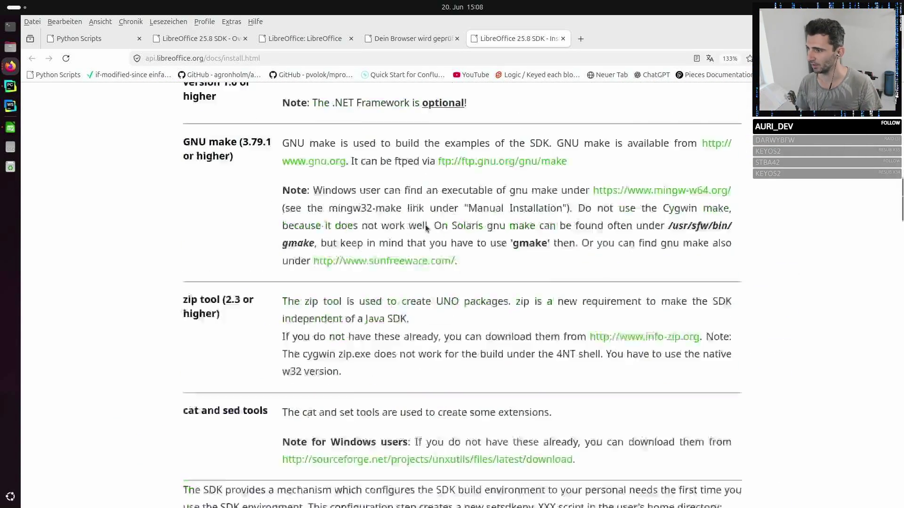
scroll(425, 225, up, 6)
scroll(425, 225, up, 5)
scroll(478, 167, up, 2)
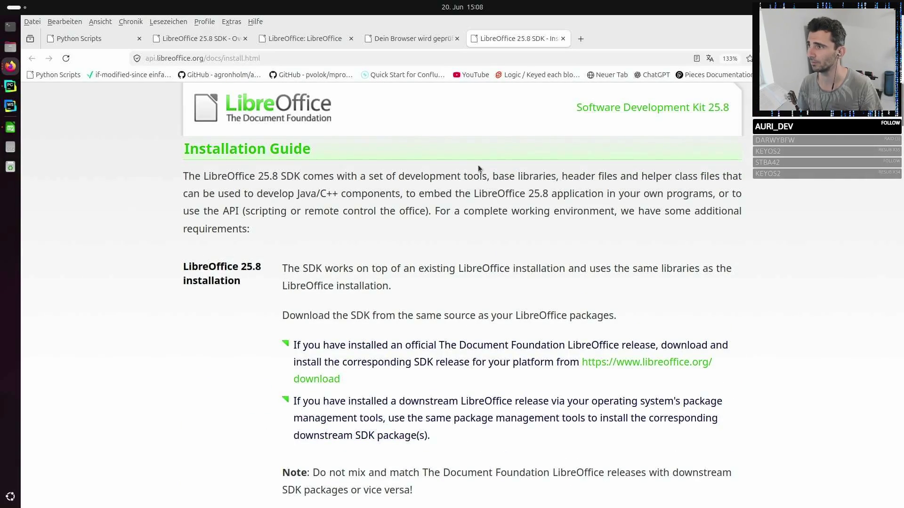
click(397, 38)
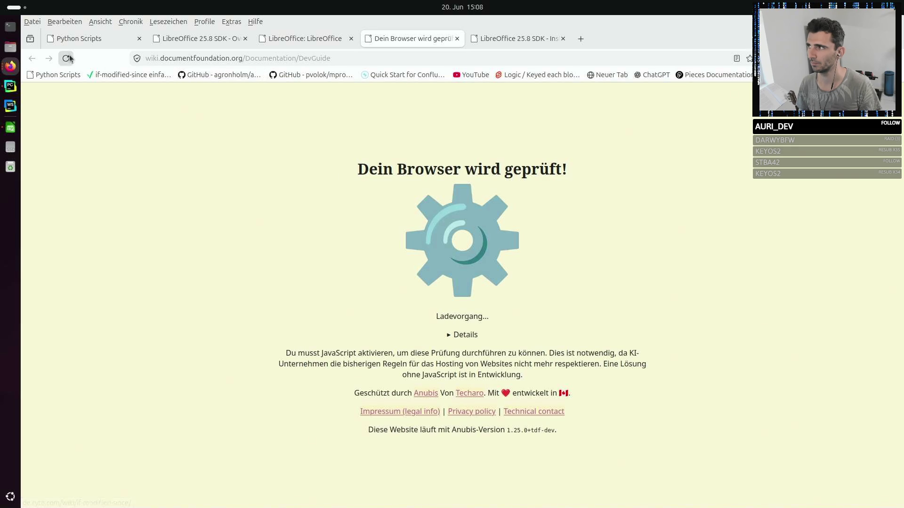
click(317, 39)
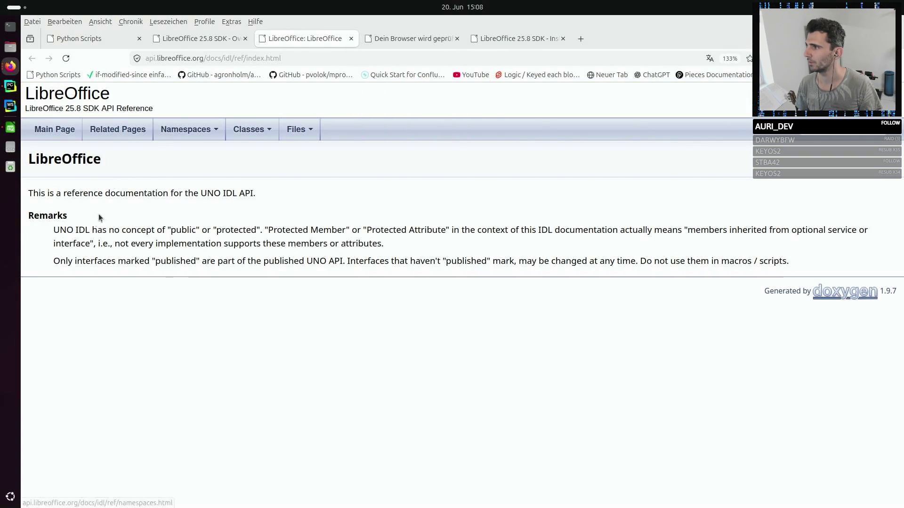
Reload the Developer's Guide through the NoScript popup so the wiki page loads, zoomed to 120%.
click(430, 41)
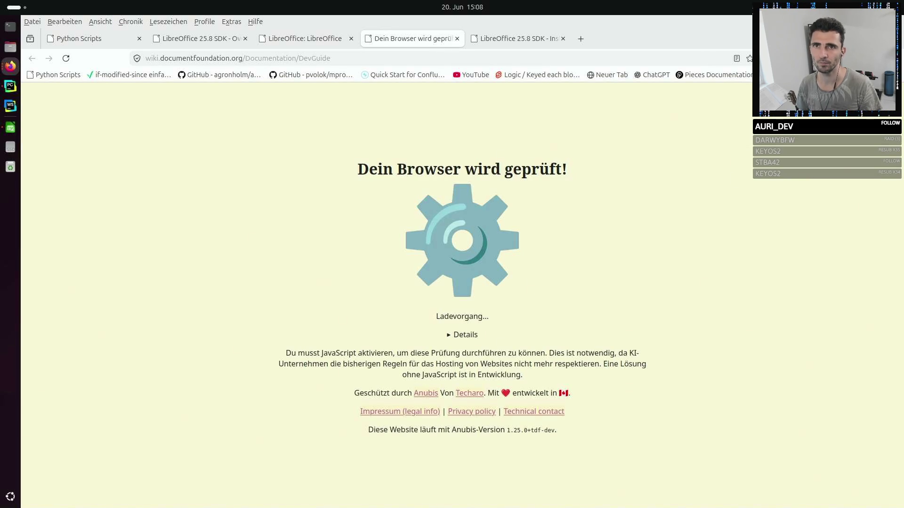
click(776, 58)
click(592, 78)
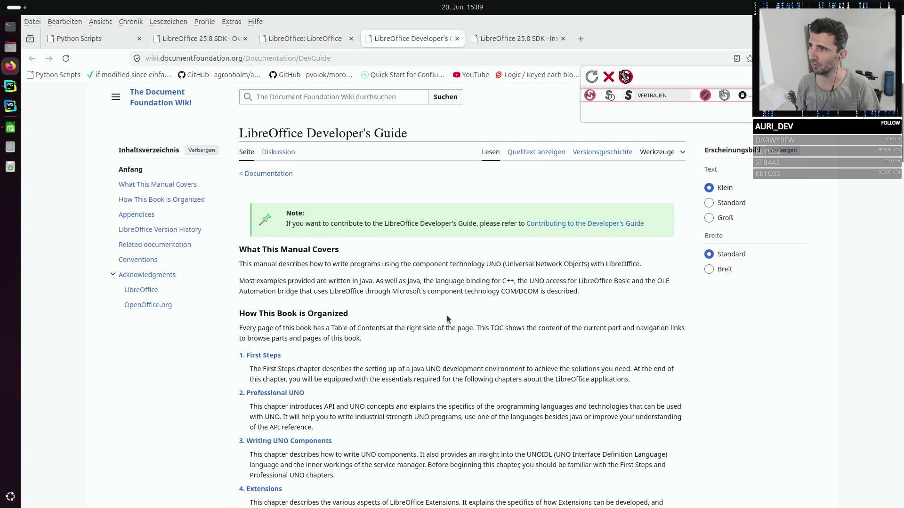
key(ctrl+plus)
key(ctrl+plus)
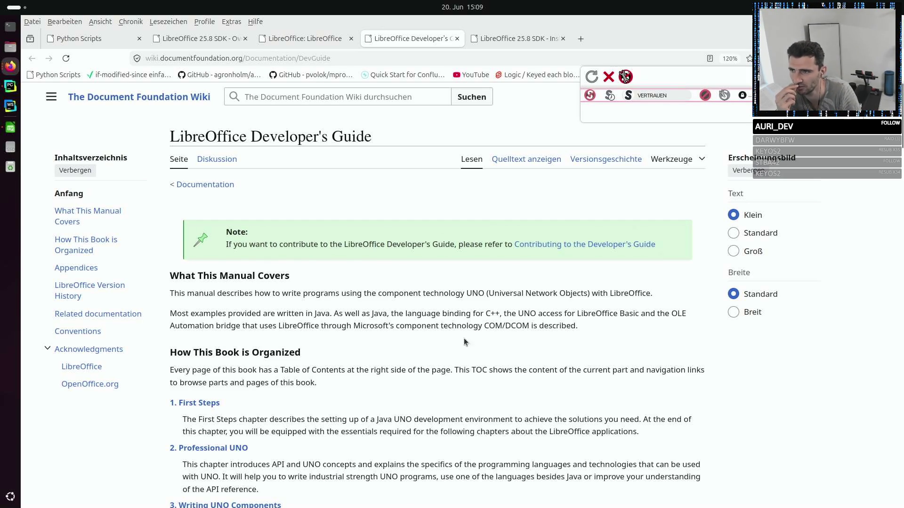
click(355, 327)
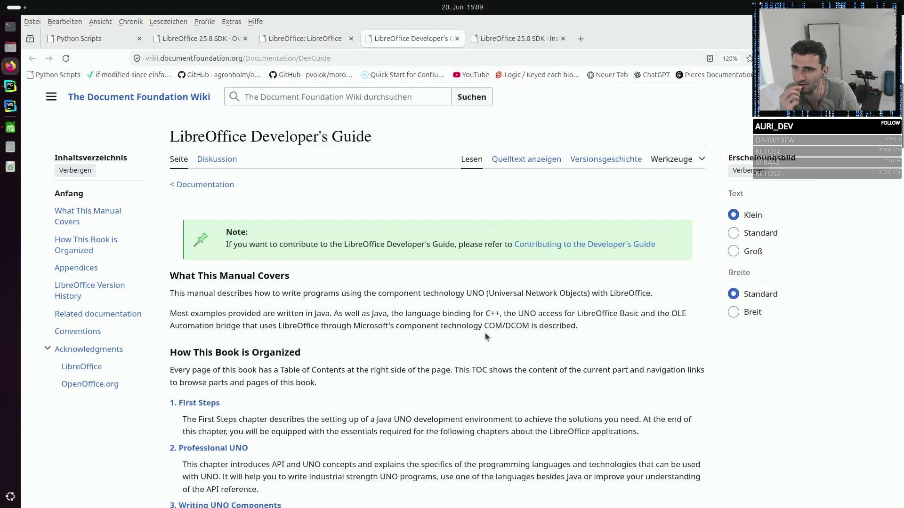
double_click(494, 326)
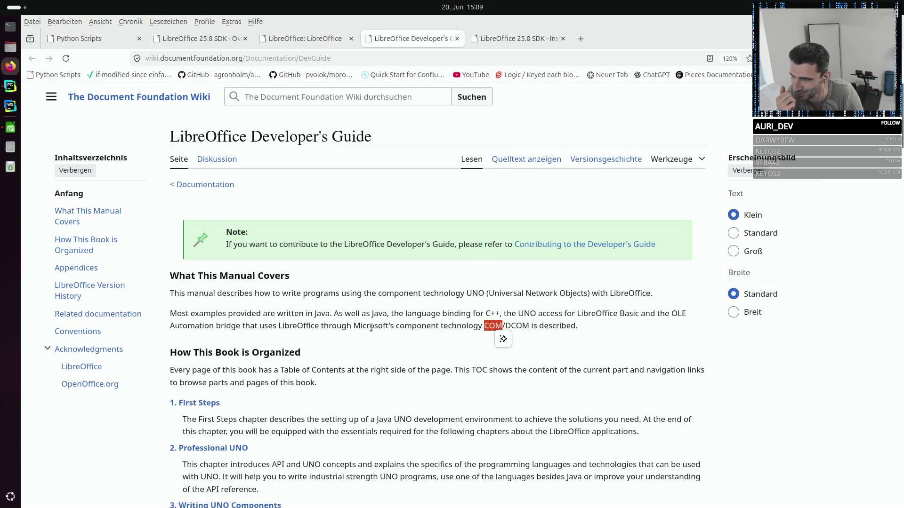
drag(353, 325, 624, 323)
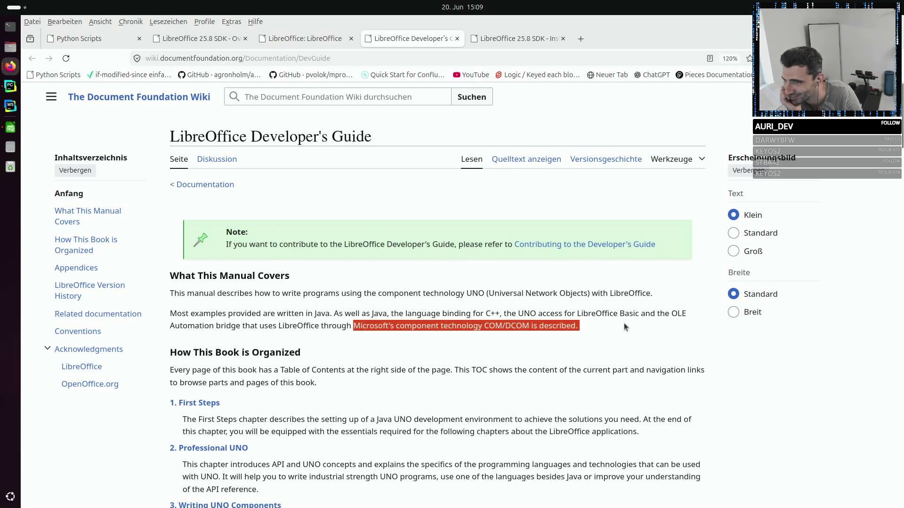
scroll(458, 334, down, 3)
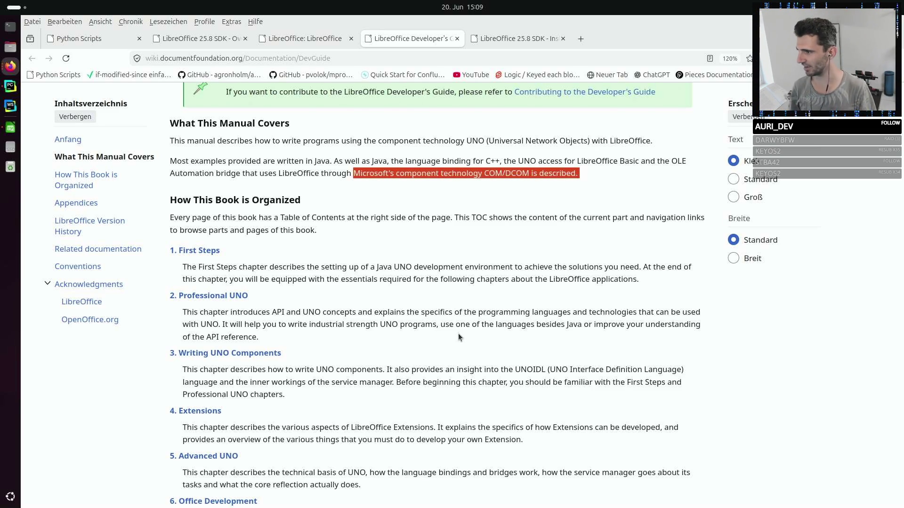
scroll(458, 338, down, 2)
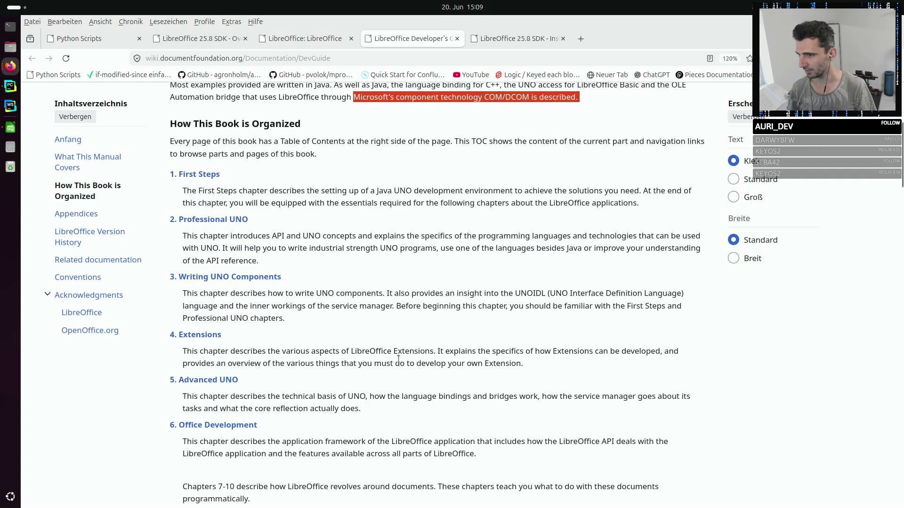
drag(266, 351, 438, 351)
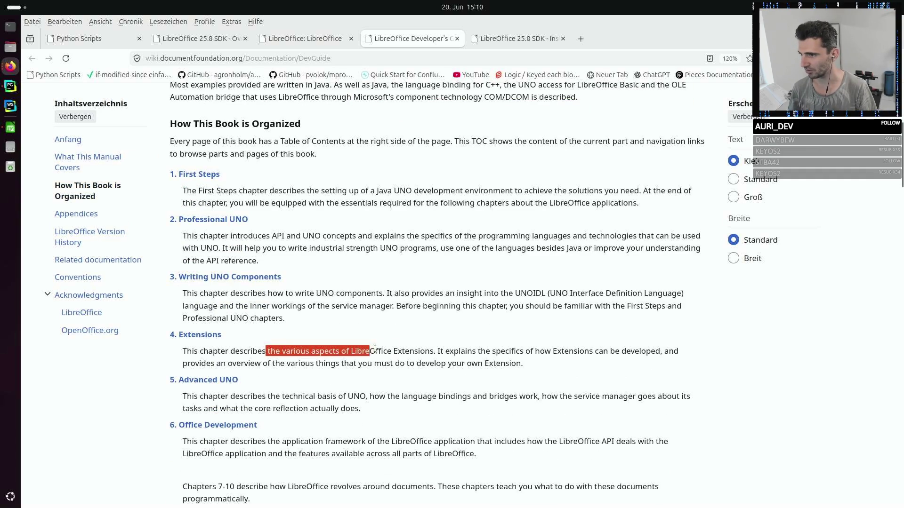
scroll(438, 351, down, 2)
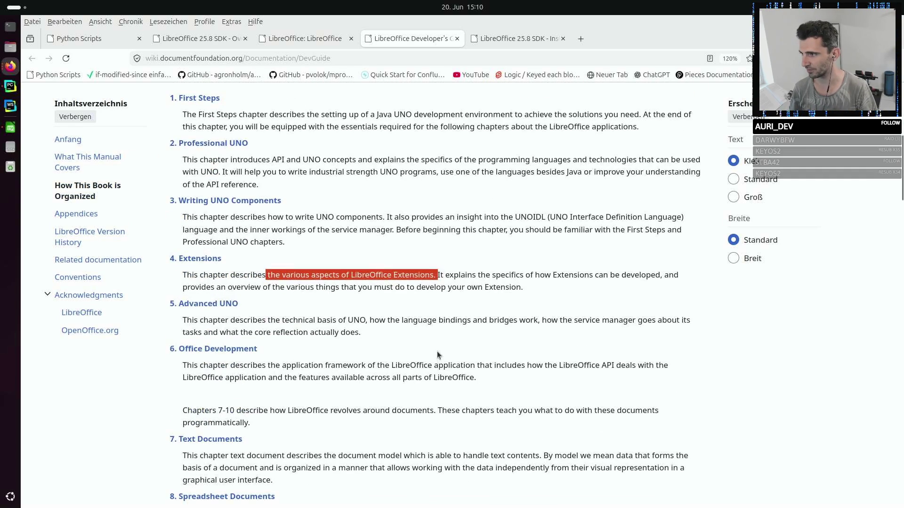
scroll(245, 330, down, 2)
scroll(245, 329, down, 2)
scroll(288, 379, up, 10)
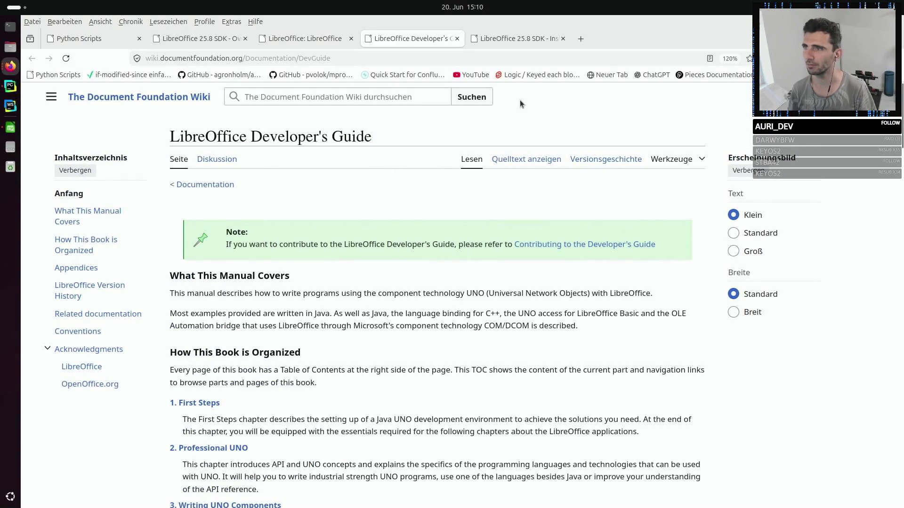
click(457, 38)
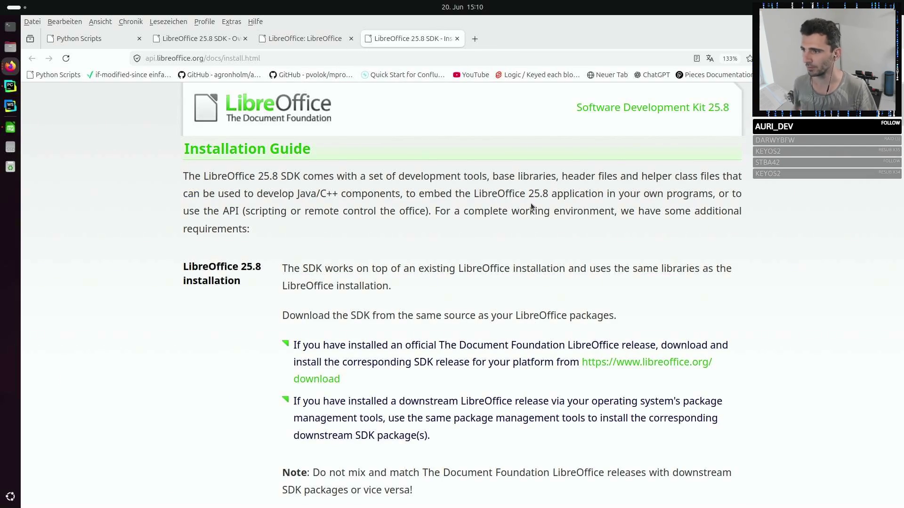
Select the git clone address on the SDK overview, then close the SDK overview, API reference and Installation Guide tabs.
click(340, 38)
click(202, 41)
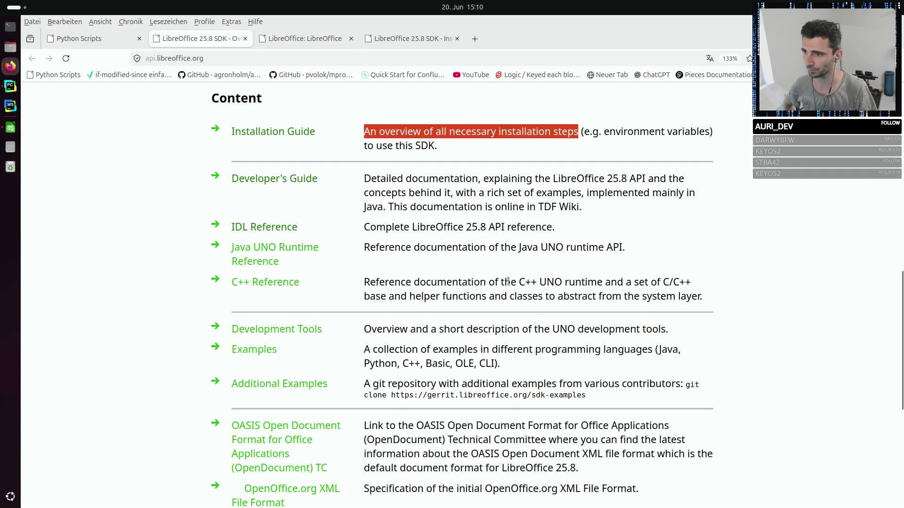
scroll(507, 282, down, 2)
mouse_move(362, 266)
mouse_down()
mouse_move(541, 263)
mouse_move(632, 287)
mouse_up()
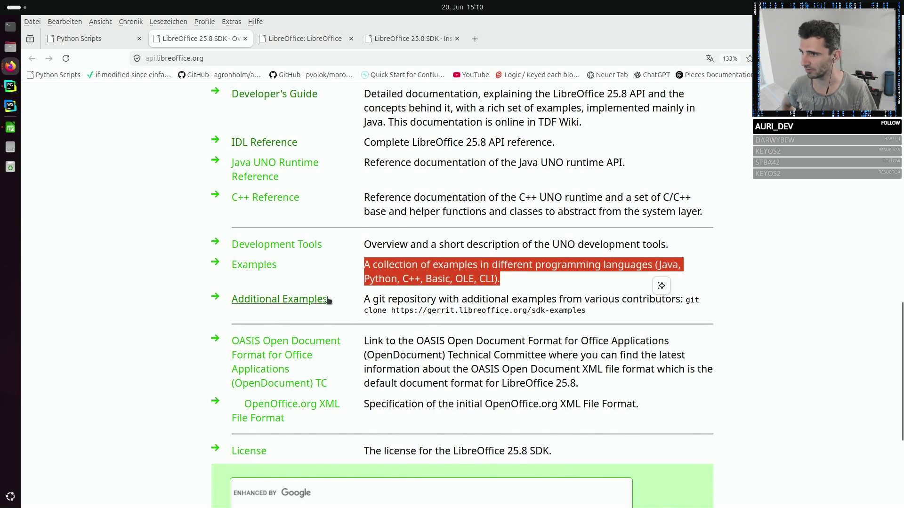
drag(587, 311, 368, 311)
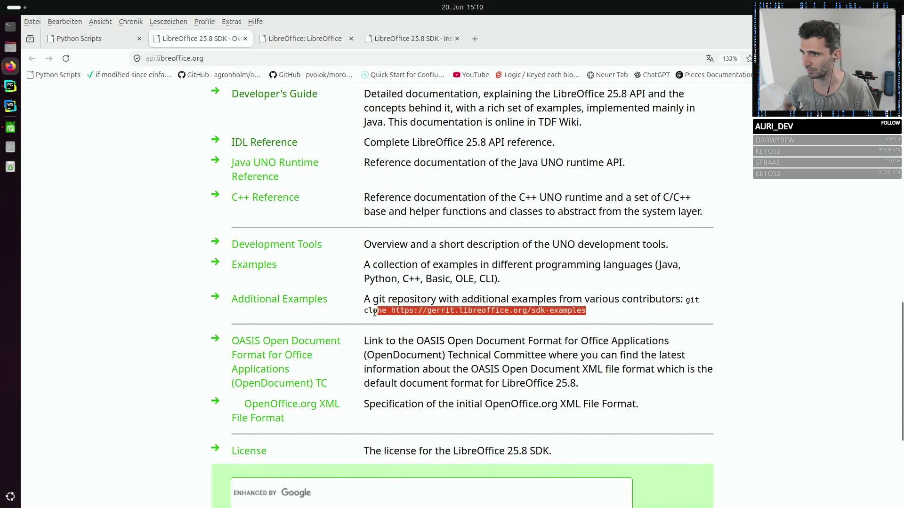
scroll(463, 353, down, 3)
click(245, 38)
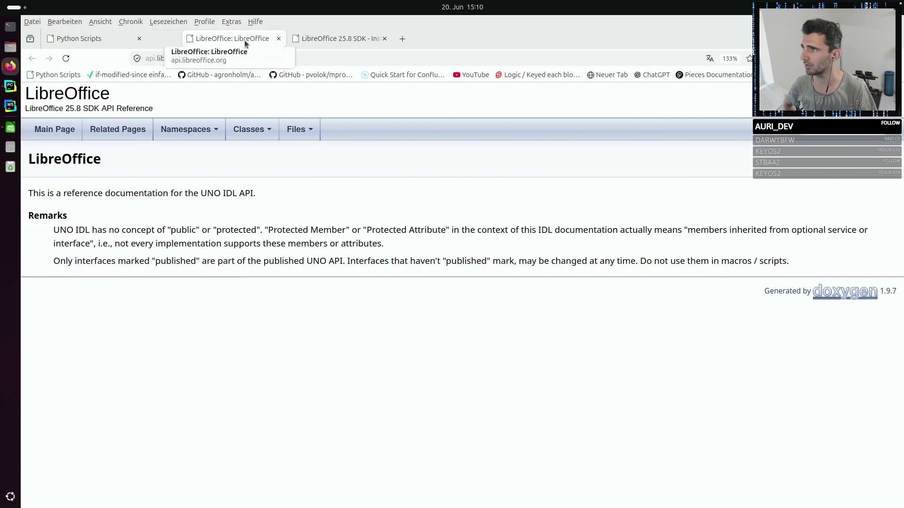
click(245, 38)
middle_click(245, 39)
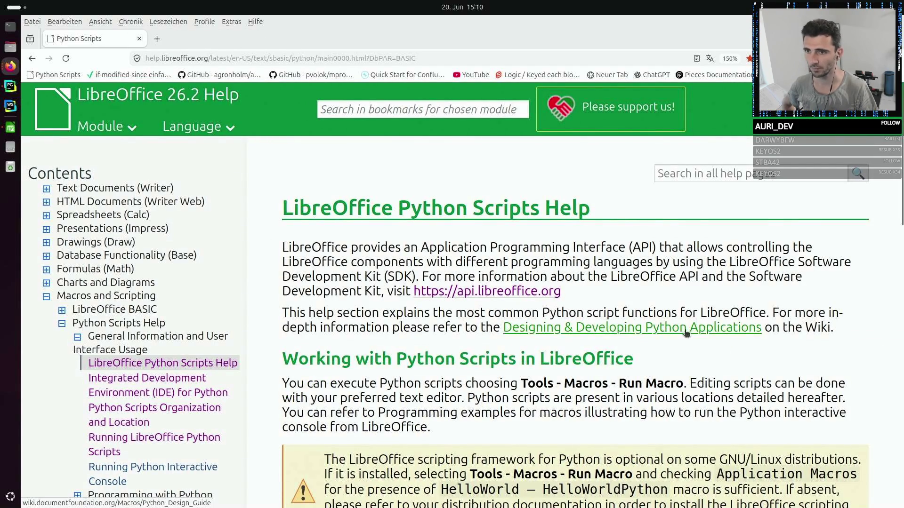
scroll(645, 304, down, 3)
scroll(637, 292, up, 3)
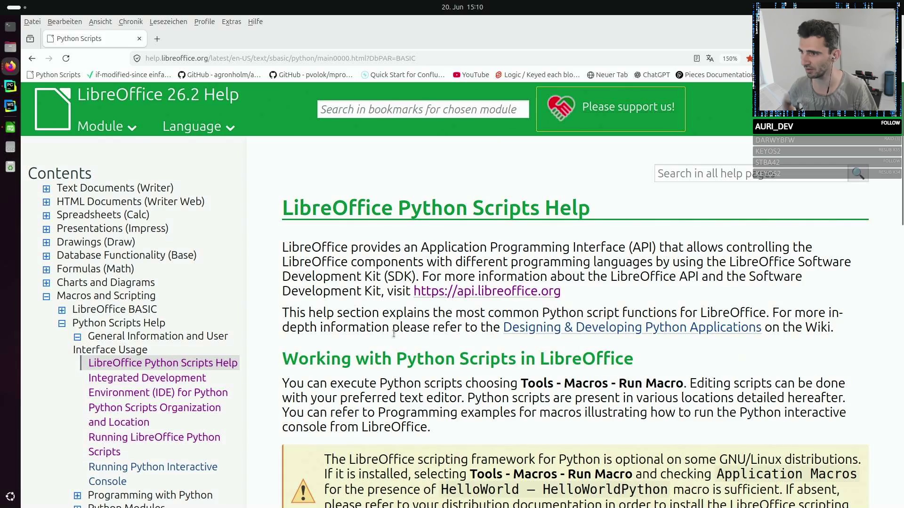
Open the Designing & Developing Python Applications wiki link in a new tab and switch to it.
middle_click(557, 333)
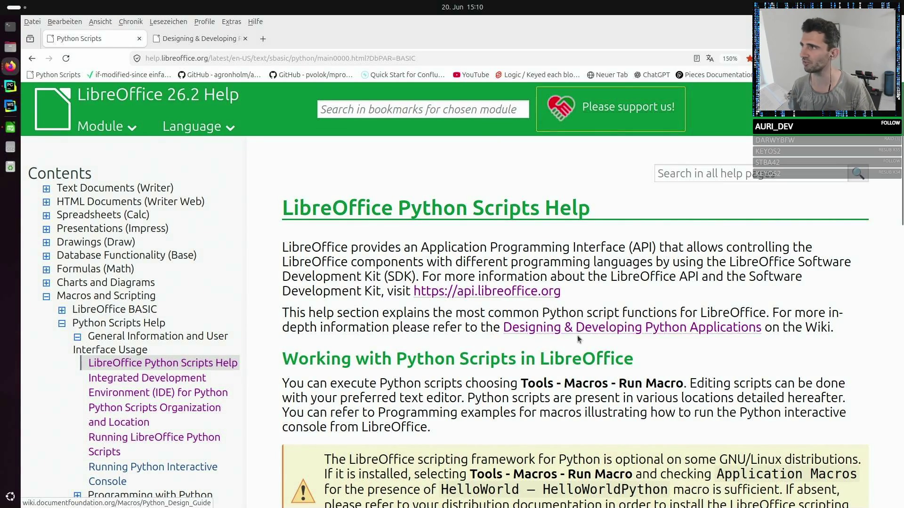
key(ctrl+minus)
click(205, 39)
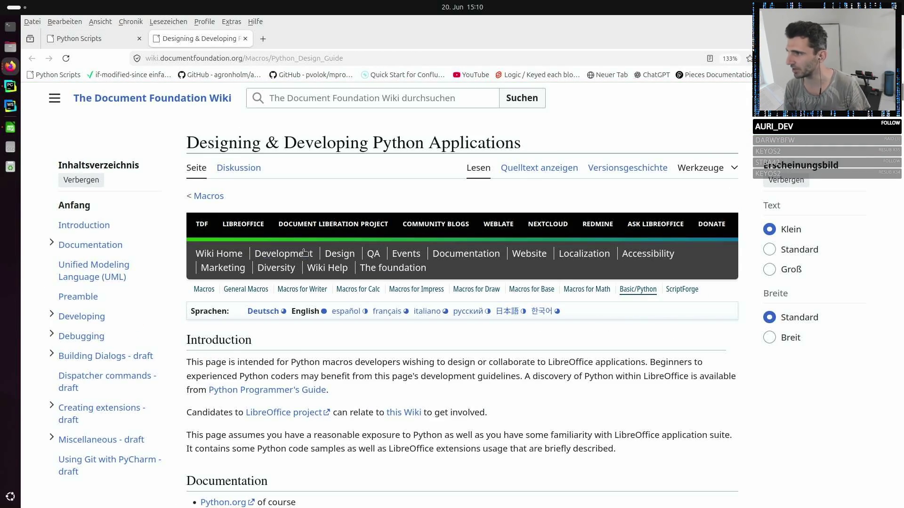
scroll(318, 253, down, 3)
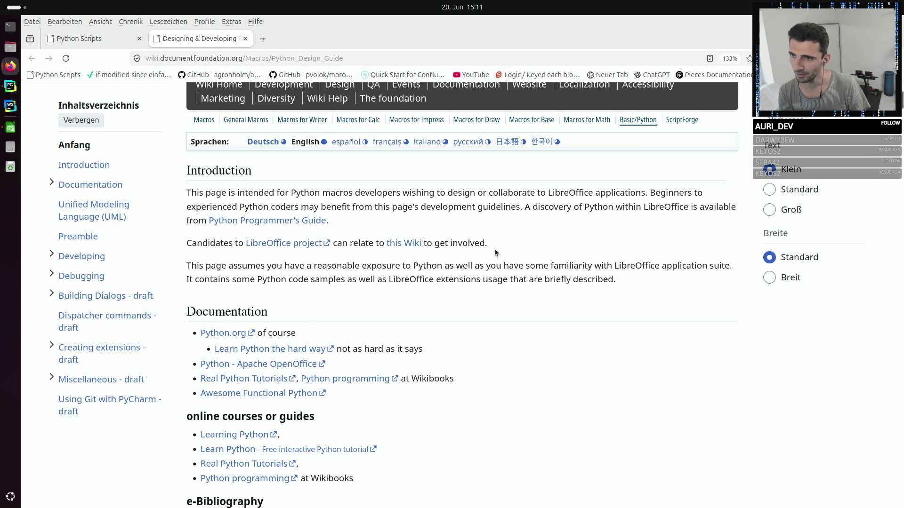
scroll(494, 249, down, 2)
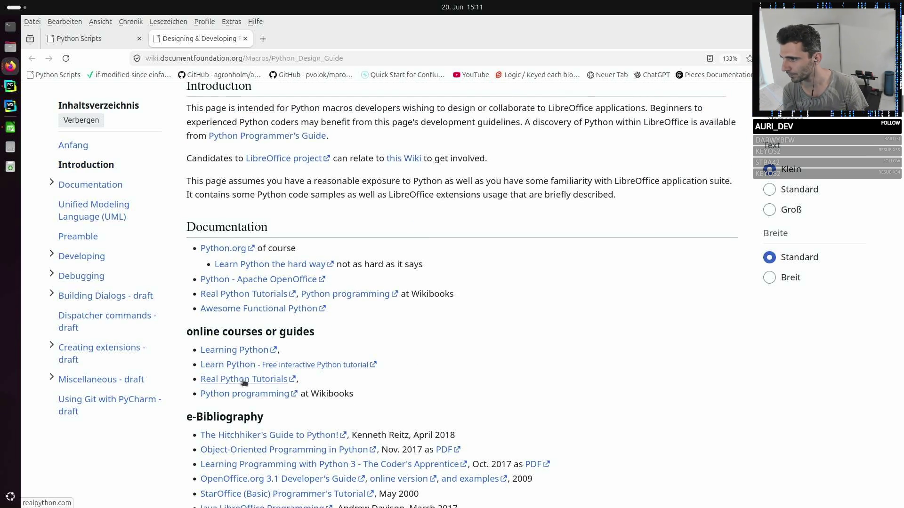
scroll(234, 399, down, 4)
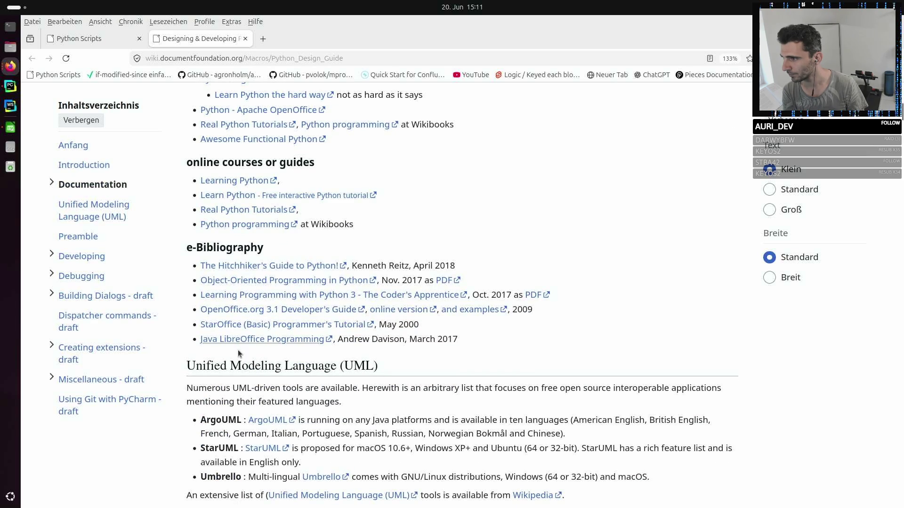
scroll(303, 411, down, 4)
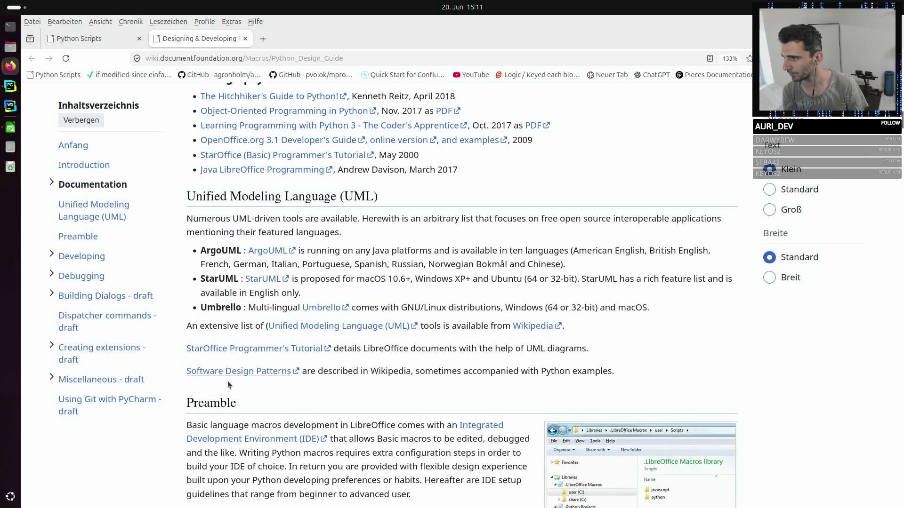
scroll(225, 384, down, 4)
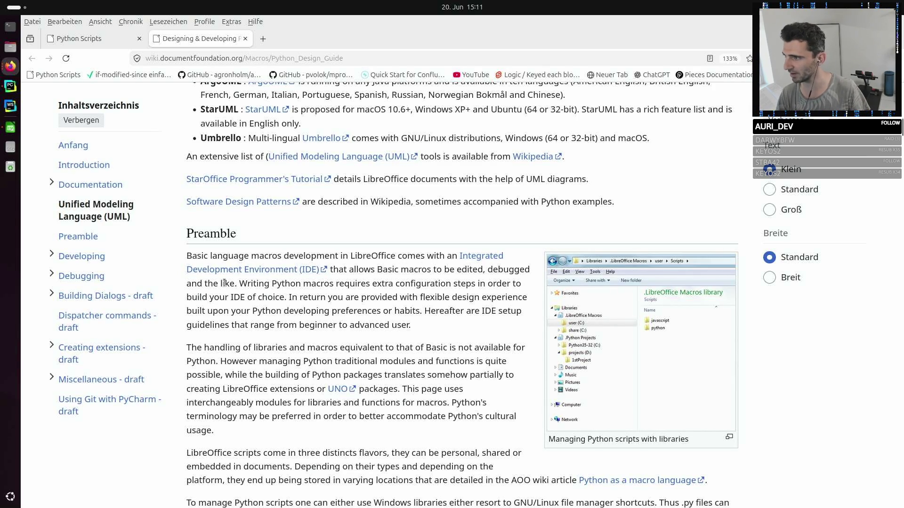
Read the Preamble, highlighting macros, configuration, IDE and choice, with a brief glance at PyCharm.
drag(234, 283, 187, 256)
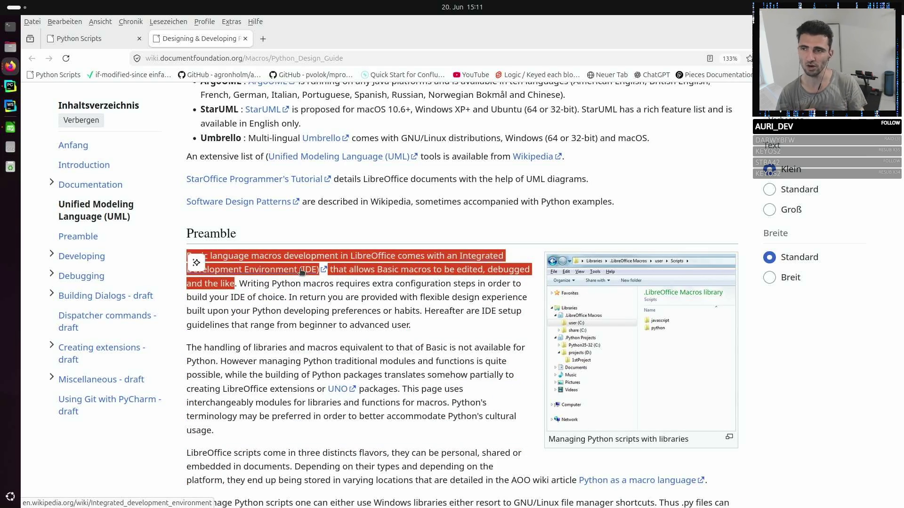
double_click(323, 289)
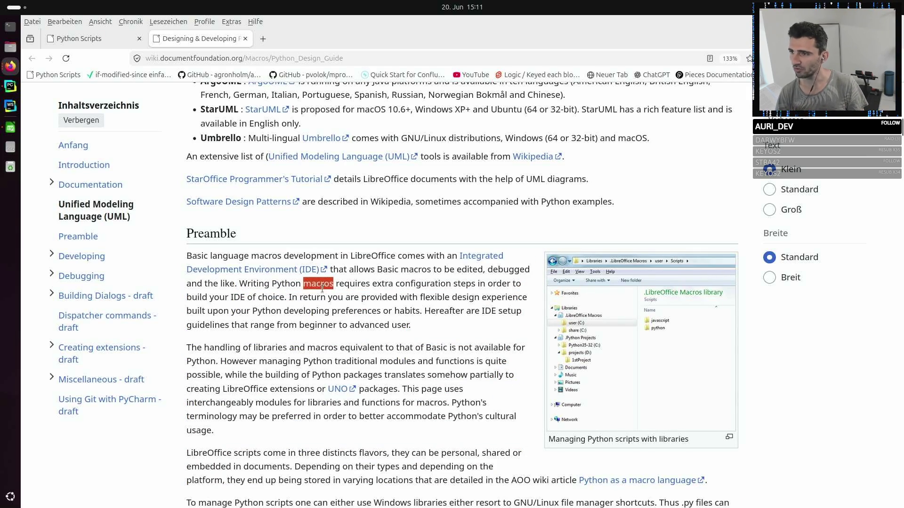
double_click(407, 284)
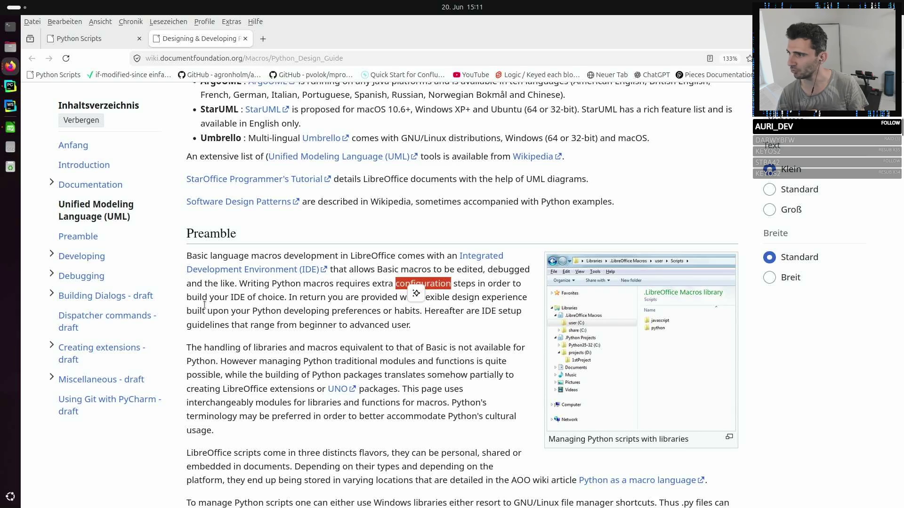
double_click(237, 297)
double_click(270, 297)
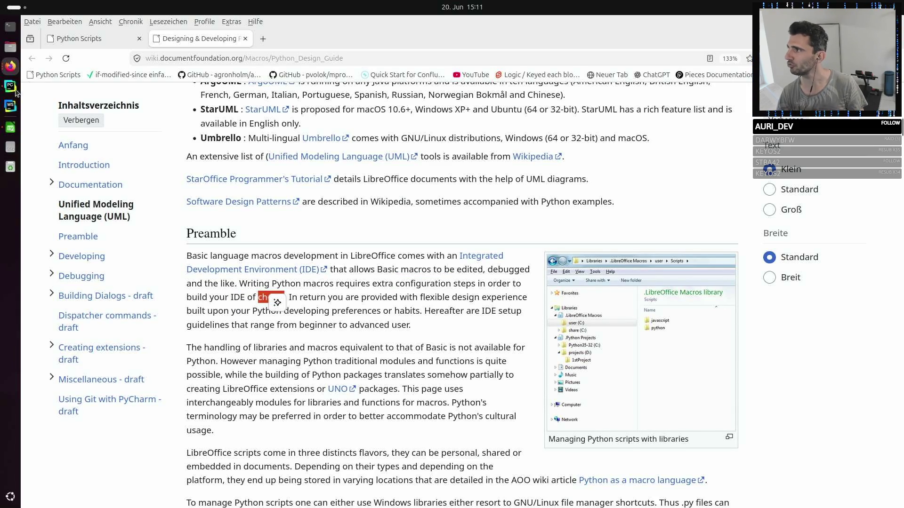
click(15, 90)
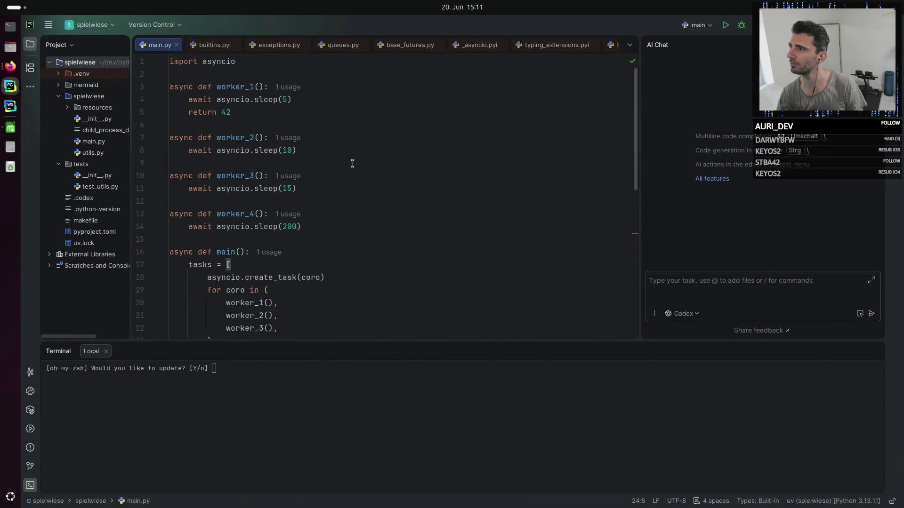
key(alt+Tab)
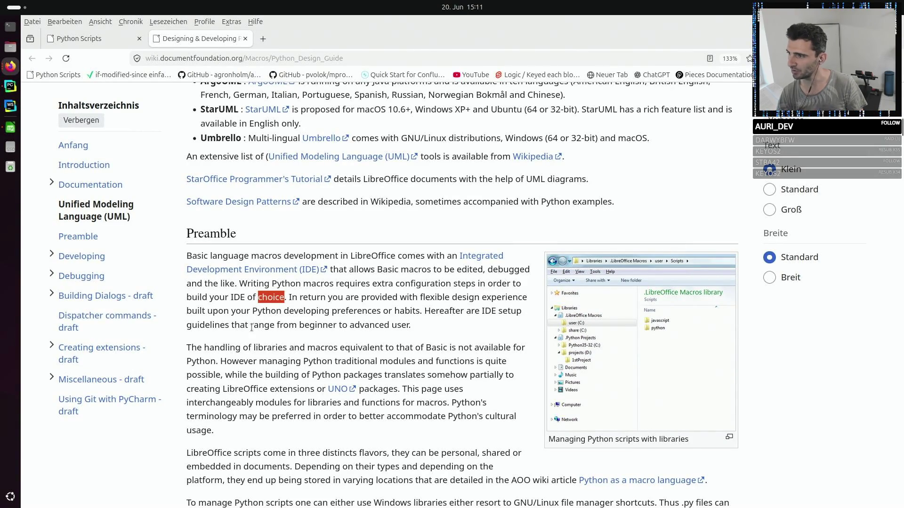
Highlight the passages on Python developing preferences and LibreOffice extensions or UNO packages.
mouse_move(230, 311)
mouse_down()
mouse_move(519, 311)
mouse_move(474, 312)
mouse_up()
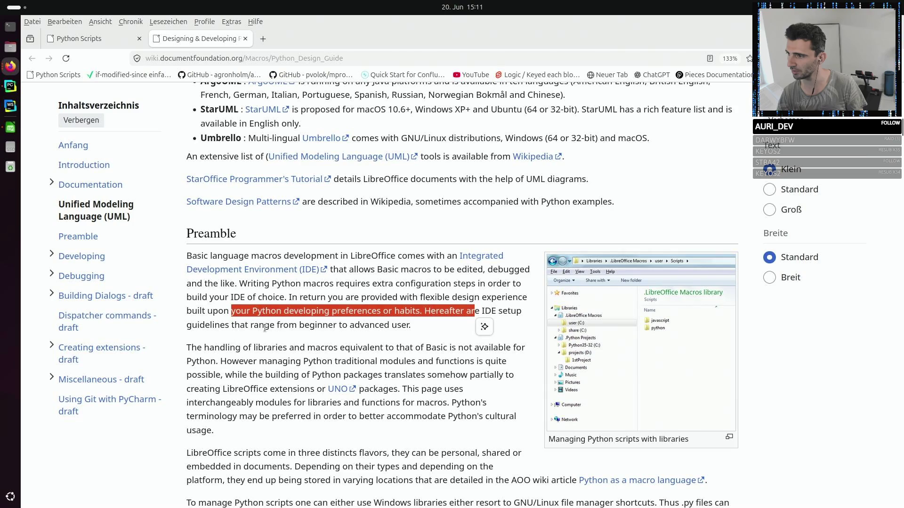
drag(411, 326, 275, 324)
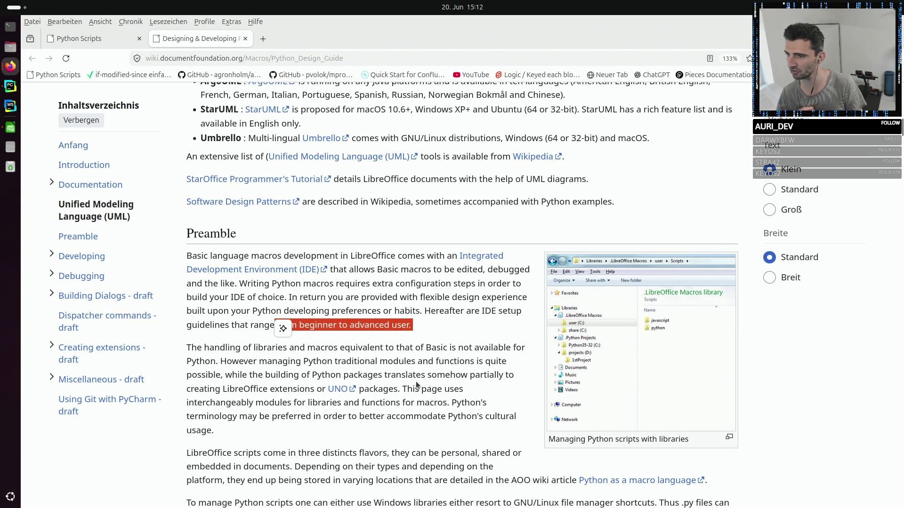
double_click(455, 377)
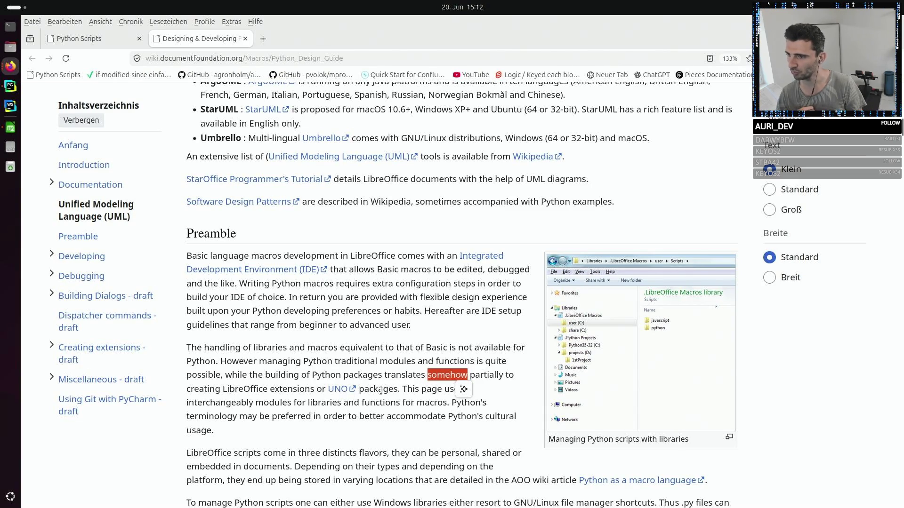
drag(393, 390, 222, 390)
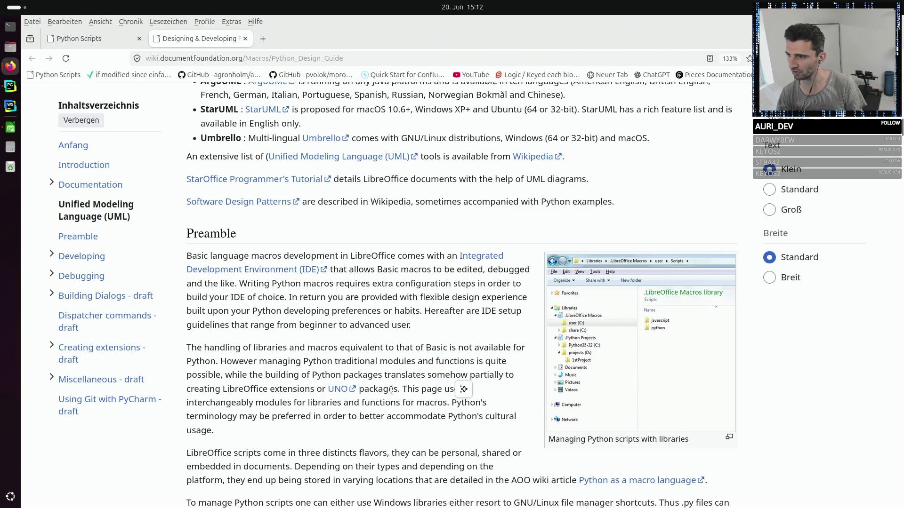
click(416, 414)
drag(400, 394, 222, 391)
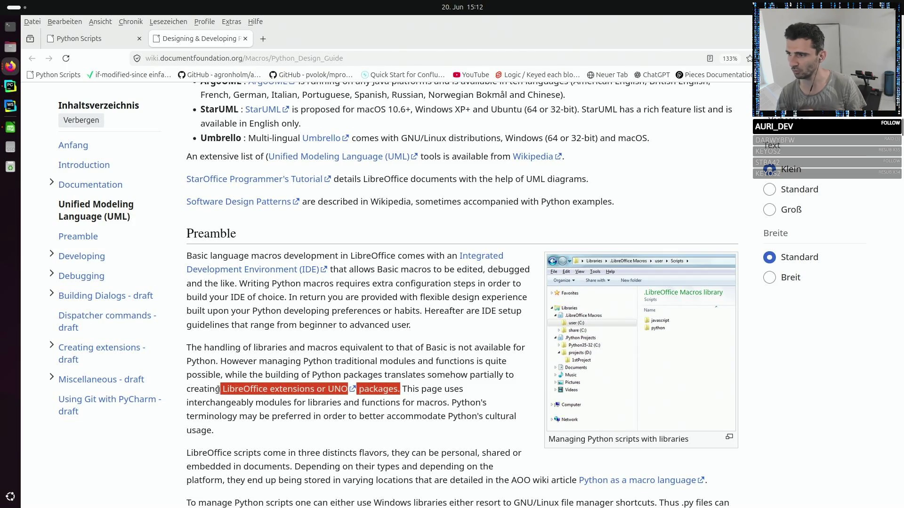
scroll(383, 440, down, 4)
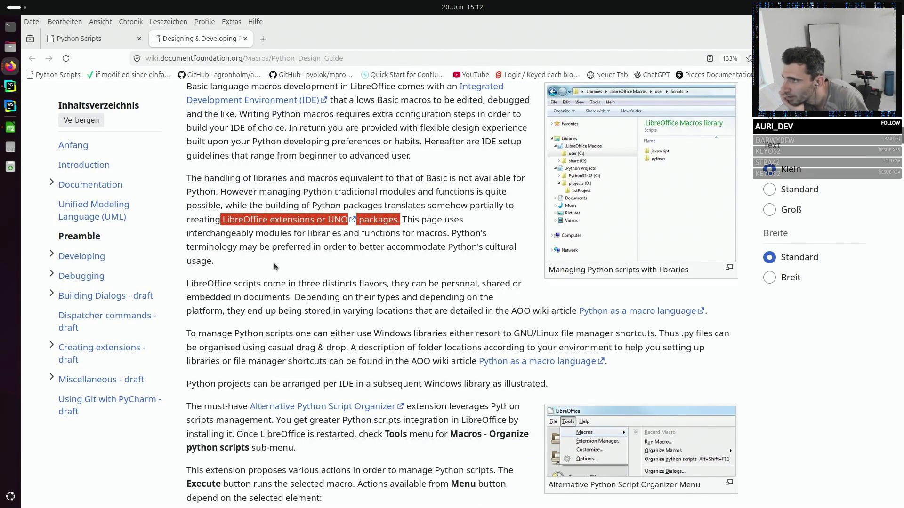
double_click(240, 233)
click(313, 239)
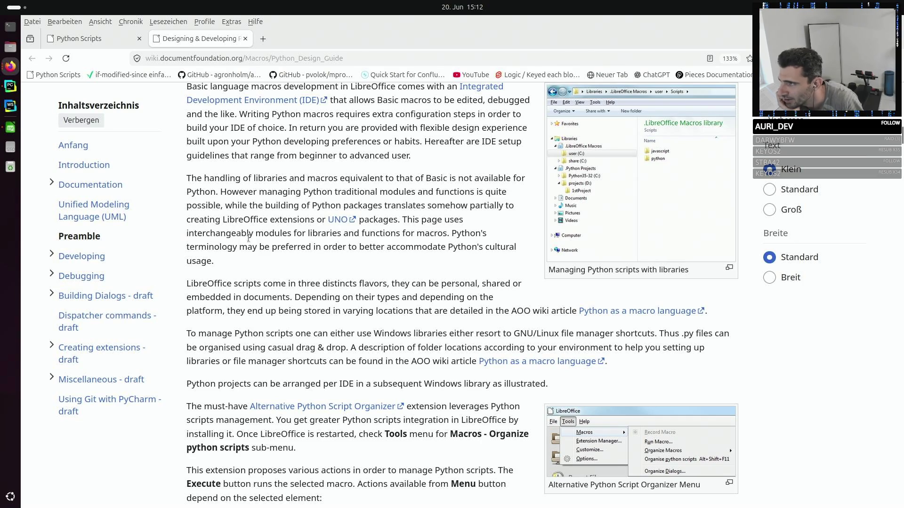
double_click(219, 236)
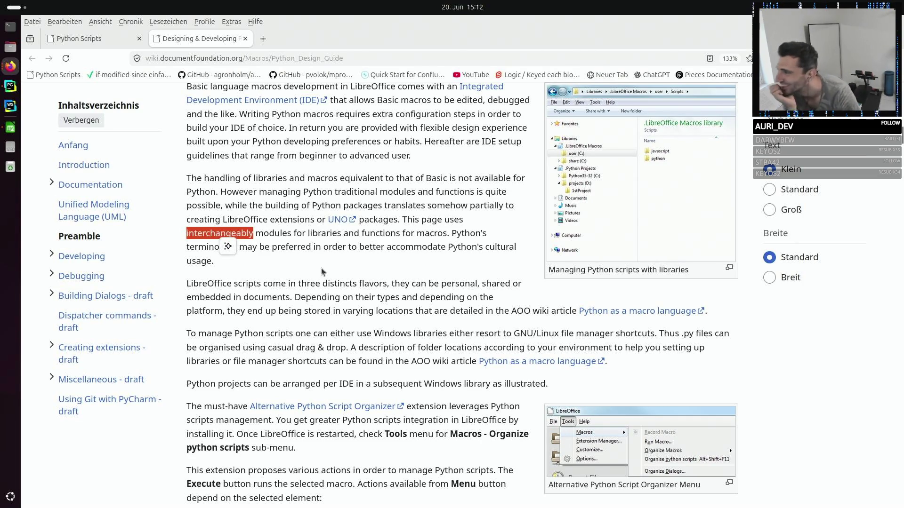
double_click(284, 238)
click(340, 275)
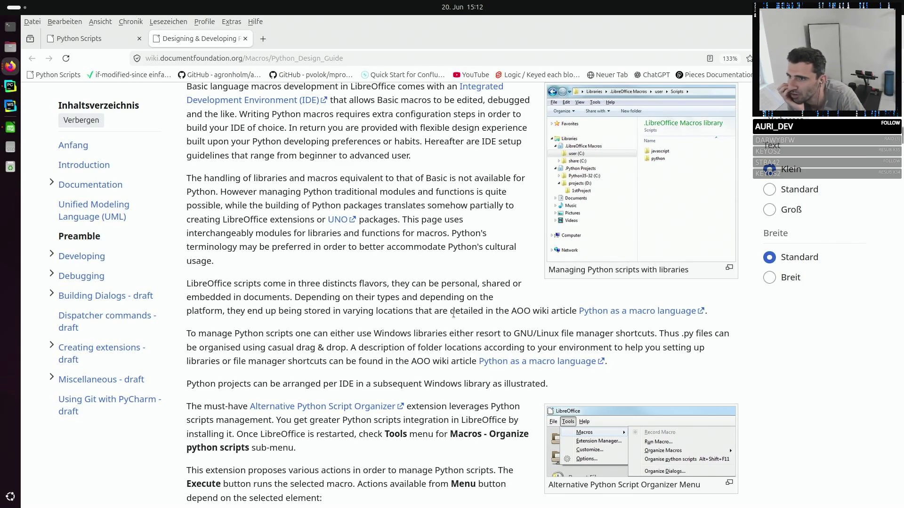
middle_click(598, 314)
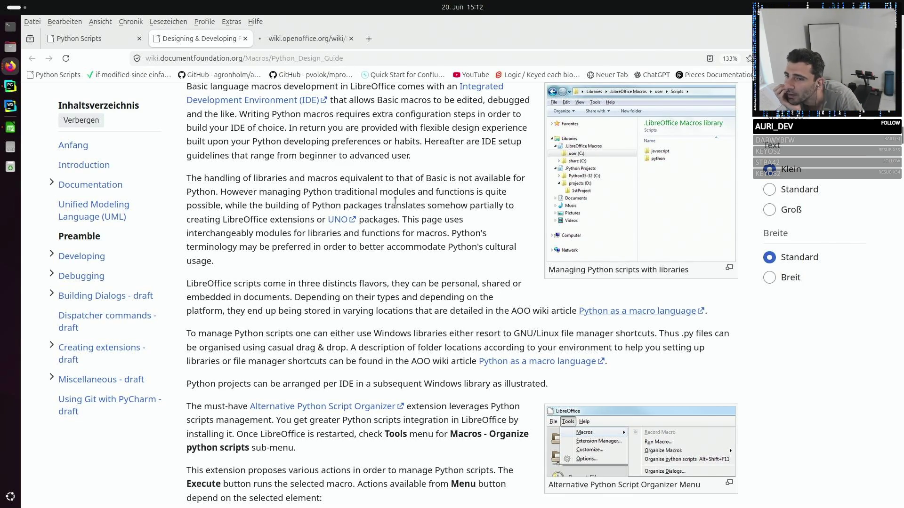
Note the article reference sentence, peek at the AOO 'Python as a macro language' tab, and return to the guide.
drag(428, 311, 709, 311)
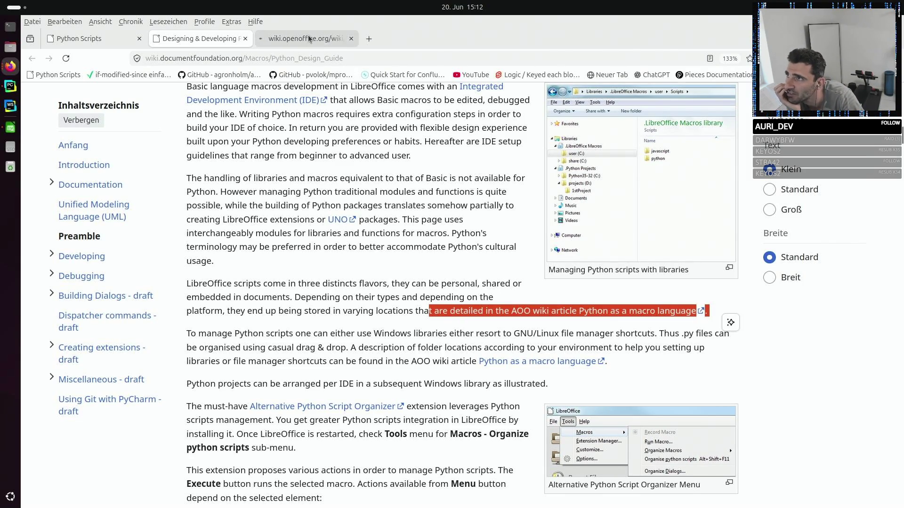
click(310, 39)
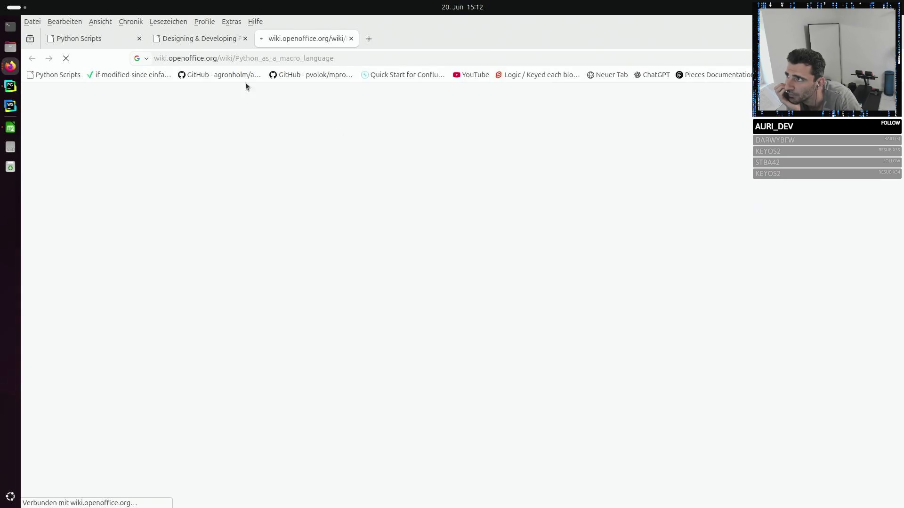
click(209, 37)
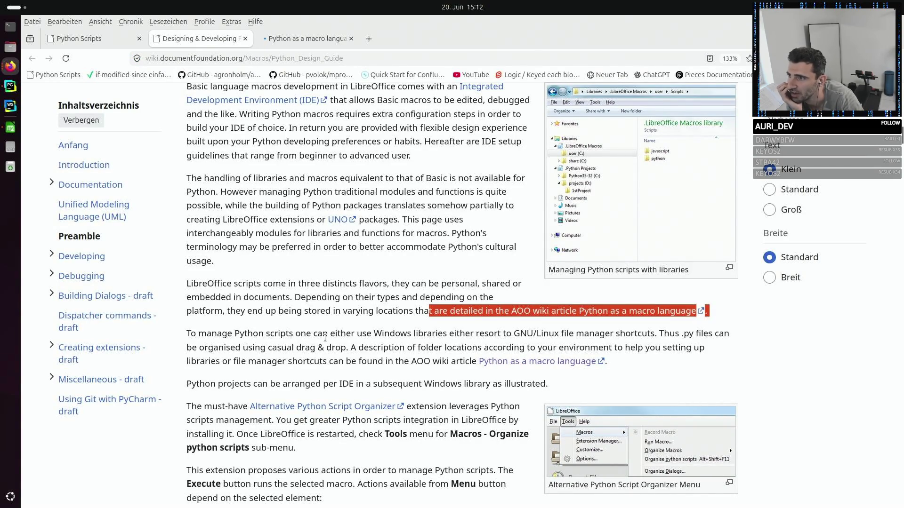
Read on through the script management and Python projects sentences, highlighting phrases while reading.
drag(362, 334, 423, 342)
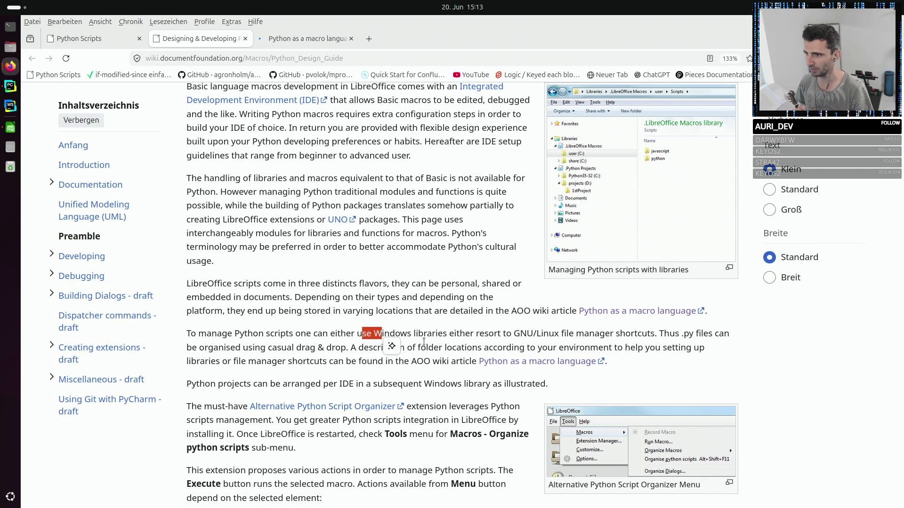
click(401, 360)
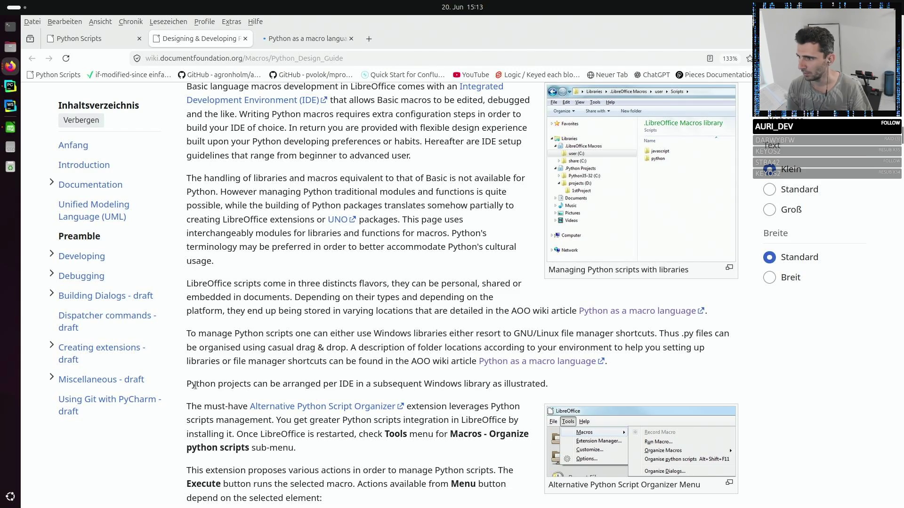
drag(193, 386, 334, 386)
click(333, 386)
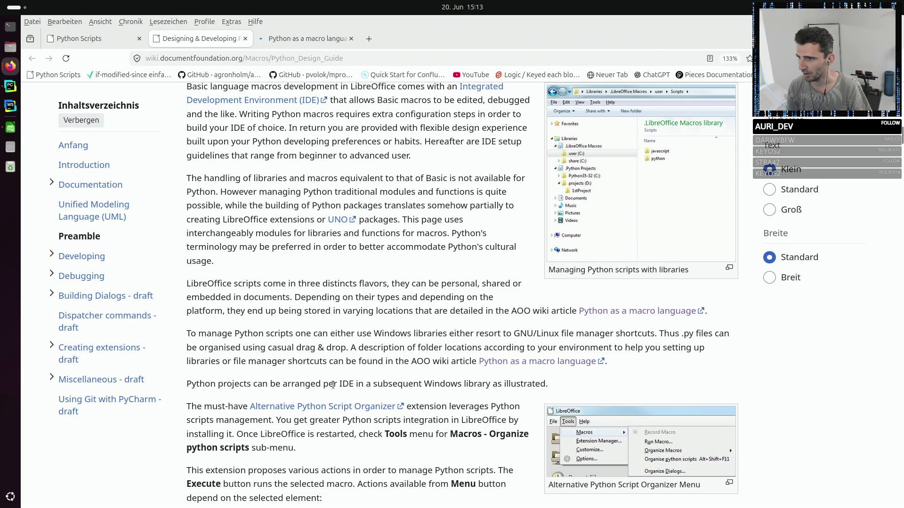
double_click(403, 386)
click(412, 396)
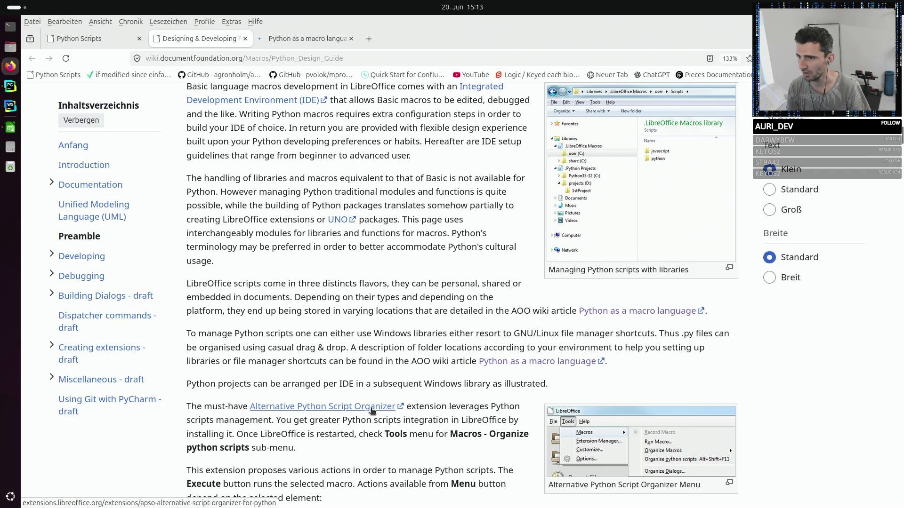
drag(224, 421, 276, 414)
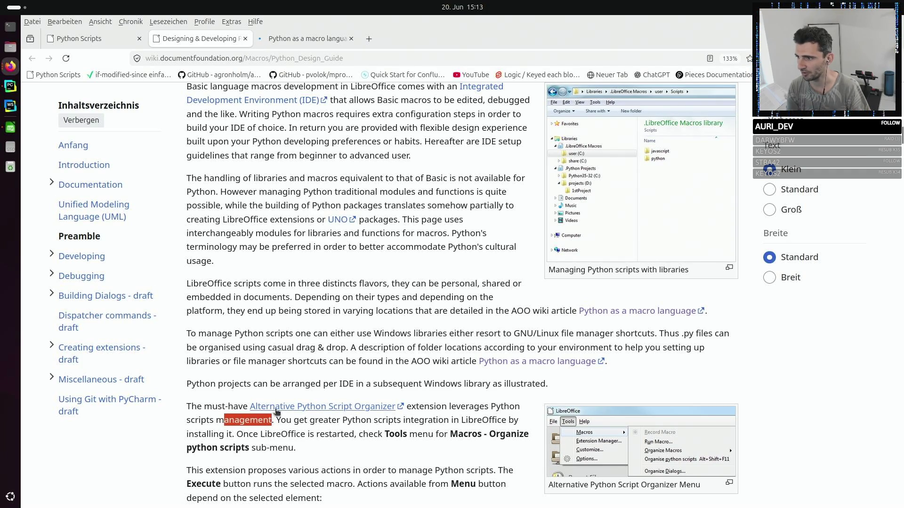
scroll(275, 414, up, 2)
scroll(279, 396, down, 2)
scroll(295, 341, down, 3)
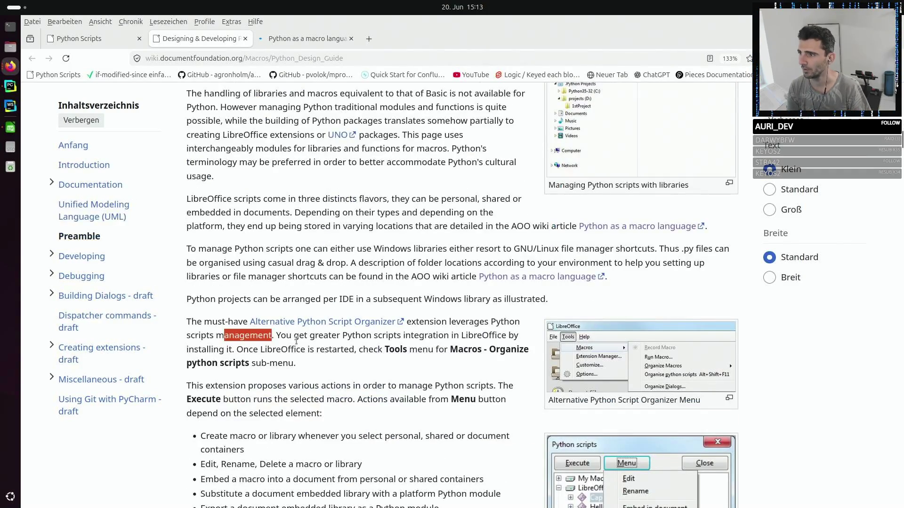
Open the APSO extension page in a new tab and review the 'Python as a macro language' page.
middle_click(297, 330)
click(330, 45)
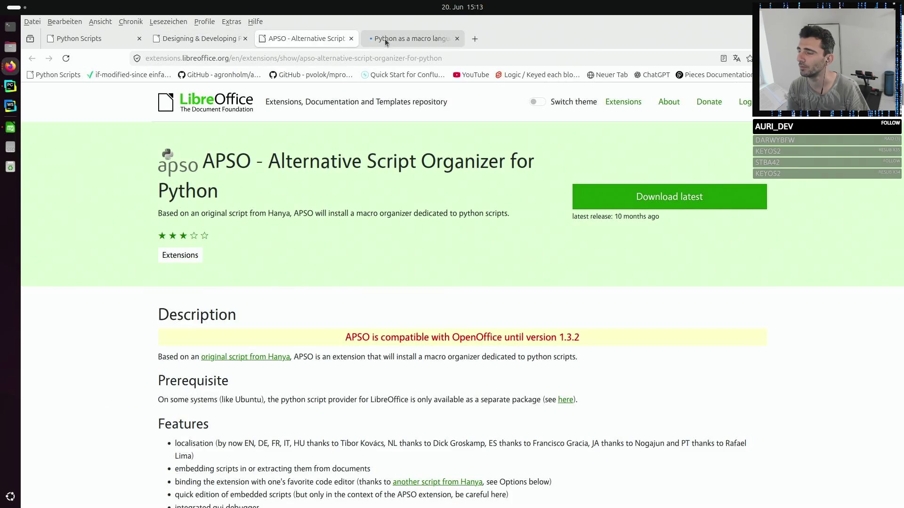
click(409, 35)
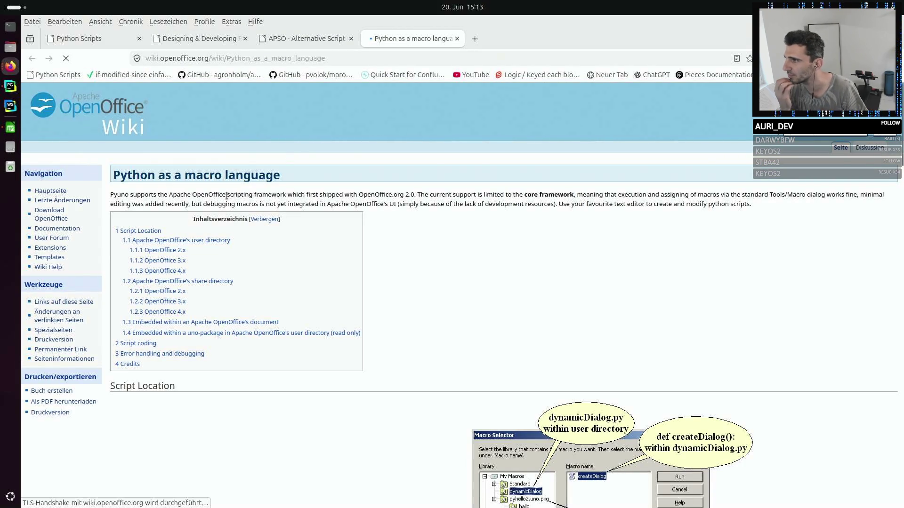
double_click(120, 197)
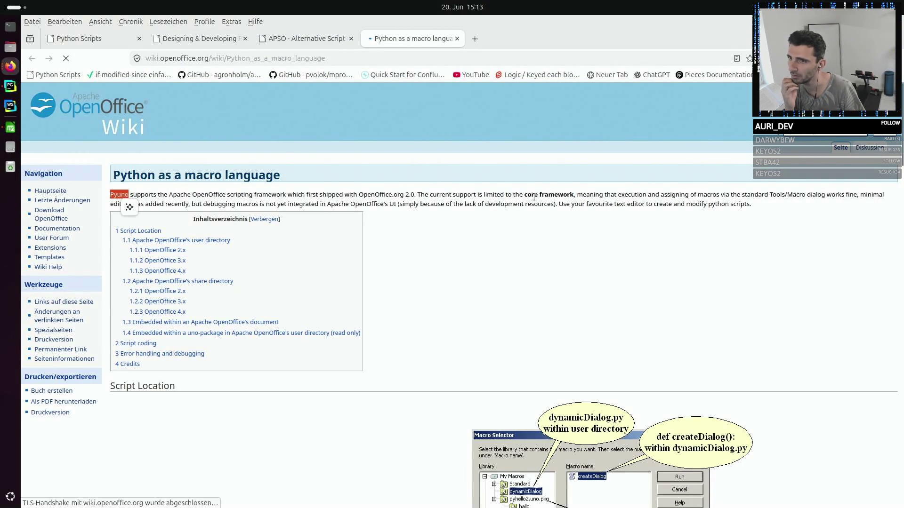
scroll(671, 332, down, 3)
scroll(671, 331, down, 4)
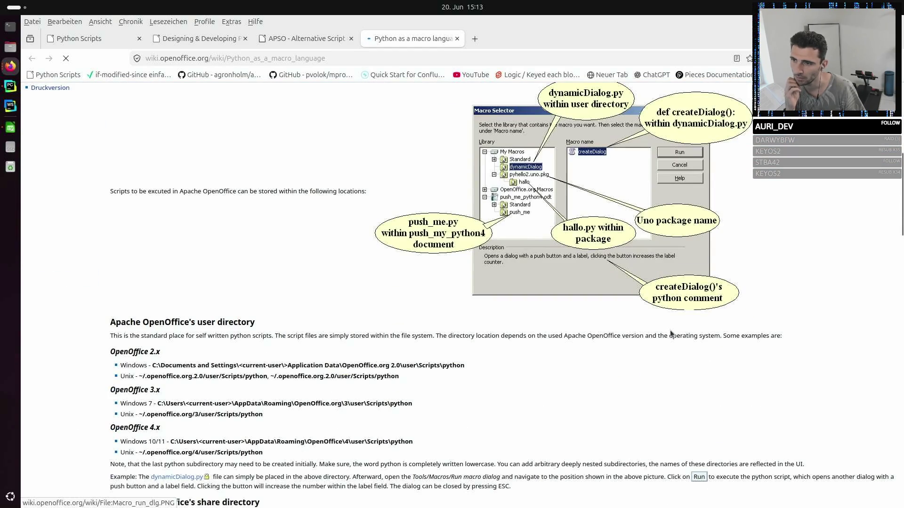
scroll(671, 329, down, 5)
scroll(670, 330, down, 5)
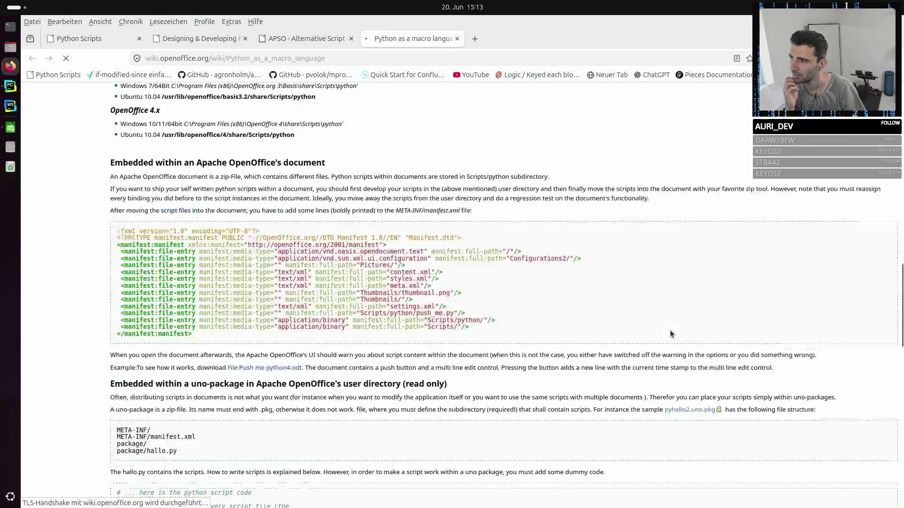
scroll(670, 330, down, 5)
scroll(670, 330, up, 20)
scroll(670, 330, up, 5)
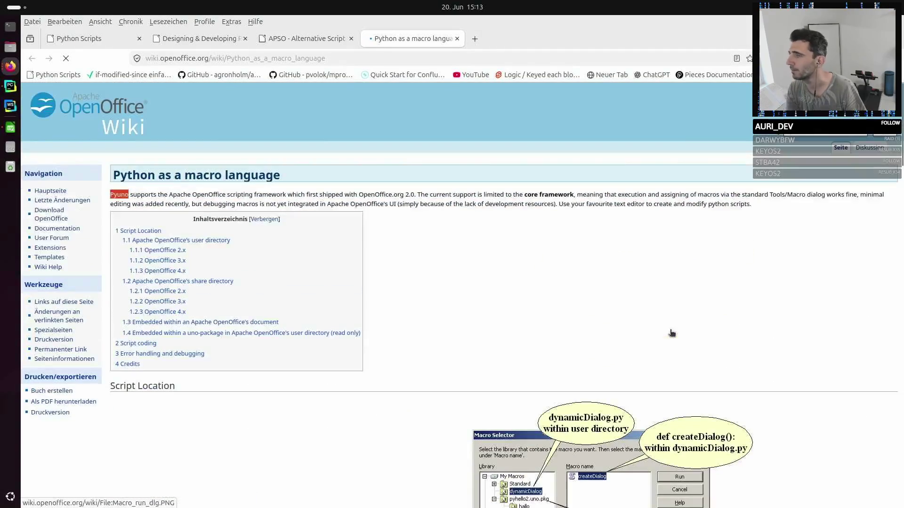
Review the APSO extension page, then return to the Python Design Guide wiki page.
click(320, 45)
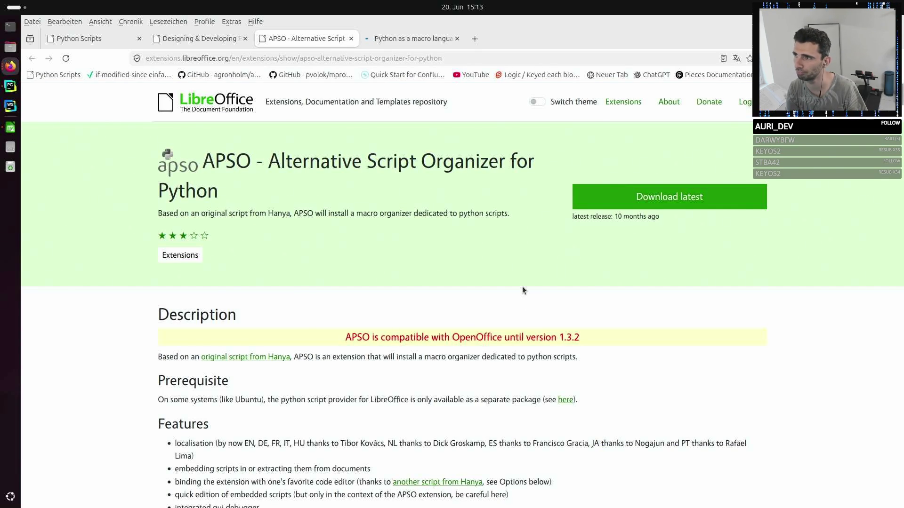
scroll(523, 290, down, 2)
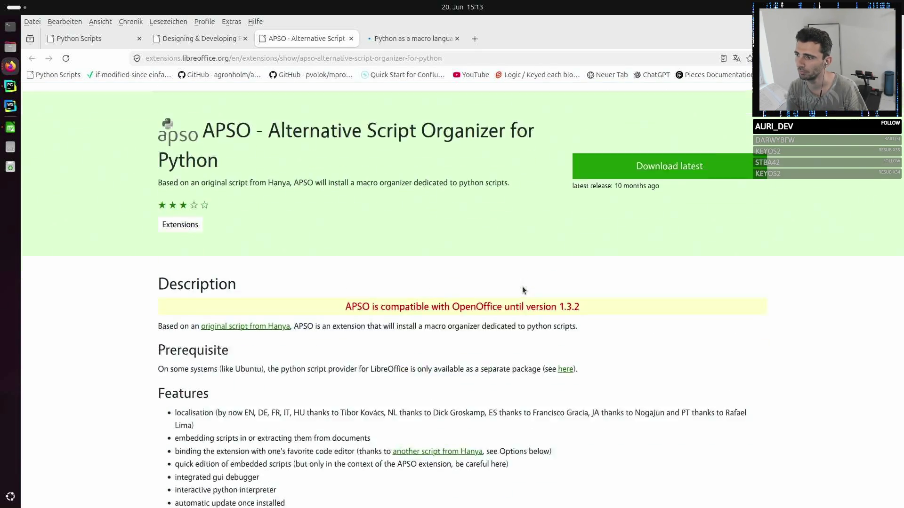
scroll(522, 290, down, 3)
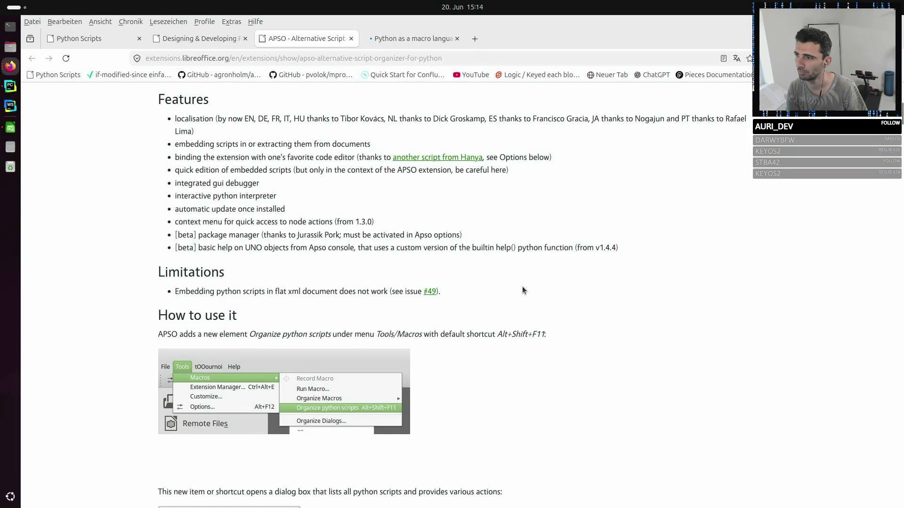
scroll(523, 290, down, 3)
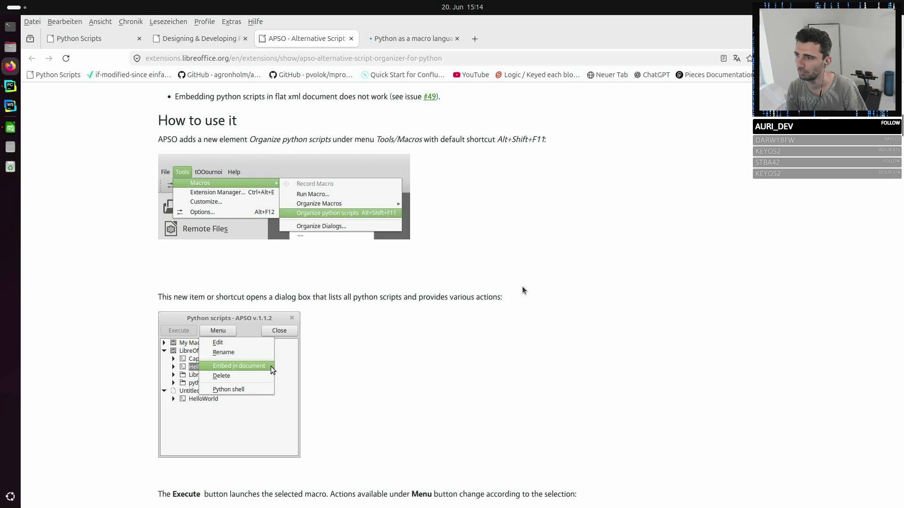
scroll(523, 290, down, 2)
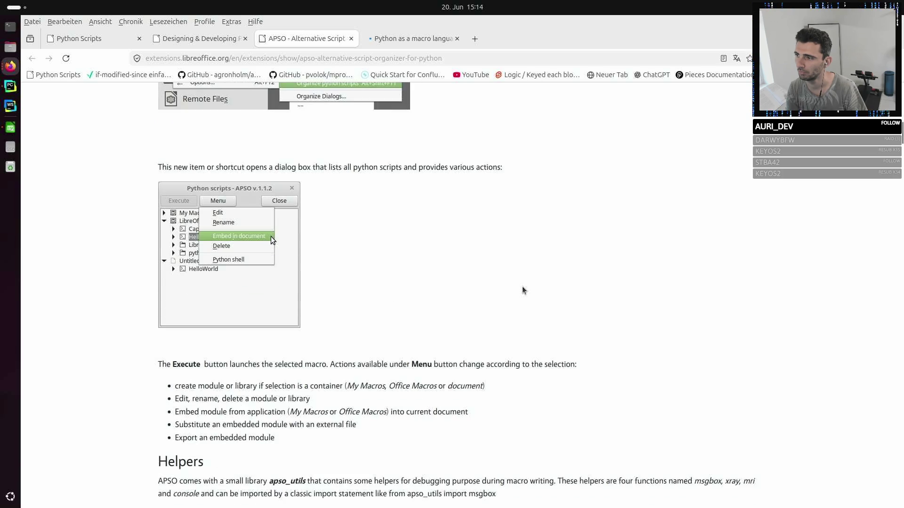
scroll(523, 290, down, 3)
scroll(522, 286, down, 4)
scroll(521, 286, up, 10)
scroll(523, 290, up, 4)
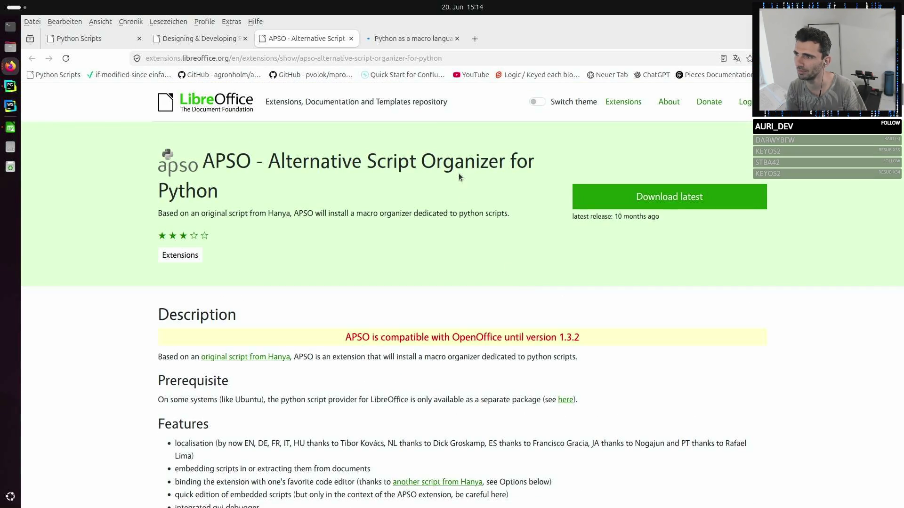
click(189, 39)
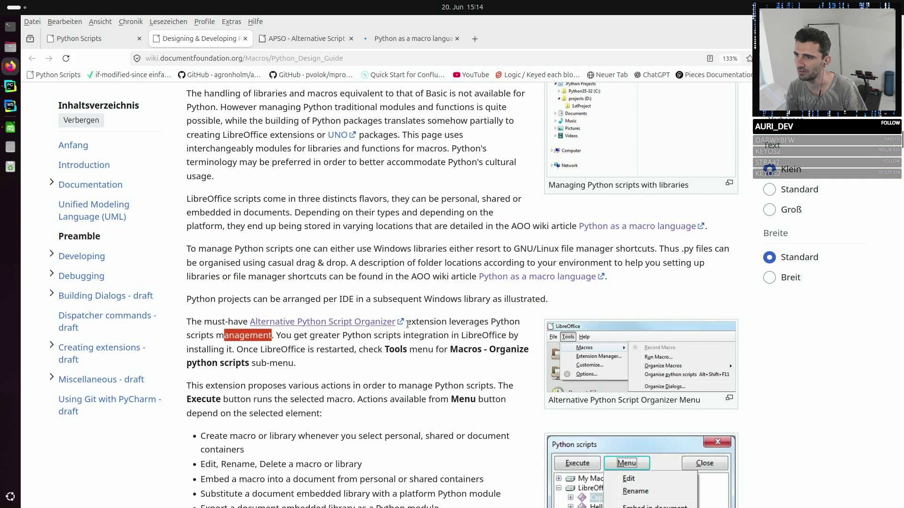
click(245, 346)
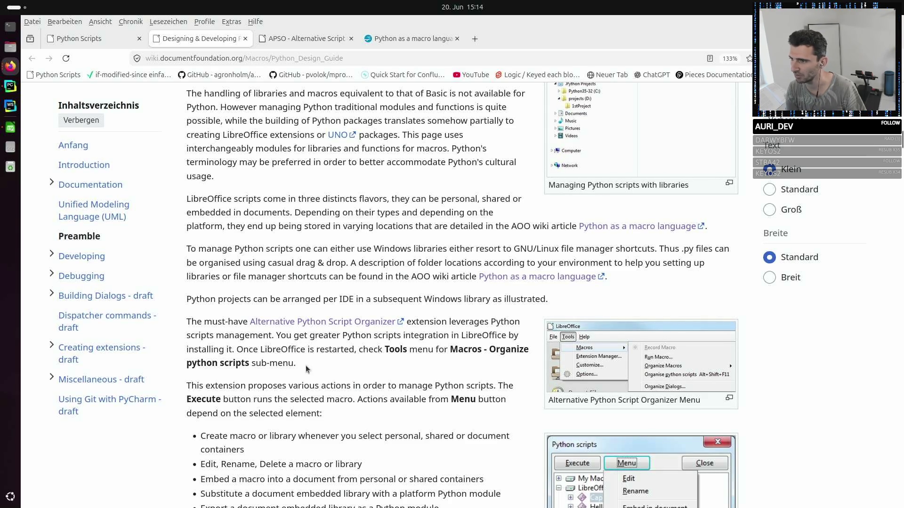
drag(306, 368, 190, 317)
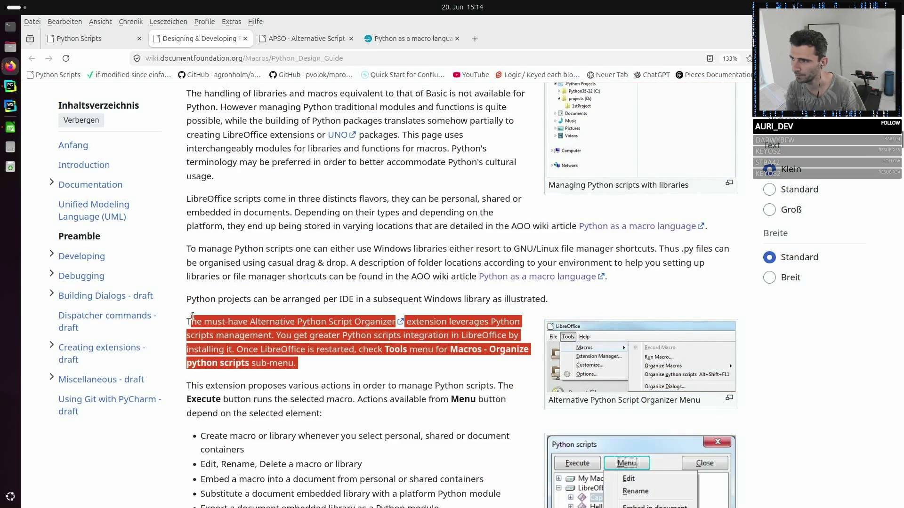
click(251, 322)
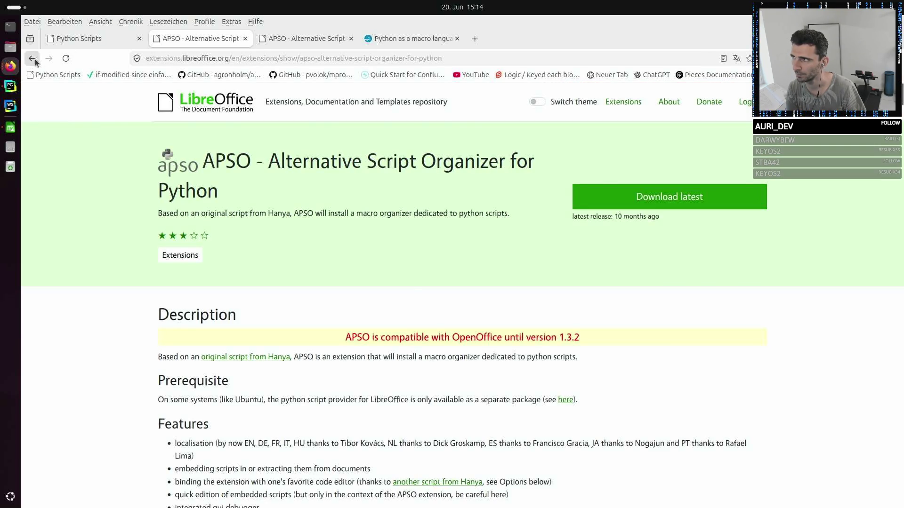
click(31, 58)
drag(316, 358, 187, 321)
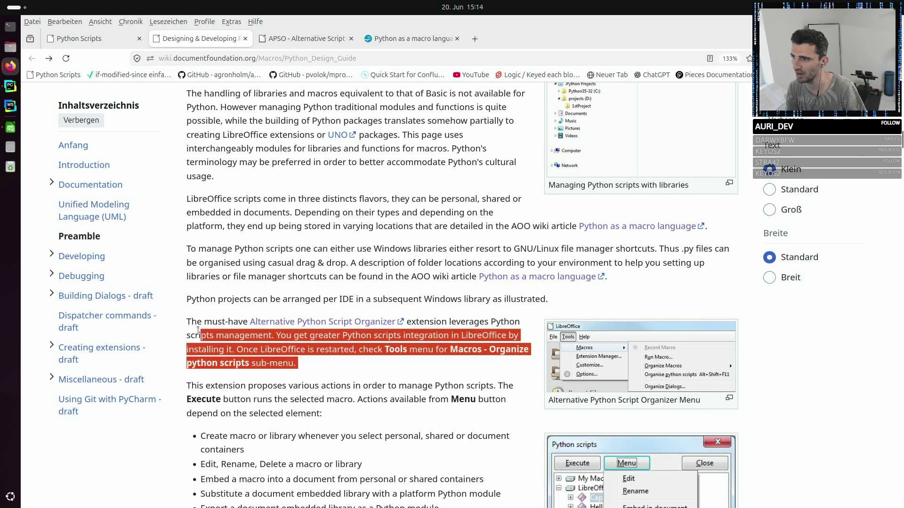
click(351, 358)
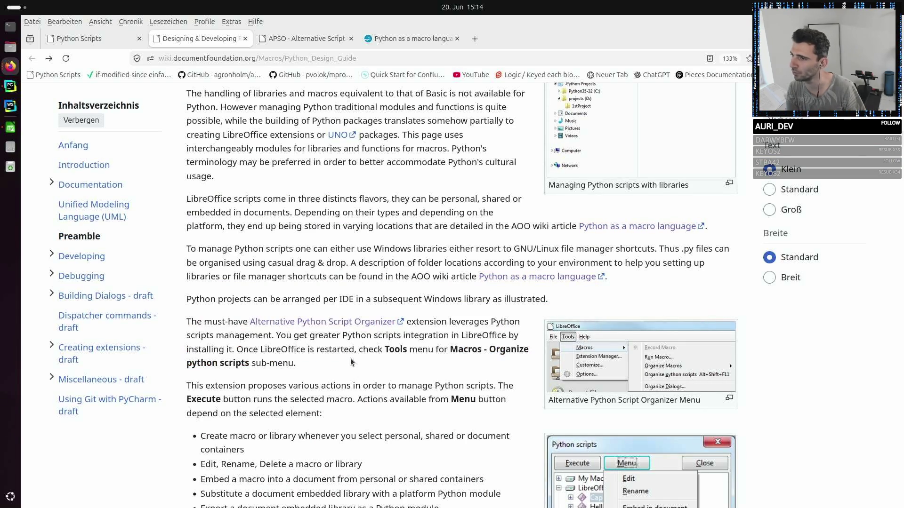
scroll(351, 363, down, 3)
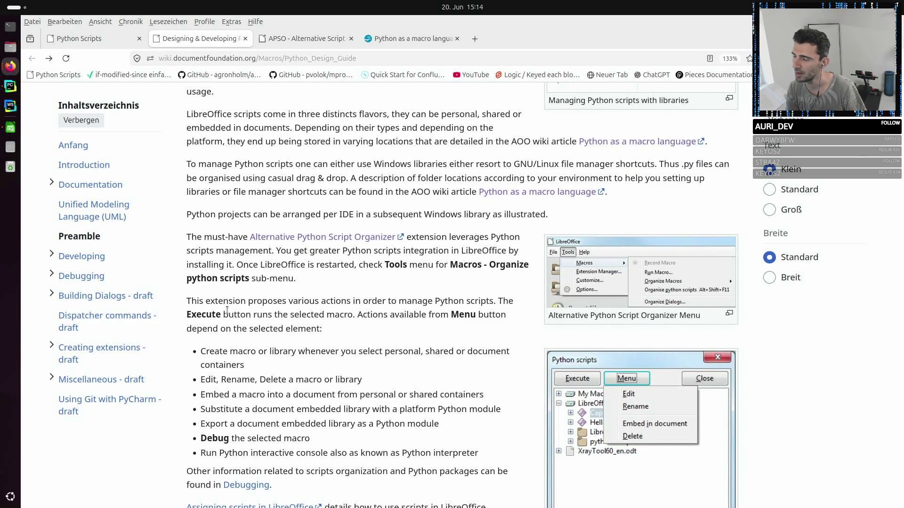
mouse_move(186, 300)
mouse_down()
mouse_move(336, 342)
mouse_move(282, 487)
mouse_up()
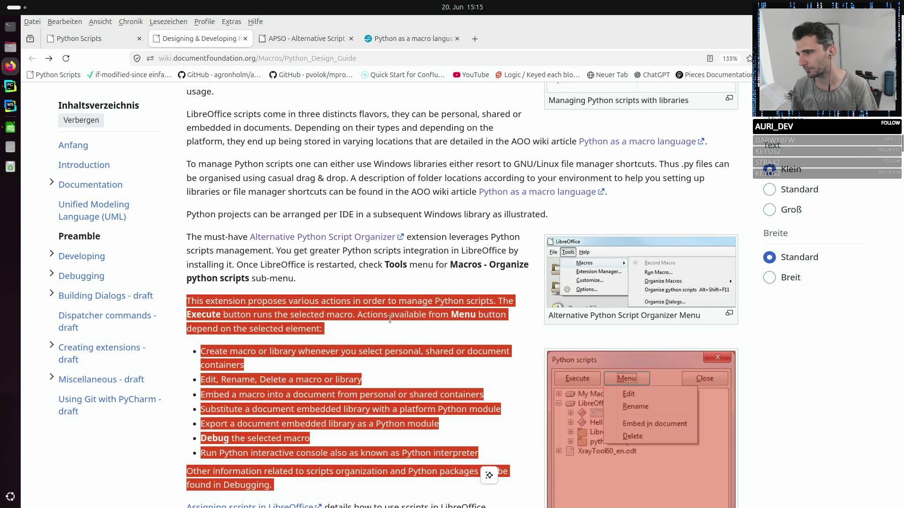
scroll(311, 212, down, 4)
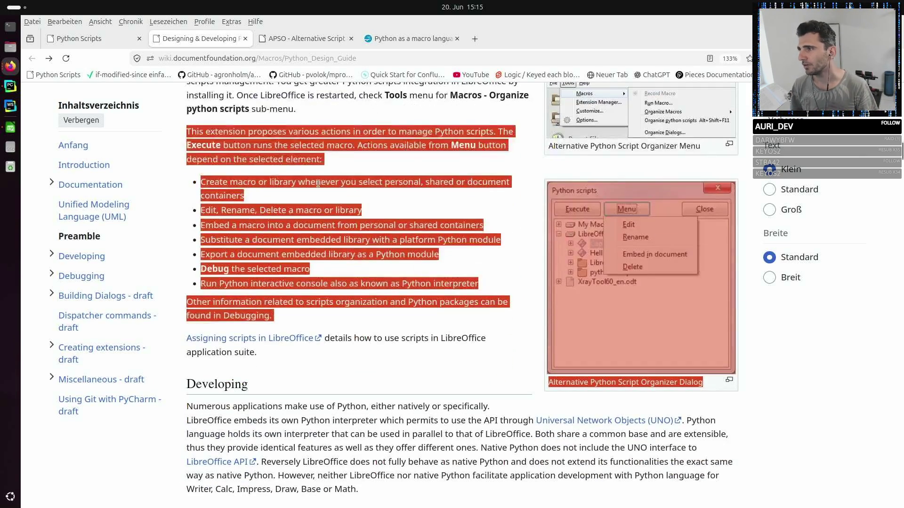
click(340, 128)
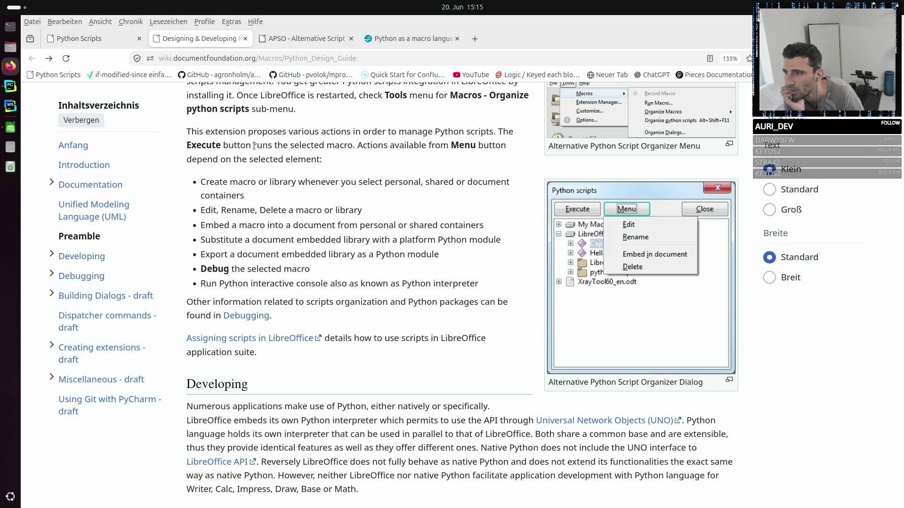
scroll(279, 274, up, 4)
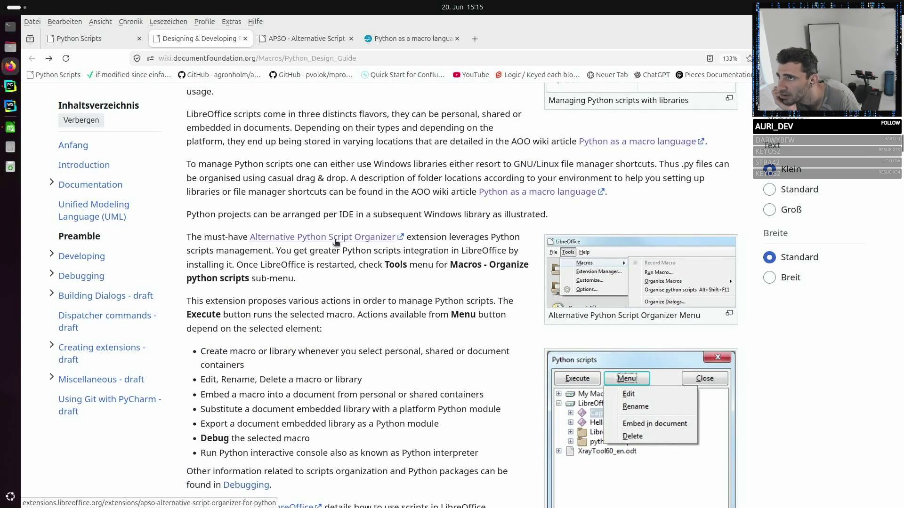
Read the APSO page's Prerequisite line and follow its link to the separate Python script provider info.
click(320, 35)
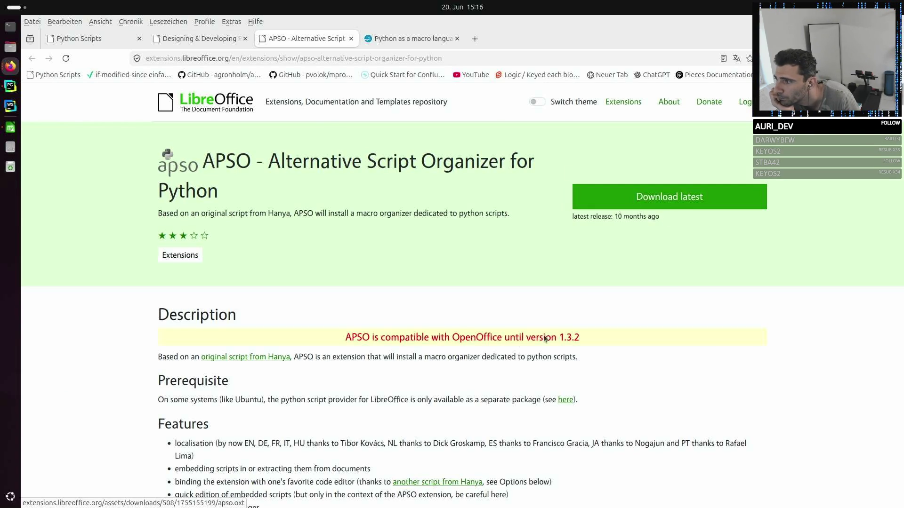
scroll(466, 363, down, 1)
drag(192, 336, 556, 336)
click(620, 333)
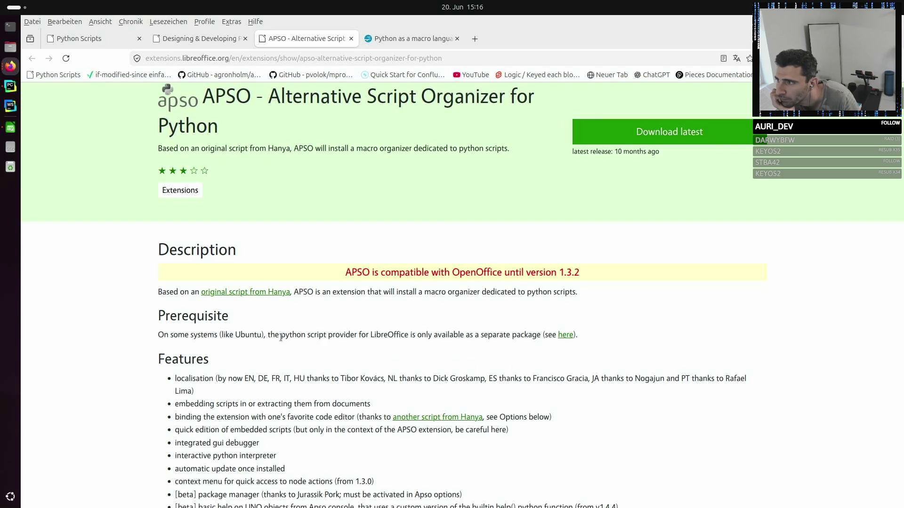
click(566, 336)
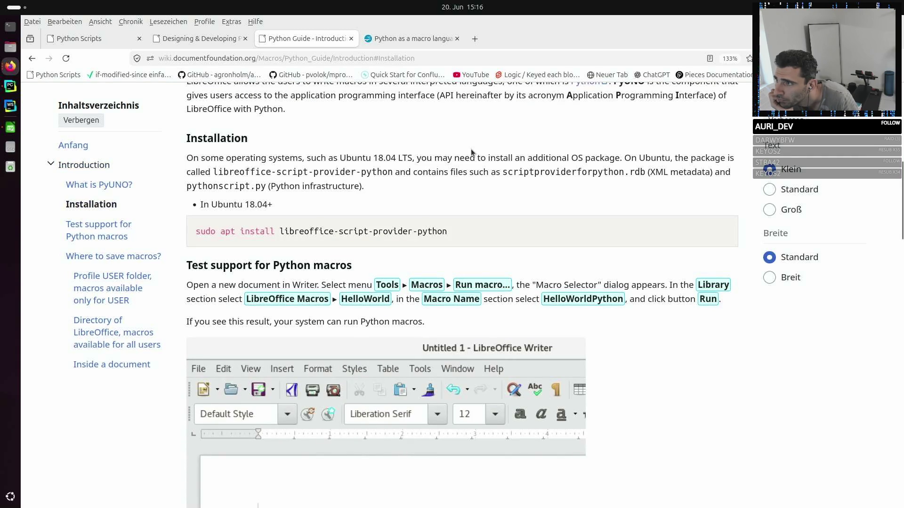
Review the Installation section, highlighting the install command and the 18.04 LTS note.
triple_click(314, 232)
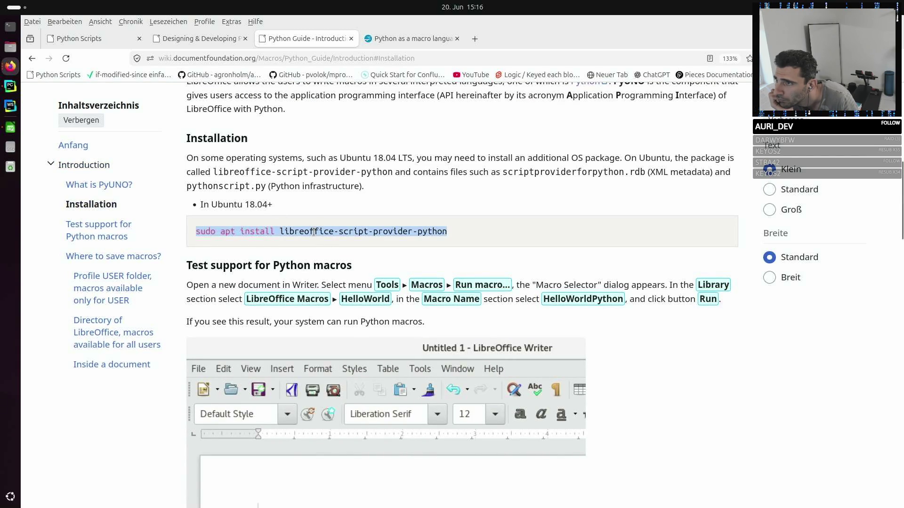
click(489, 194)
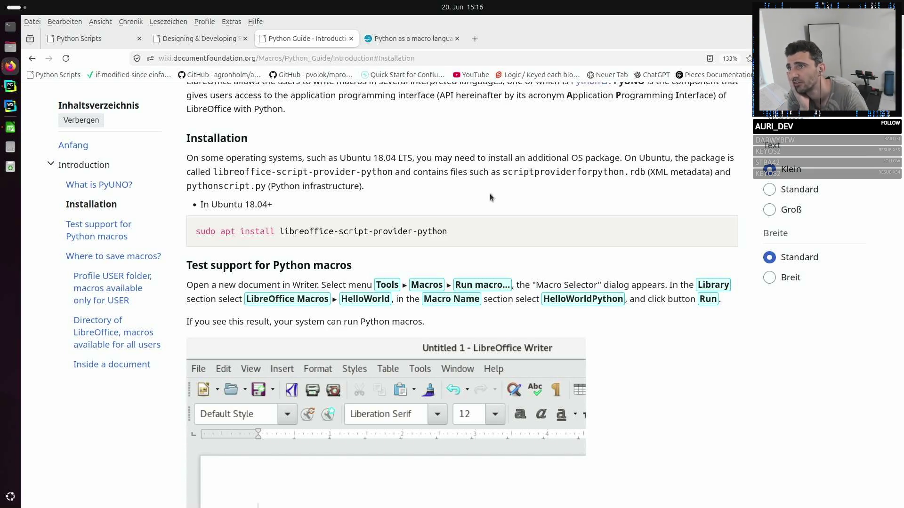
drag(414, 158, 373, 158)
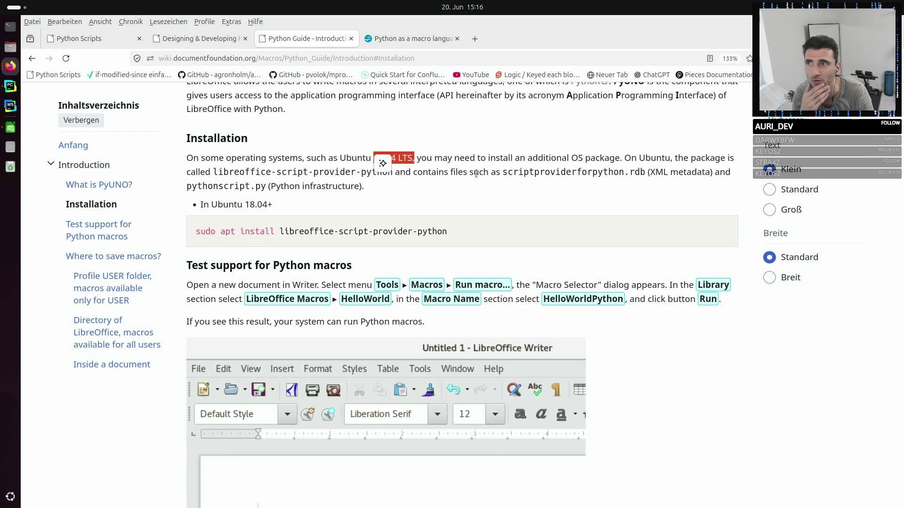
click(558, 201)
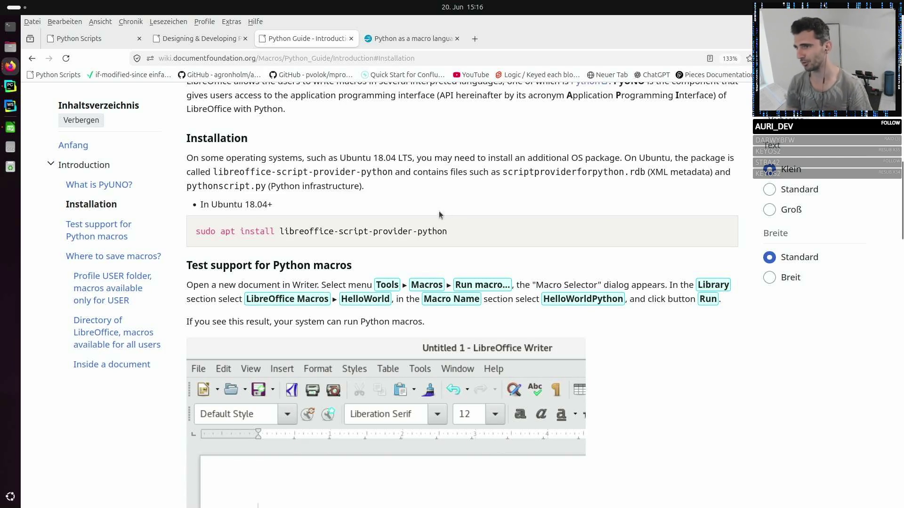
Select the libreoffice-script-provider-python install command and bring up a terminal.
triple_click(429, 233)
key(super+c)
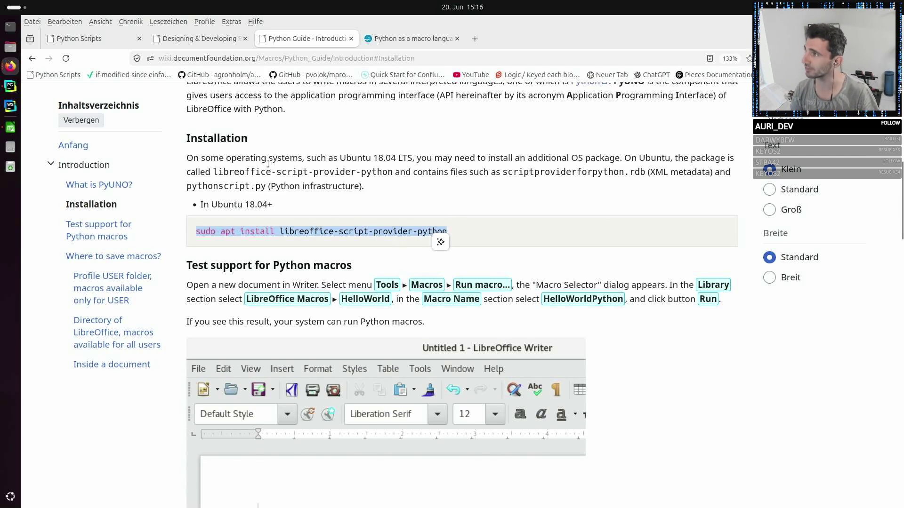
click(10, 27)
Paste the provider install command into the terminal and close the terminal window.
right_click(241, 148)
click(274, 183)
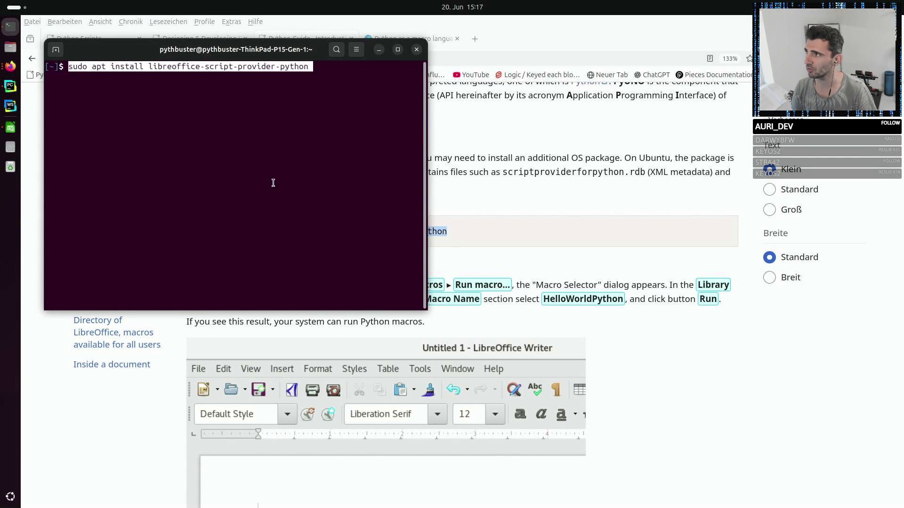
click(416, 49)
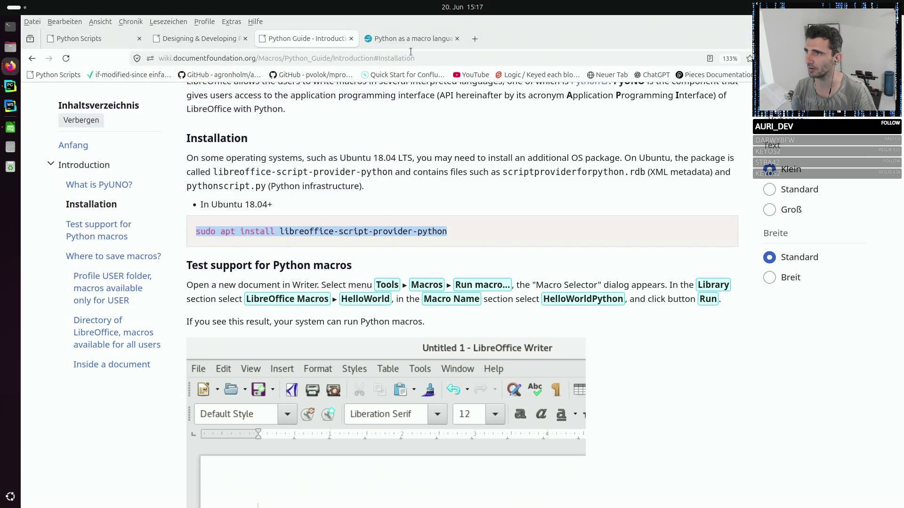
Back in Firefox, open the APSO extension page in a new tab placed before the Python Guide tab.
click(199, 39)
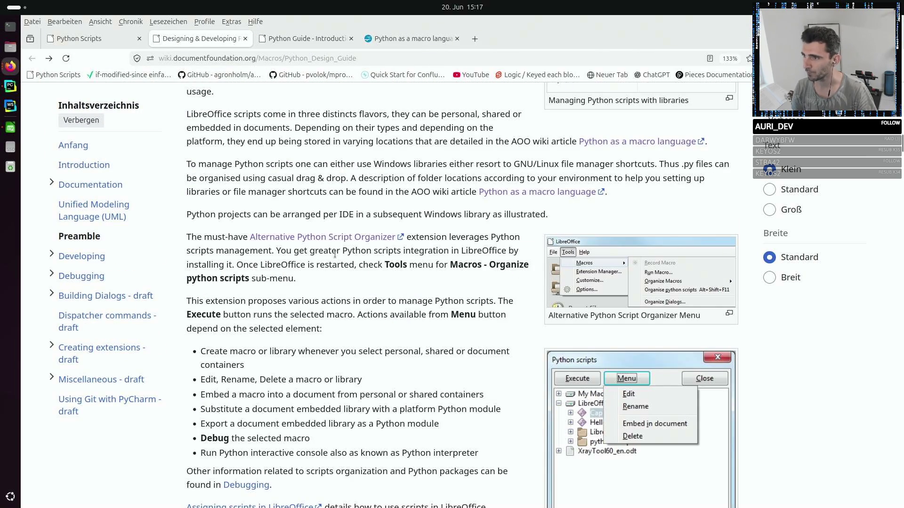
click(308, 41)
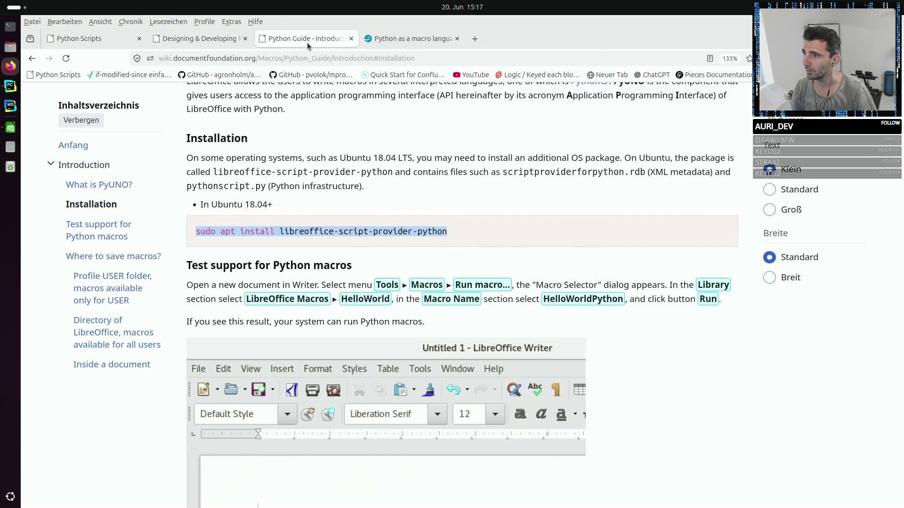
middle_click(32, 59)
drag(421, 37, 314, 38)
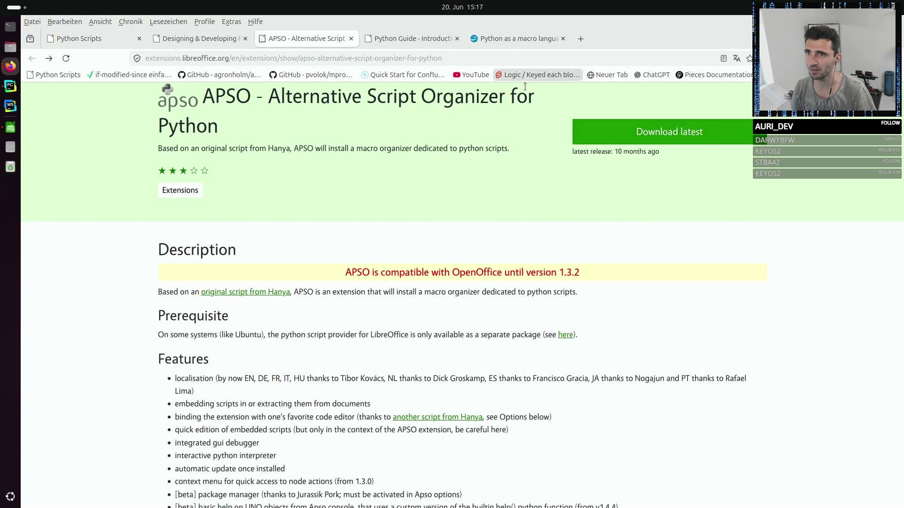
Download the latest apso.oxt, install it in LibreOffice and accept the license.
click(649, 139)
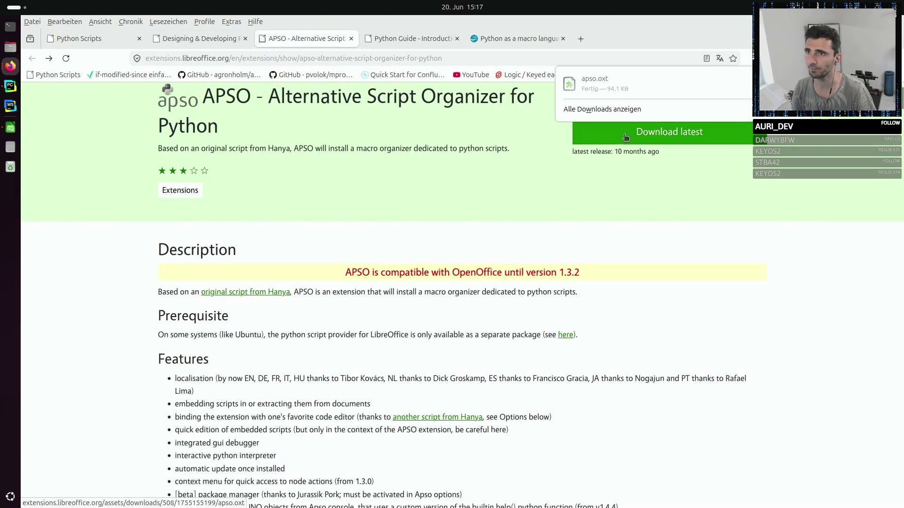
click(616, 81)
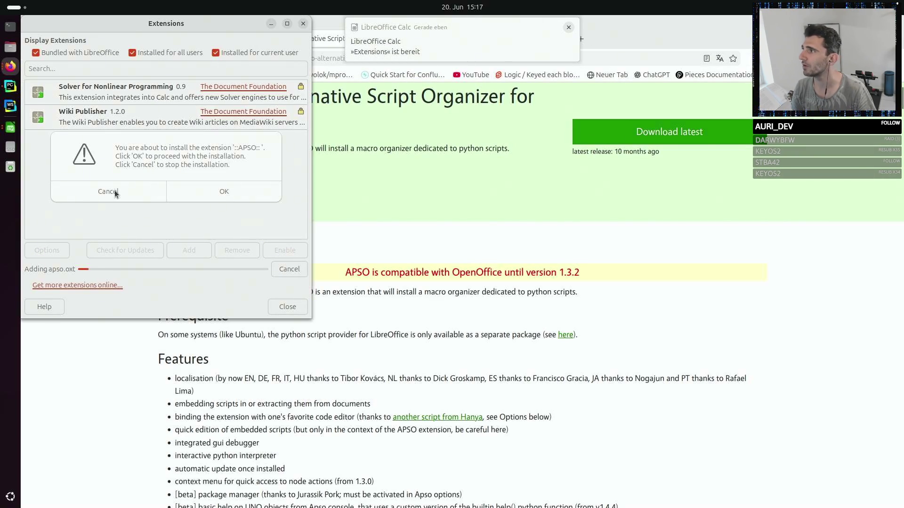
click(232, 192)
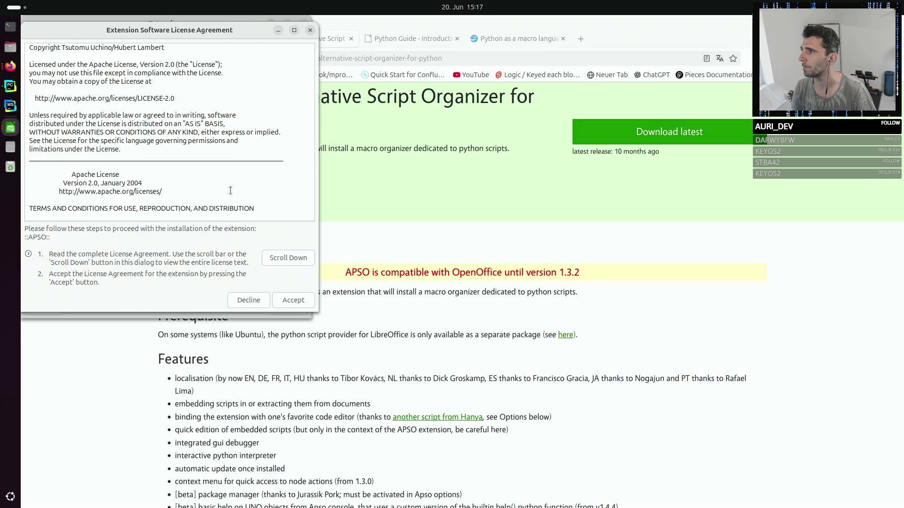
click(293, 300)
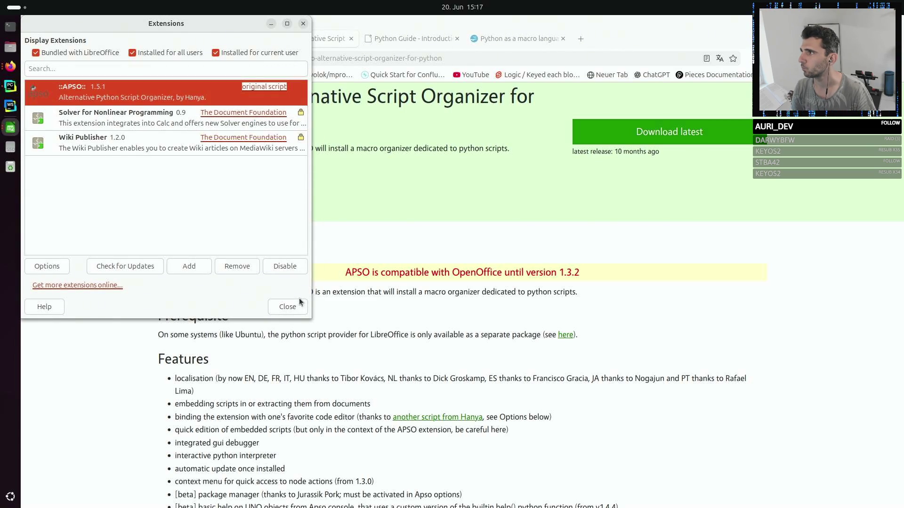
Look over the Extension Manager list (APSO 1.5.1, Solver, Wiki Publisher) and close it.
click(206, 219)
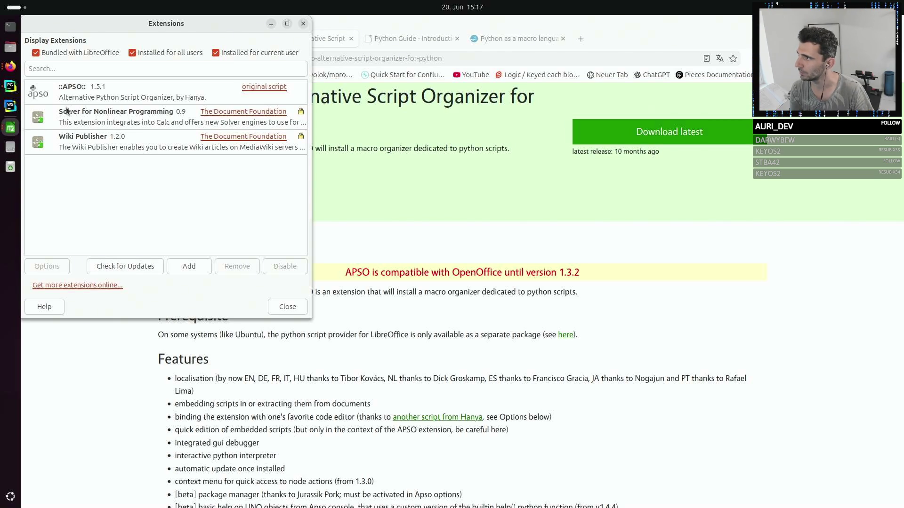
click(104, 120)
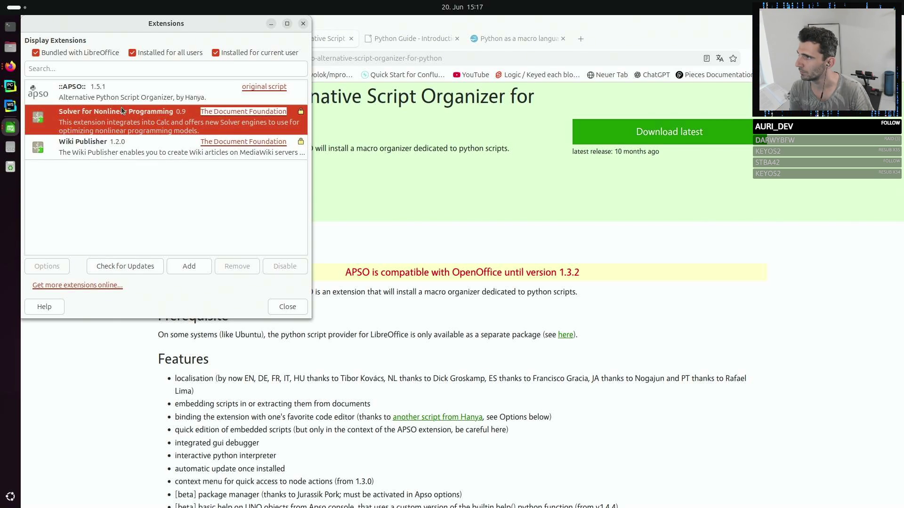
click(119, 88)
drag(141, 21, 255, 90)
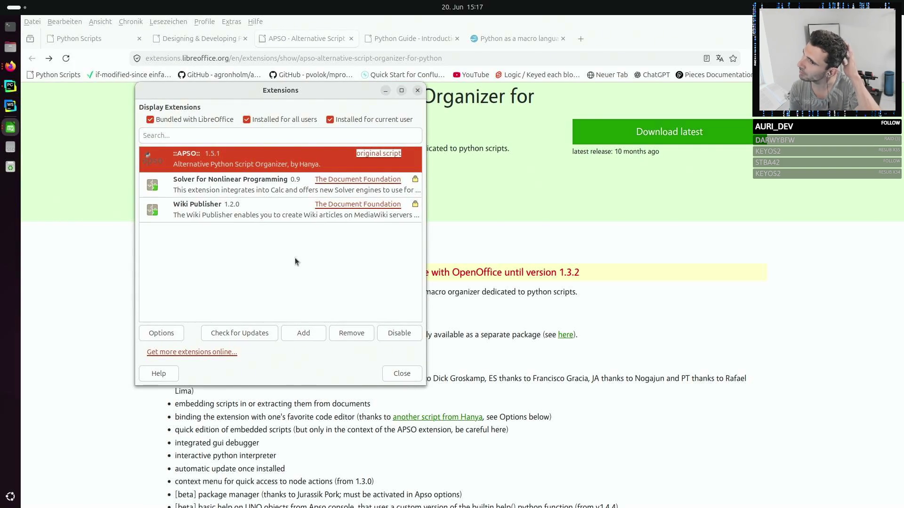
click(287, 189)
click(272, 218)
click(277, 191)
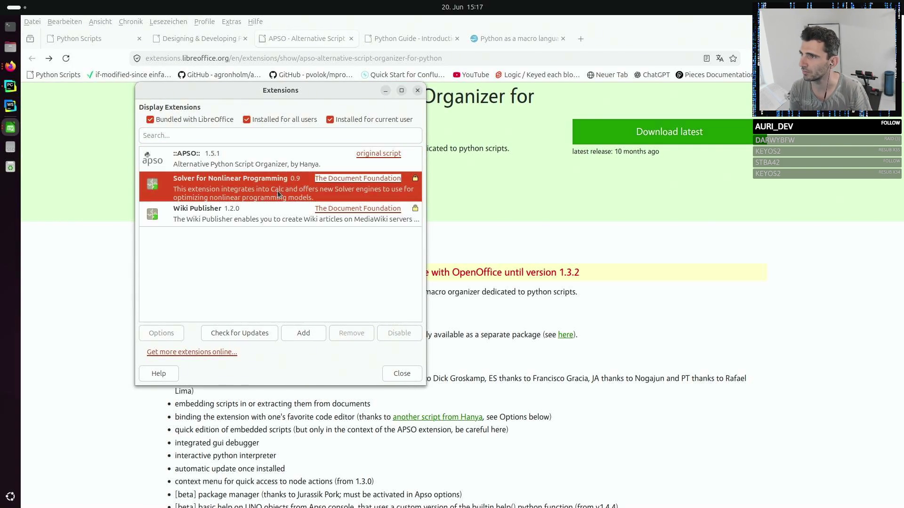
click(395, 374)
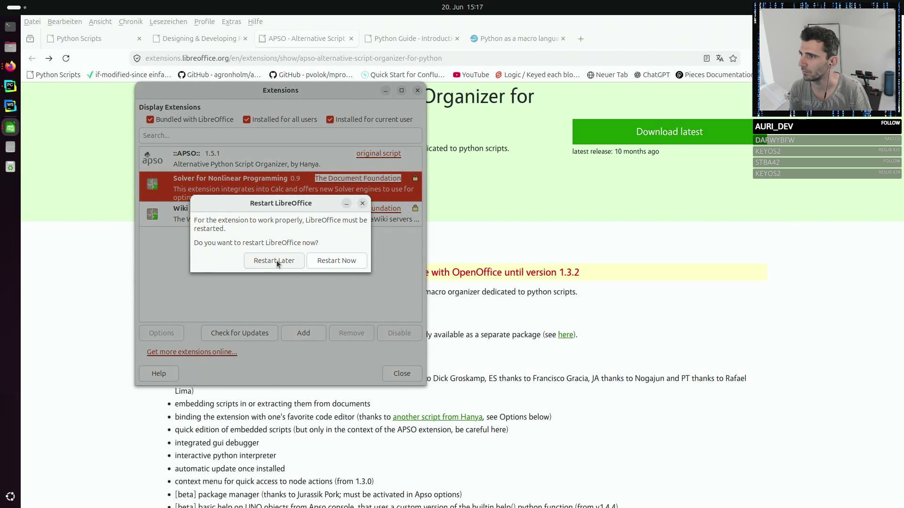
Restart LibreOffice now, discarding unsaved changes, to activate APSO.
click(337, 261)
click(374, 286)
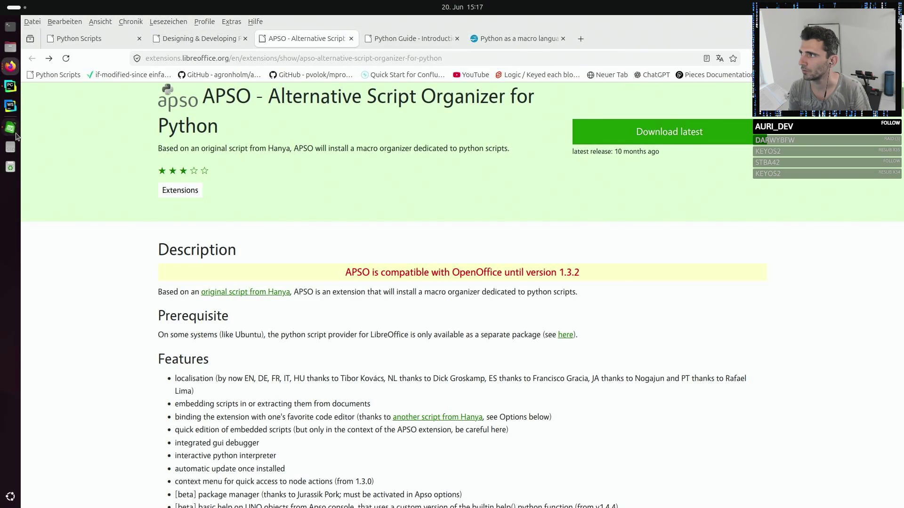
Check Calc's Tools menu, then consult the design guide's note on finding the script organizer.
click(11, 128)
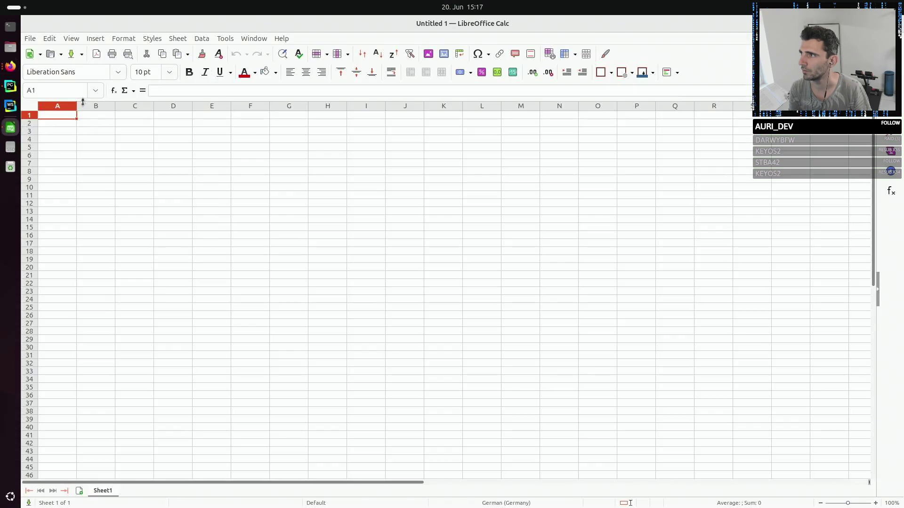
click(233, 38)
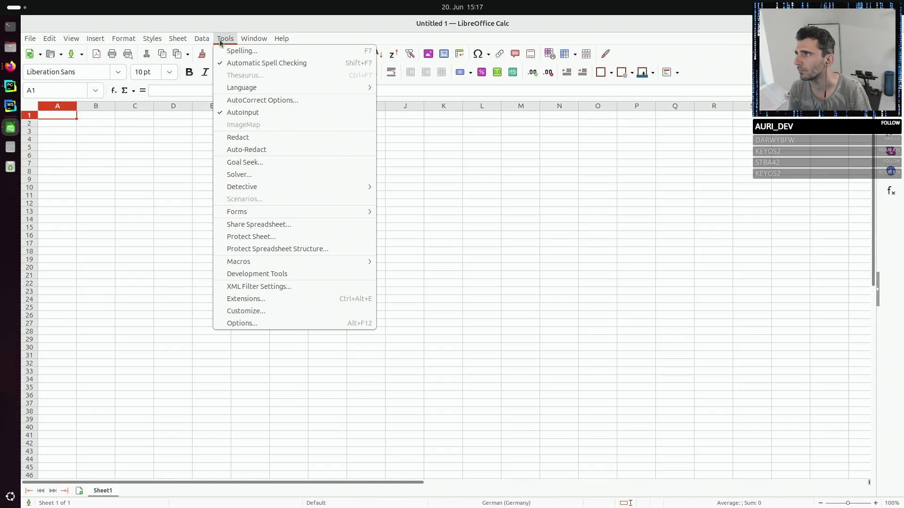
click(9, 68)
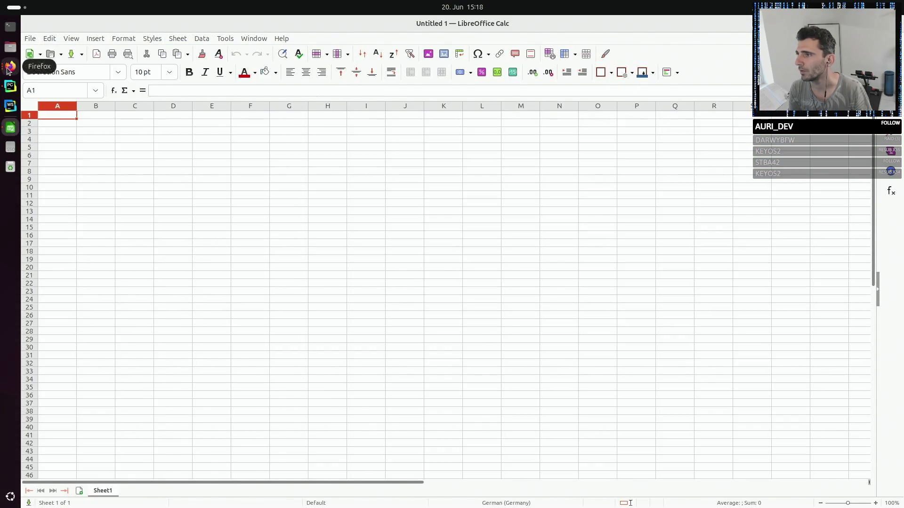
click(190, 38)
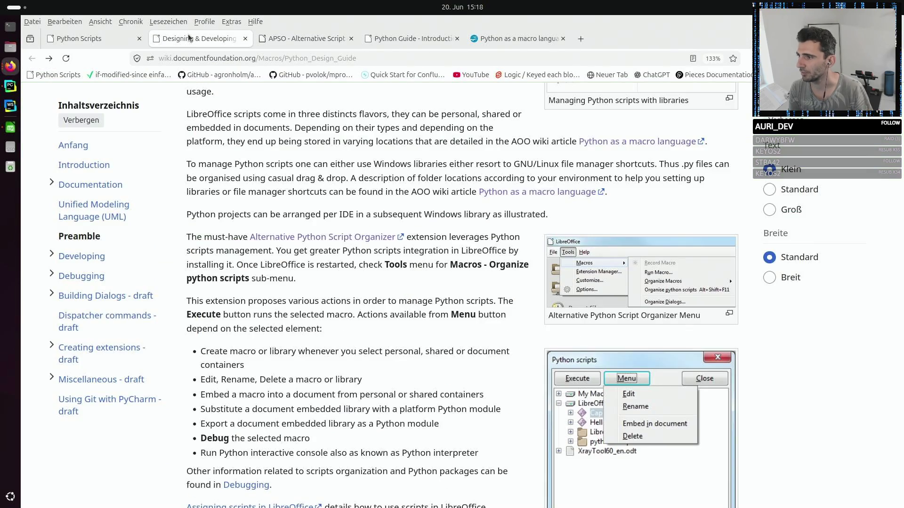
mouse_move(368, 265)
mouse_down()
mouse_move(510, 265)
mouse_move(514, 275)
mouse_up()
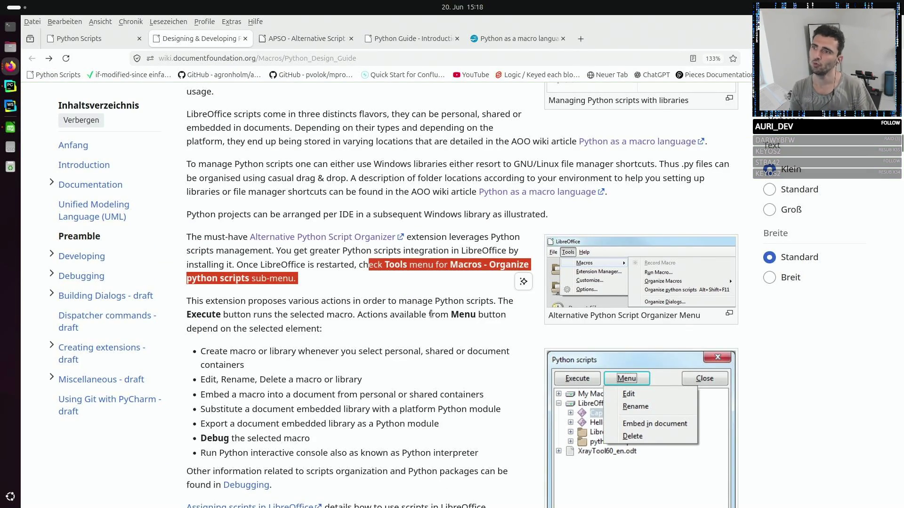
Back in Calc, open Tools > Macros > Organize python scripts and peek into My Macros.
click(12, 130)
click(224, 38)
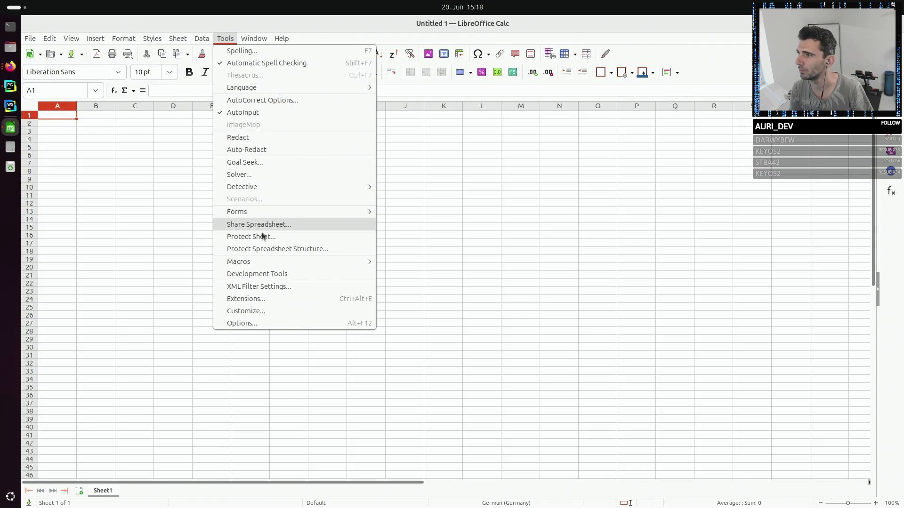
mouse_move(239, 262)
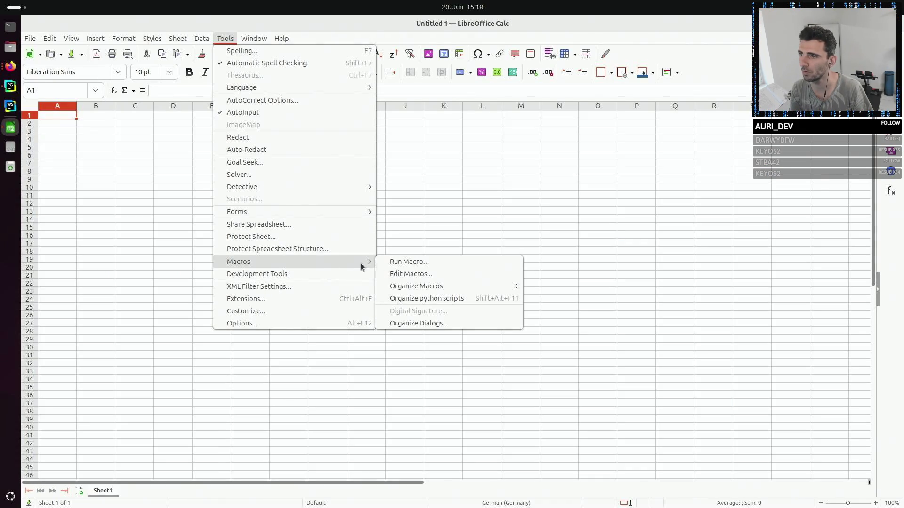
click(456, 301)
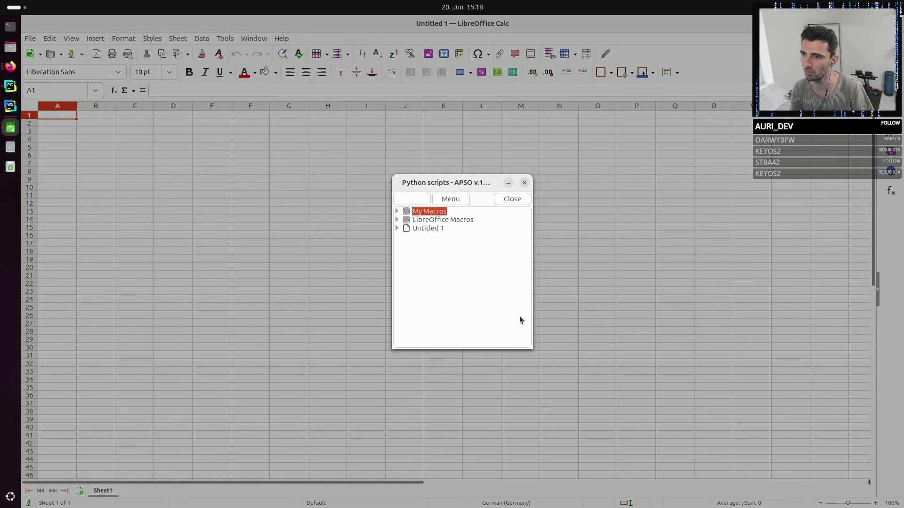
click(396, 211)
click(397, 220)
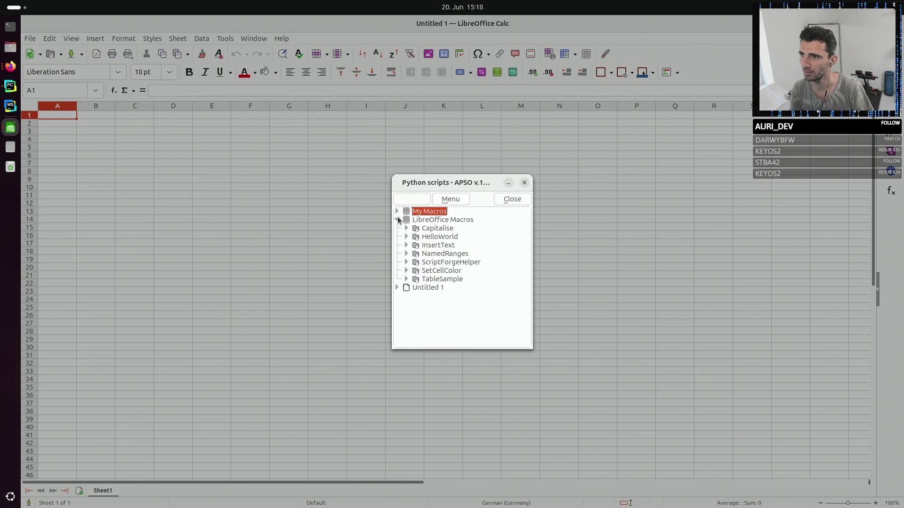
click(439, 238)
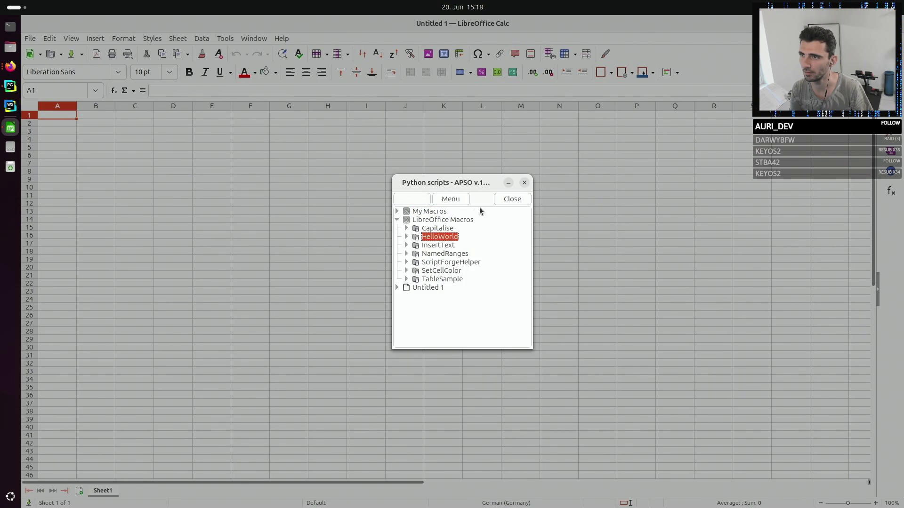
double_click(428, 240)
click(433, 245)
double_click(434, 245)
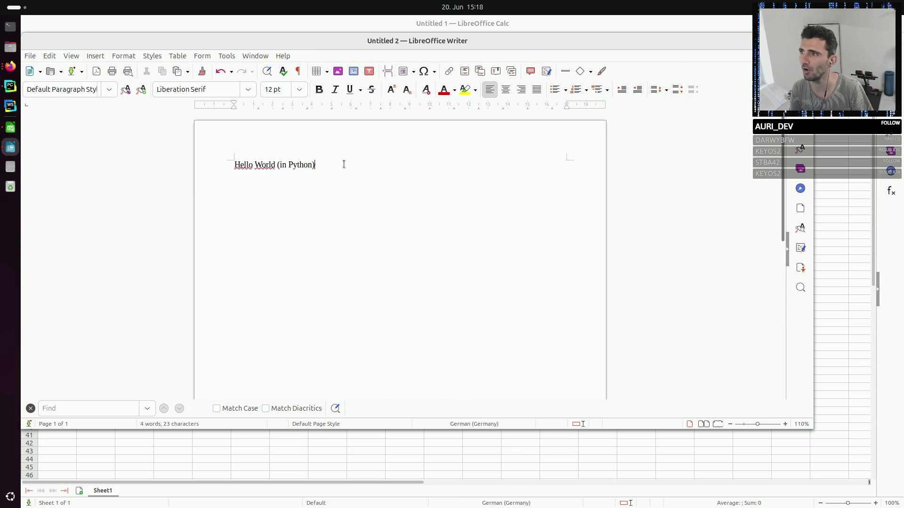
key(ctrl+a)
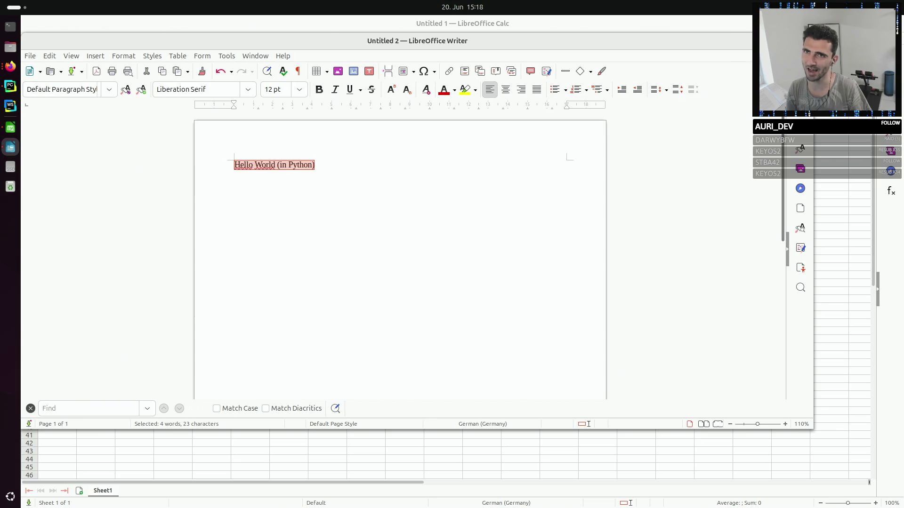
key(ctrl+w)
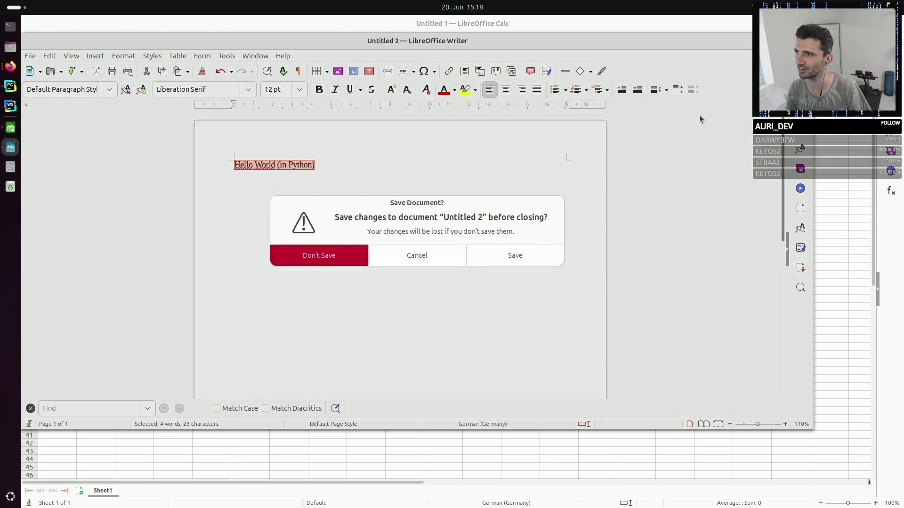
click(355, 256)
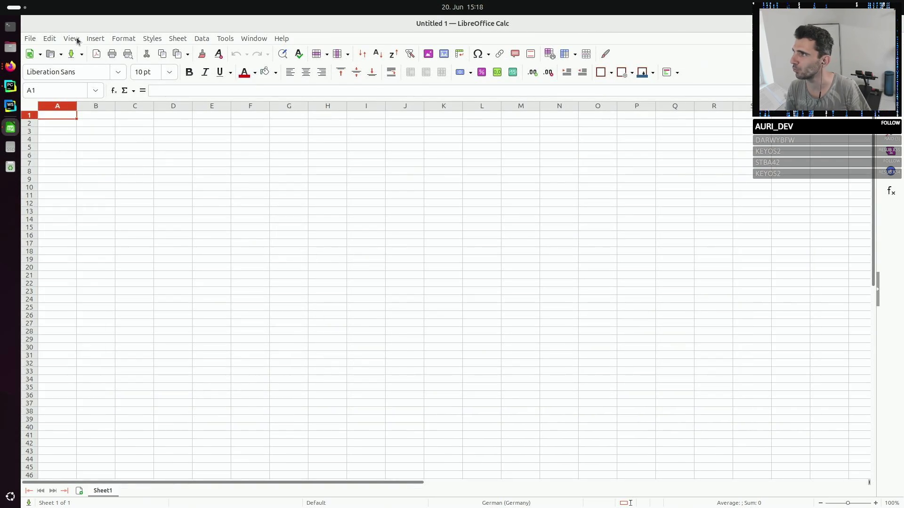
click(224, 39)
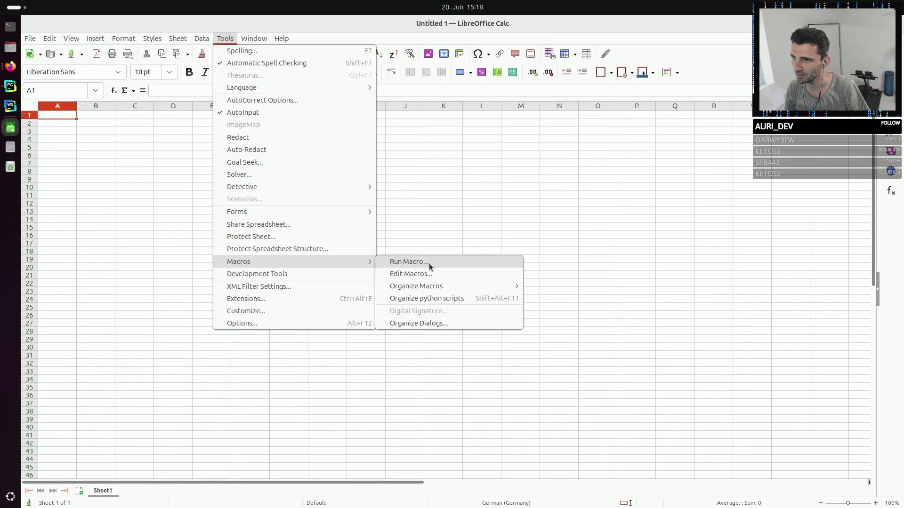
mouse_move(238, 261)
click(427, 265)
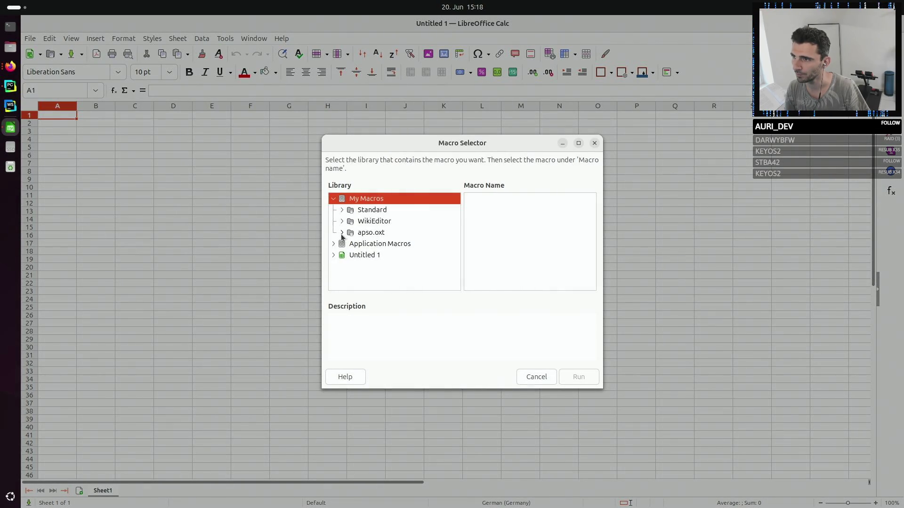
click(342, 233)
click(373, 243)
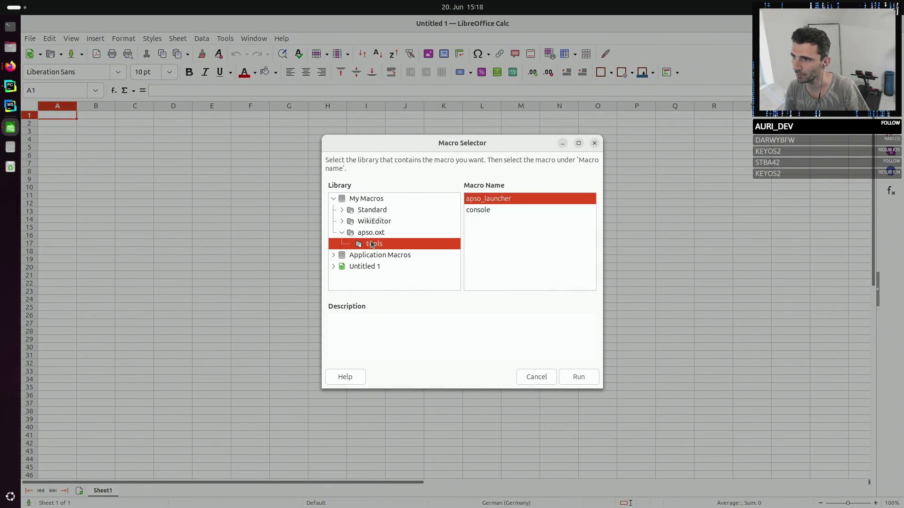
click(488, 212)
click(332, 255)
scroll(387, 261, down, 1)
scroll(383, 260, down, 1)
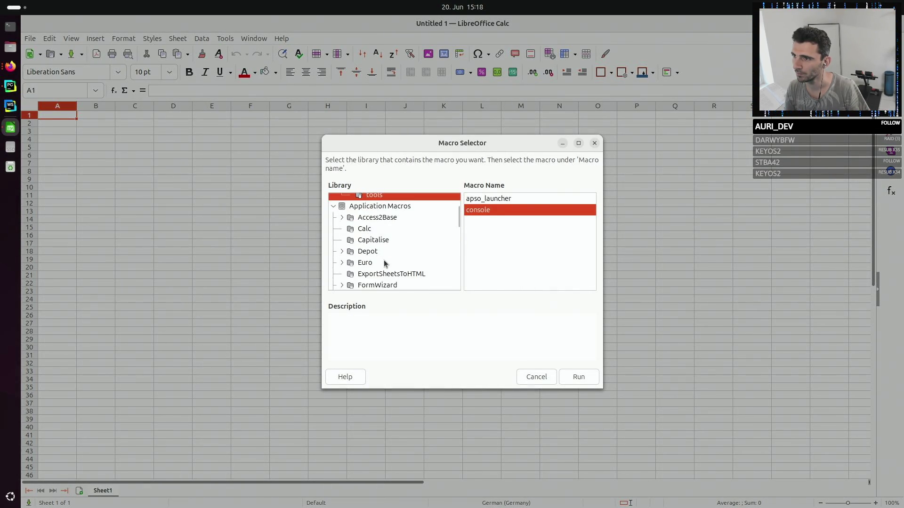
click(360, 264)
click(341, 263)
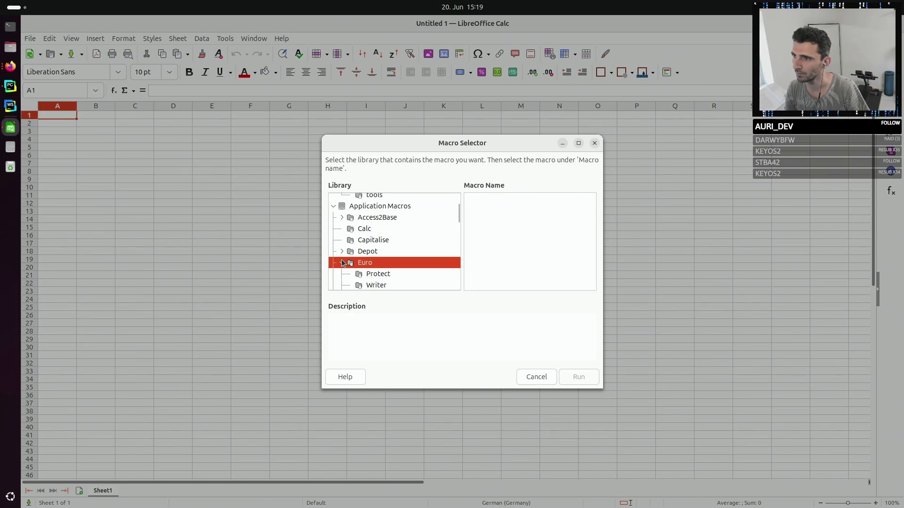
scroll(342, 263, up, 2)
scroll(337, 263, up, 1)
click(333, 256)
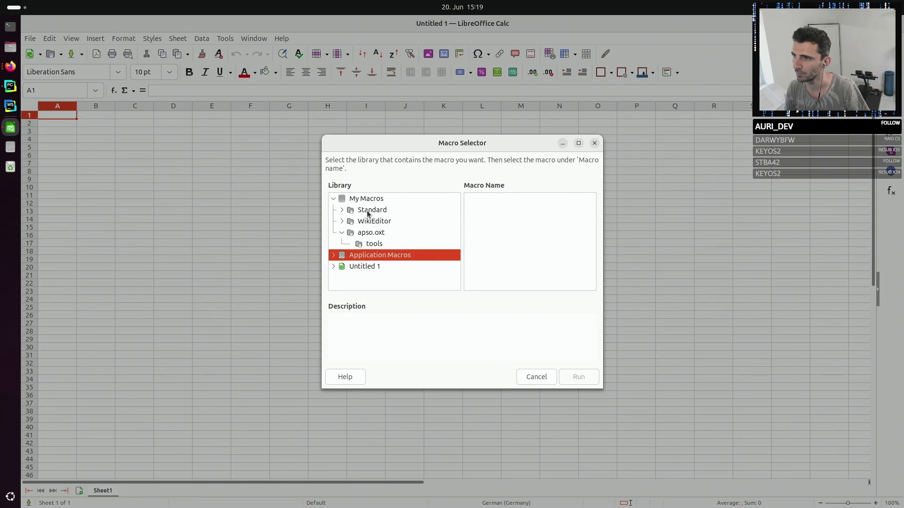
click(543, 376)
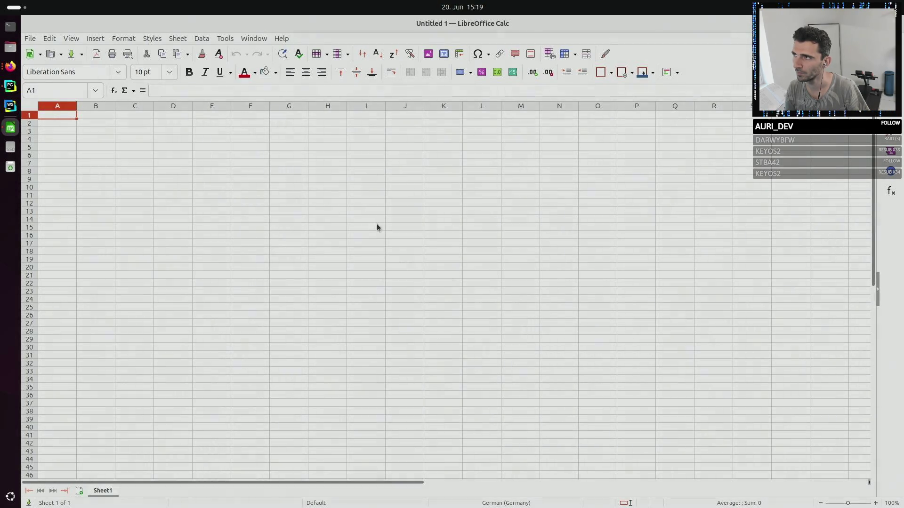
click(233, 39)
Open the APSO organizer and browse the My Macros, LibreOffice Macros and Untitled 1 nodes.
mouse_move(239, 261)
click(446, 297)
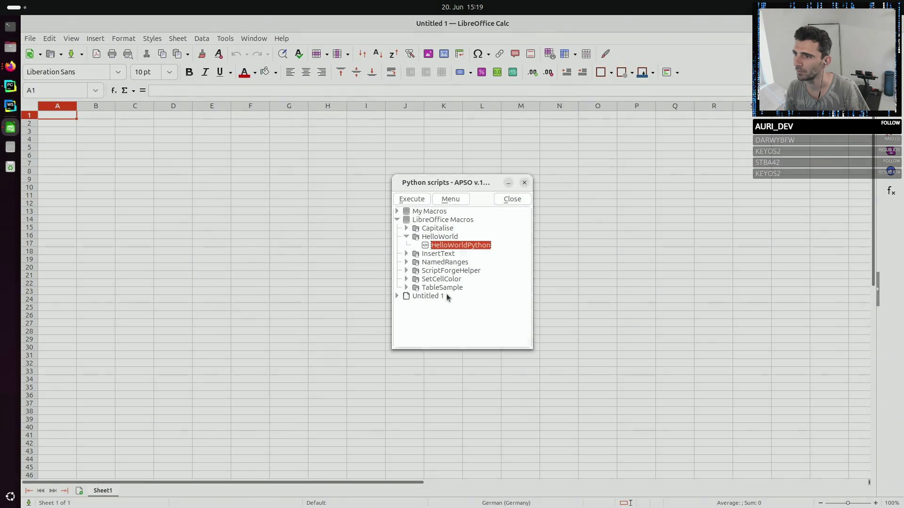
click(443, 221)
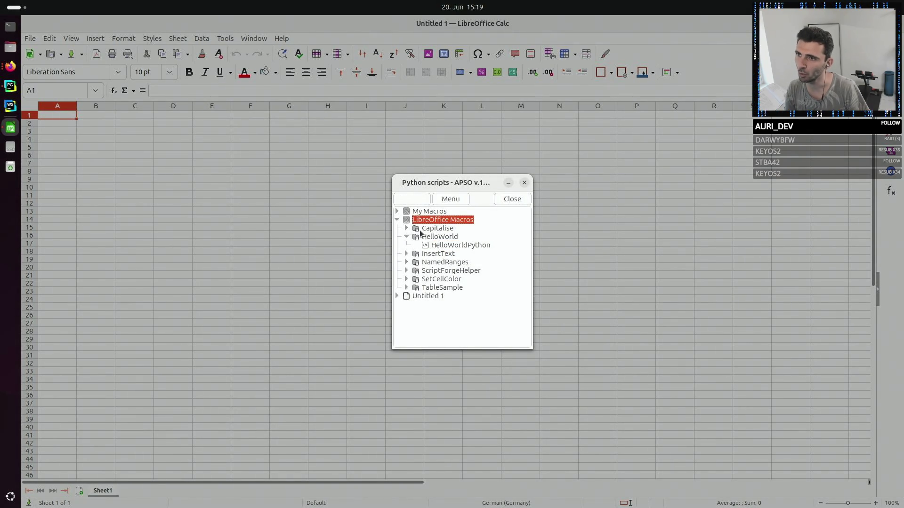
click(397, 212)
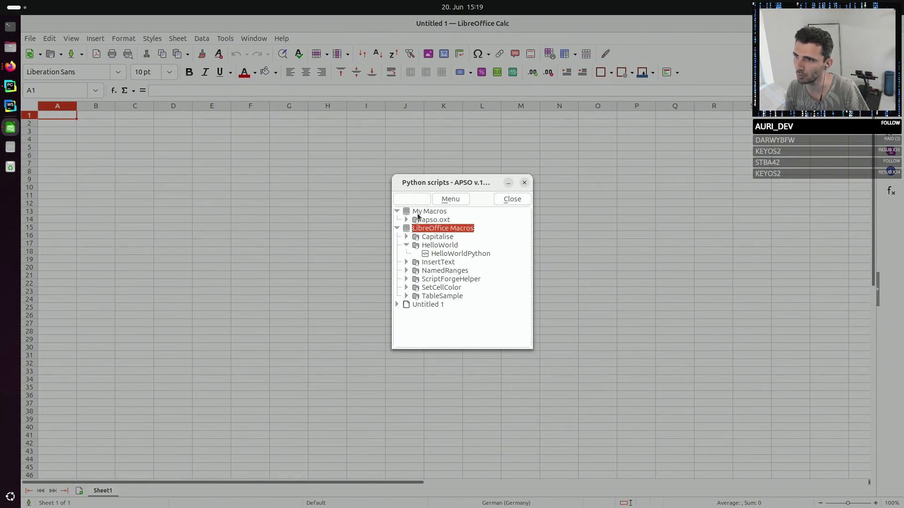
click(428, 305)
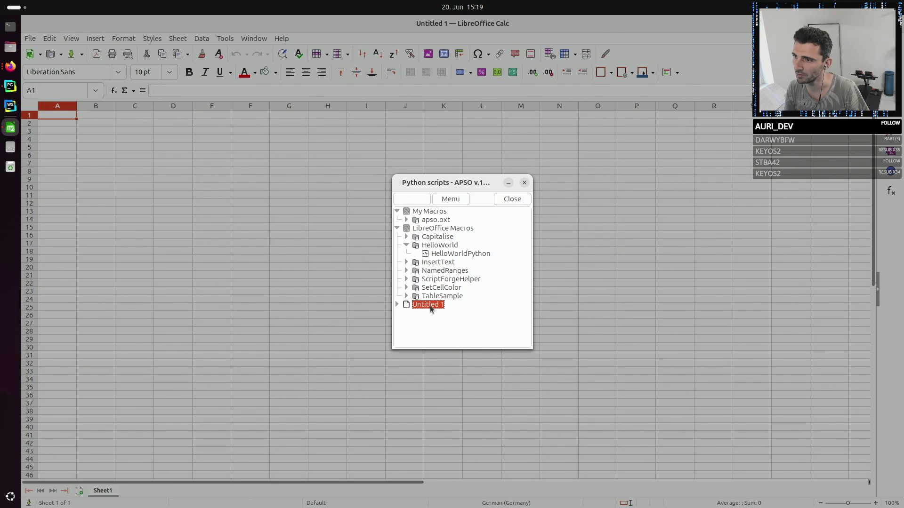
click(397, 229)
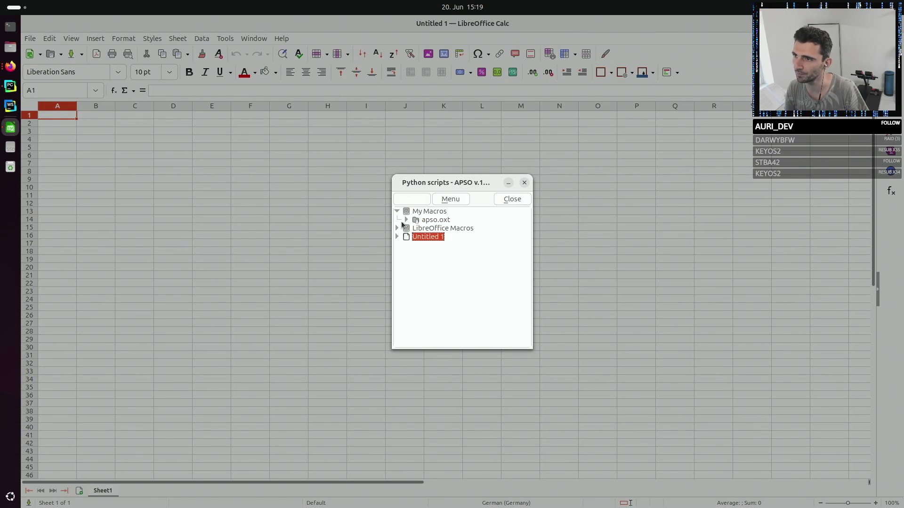
click(397, 229)
Open the HelloWorld script from LibreOffice Macros for editing.
click(438, 253)
right_click(441, 254)
click(455, 259)
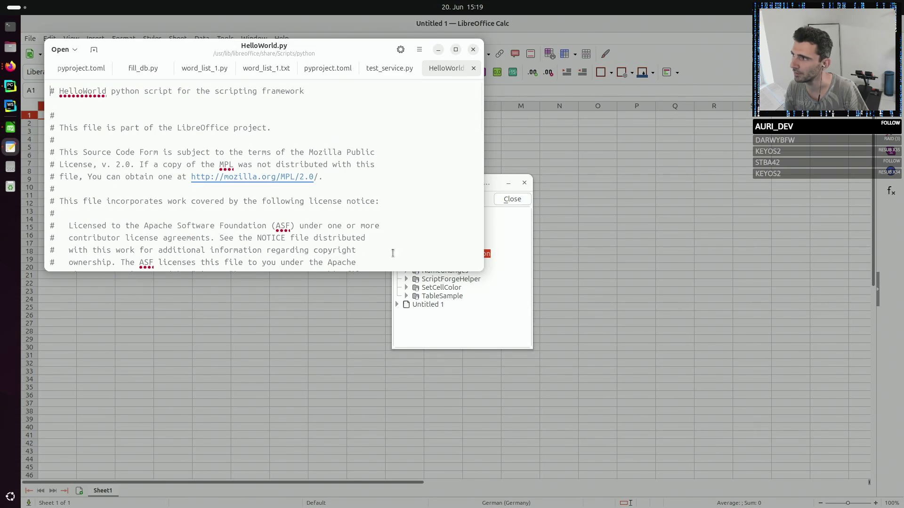
Enlarge the editor and read through HelloWorldPython's desktop, getCurrentComponent and tRange.String lines.
click(456, 49)
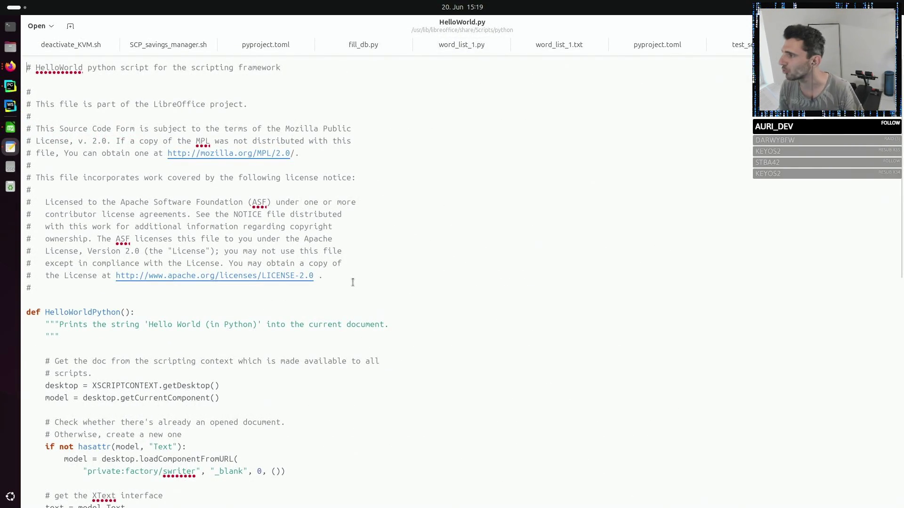
scroll(353, 283, down, 1)
scroll(276, 274, down, 3)
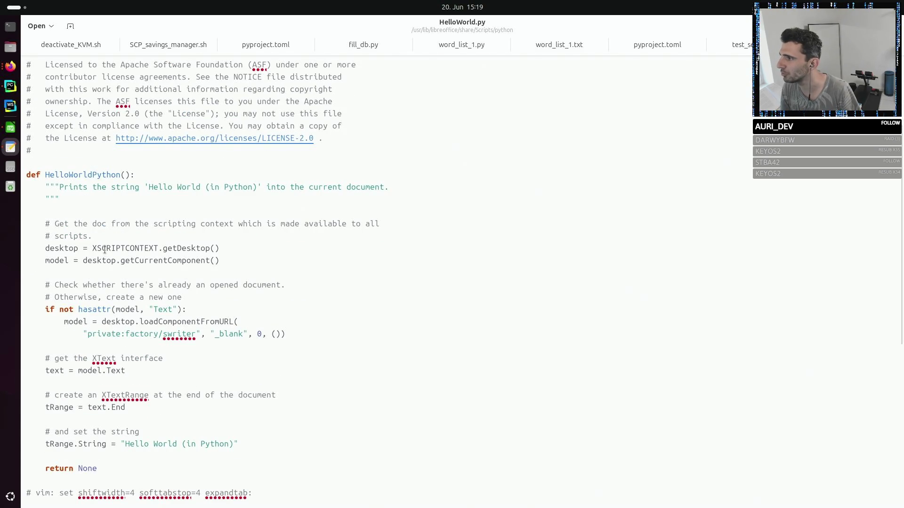
double_click(63, 175)
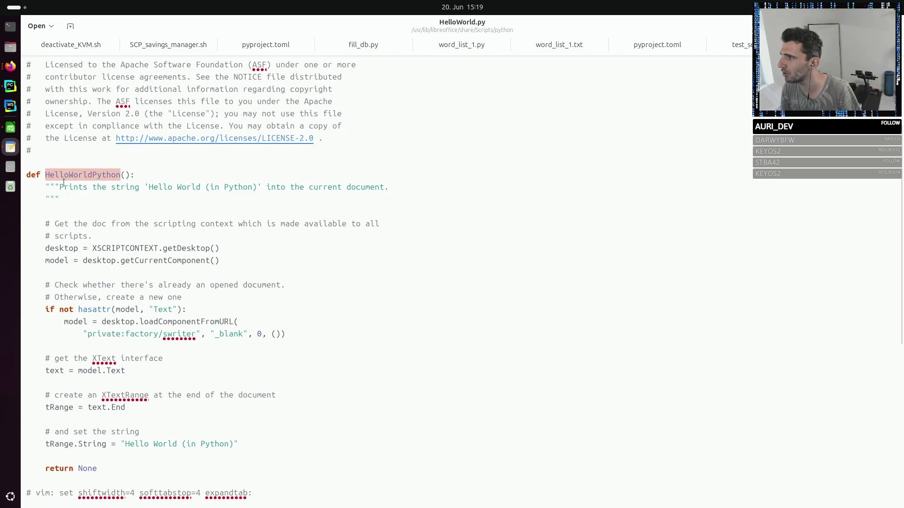
double_click(57, 248)
double_click(138, 249)
drag(243, 240, 144, 247)
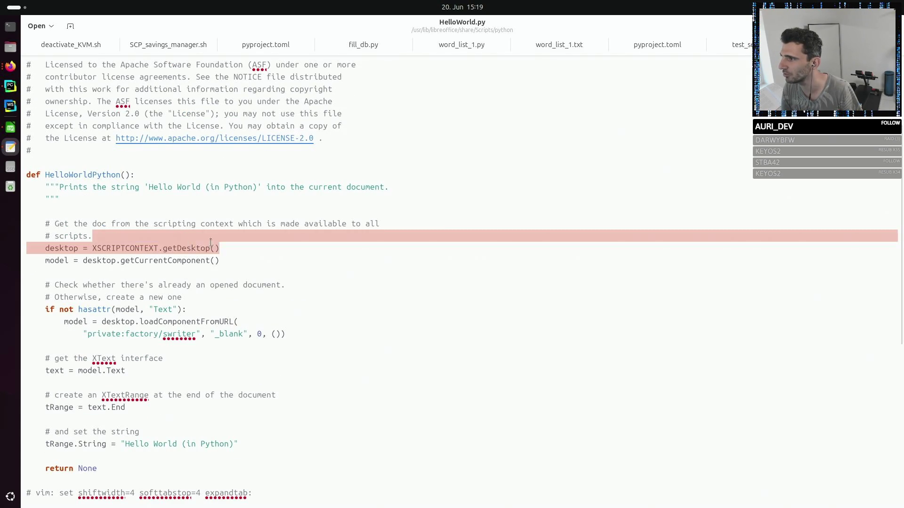
drag(45, 260, 220, 261)
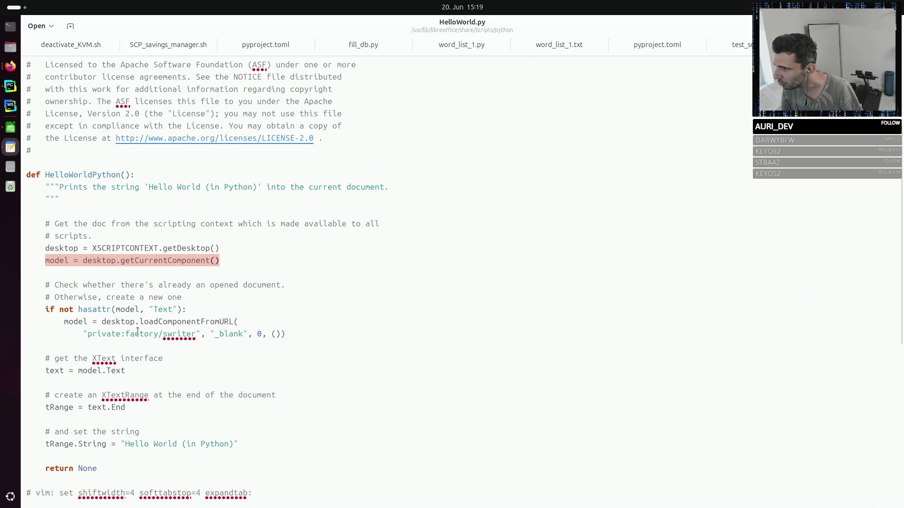
scroll(170, 365, down, 1)
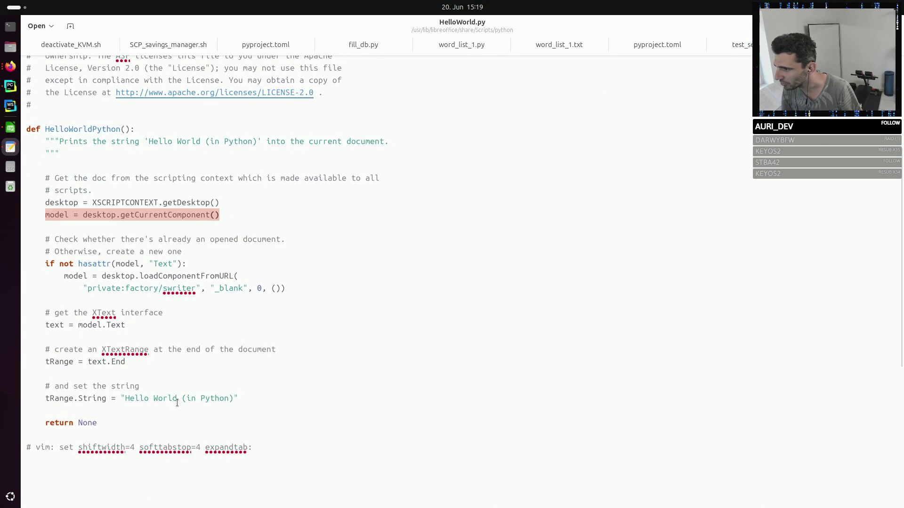
drag(47, 399, 241, 400)
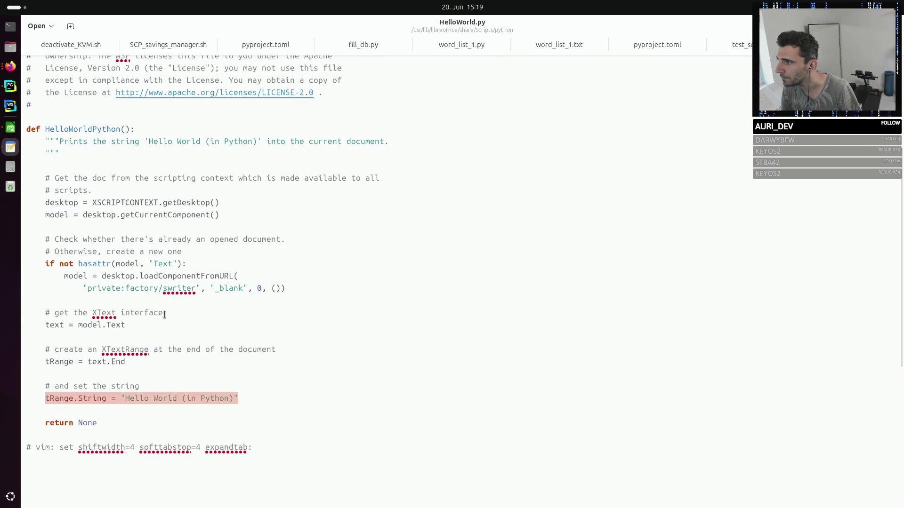
Read the loadComponentFromURL 'swriter' call, the model.Text line, tRange.String and return None.
click(173, 288)
double_click(174, 289)
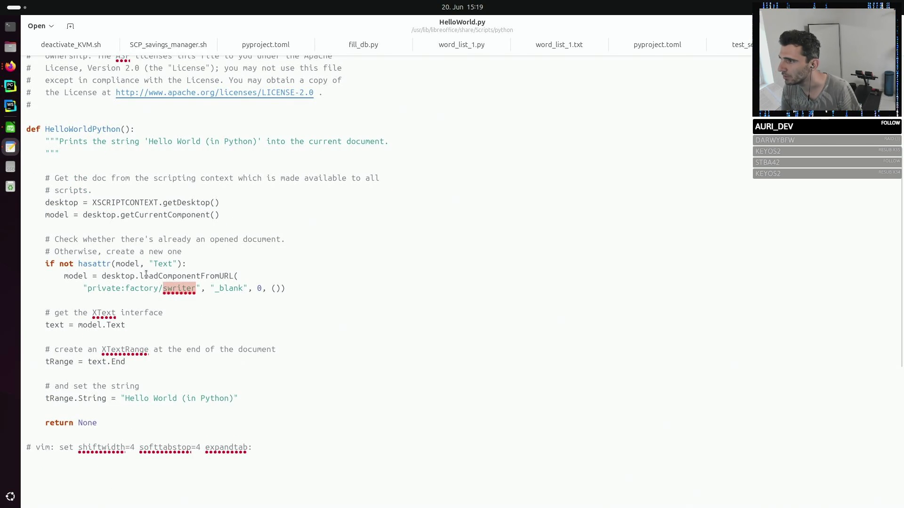
drag(146, 275, 241, 277)
double_click(189, 292)
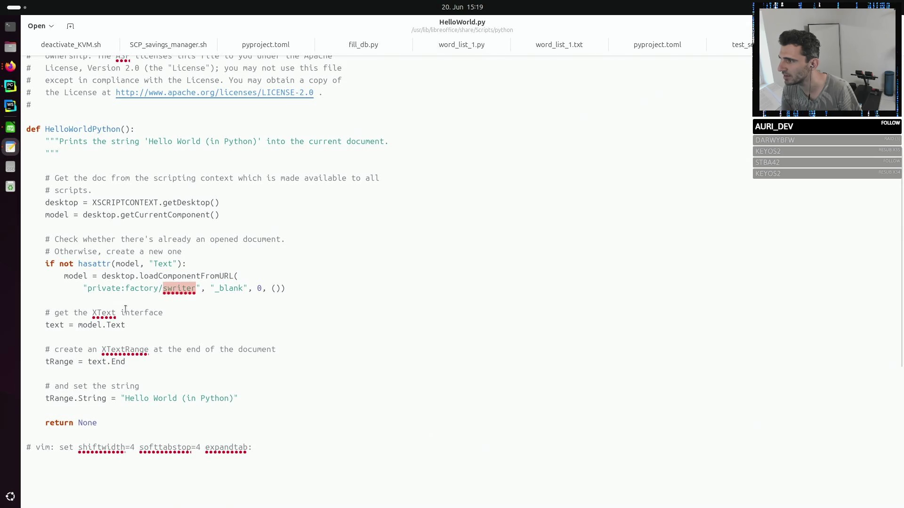
triple_click(117, 325)
click(103, 421)
triple_click(183, 398)
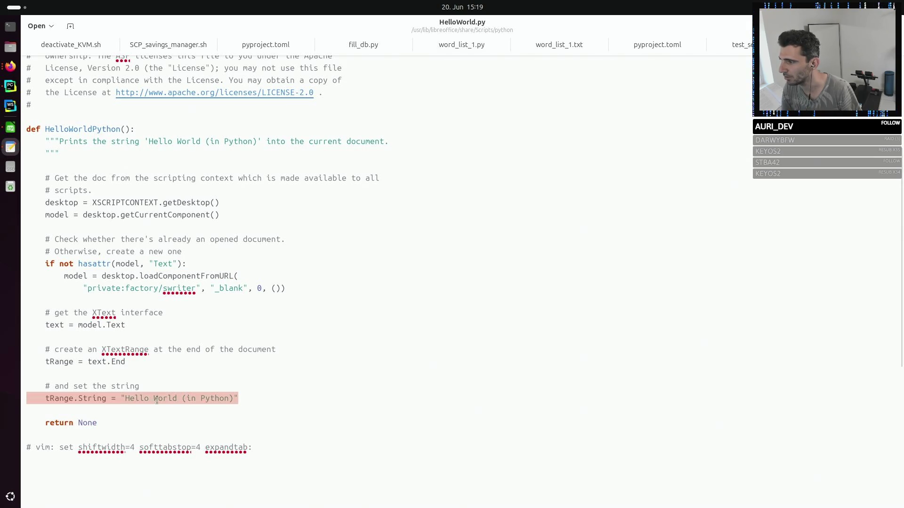
triple_click(101, 423)
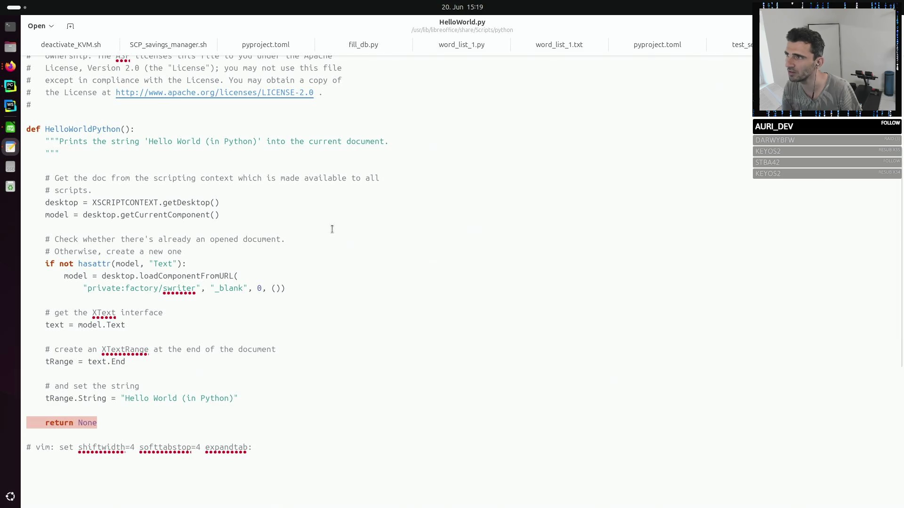
scroll(332, 228, up, 1)
scroll(333, 229, up, 4)
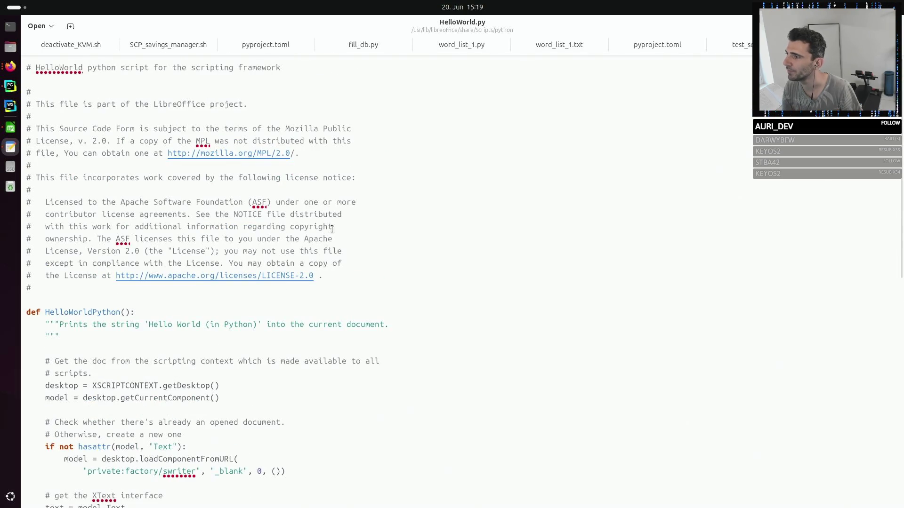
scroll(332, 228, down, 4)
scroll(332, 228, down, 1)
Return to the tRange.String line and place the cursor inside the 'Hello World (in Python)' string.
double_click(90, 129)
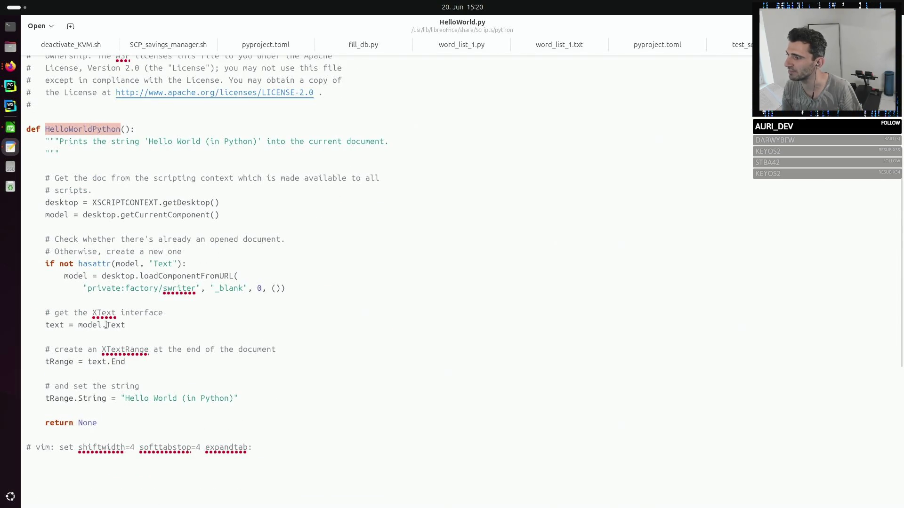
click(174, 282)
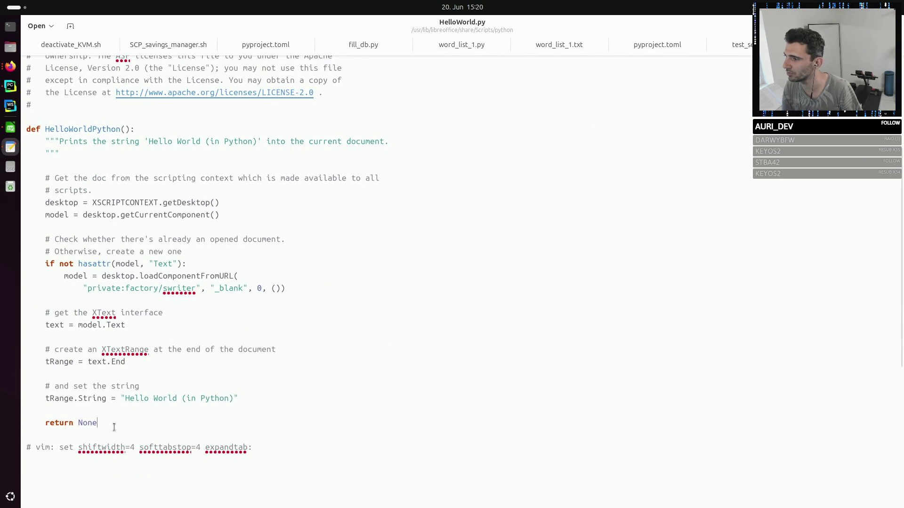
triple_click(166, 397)
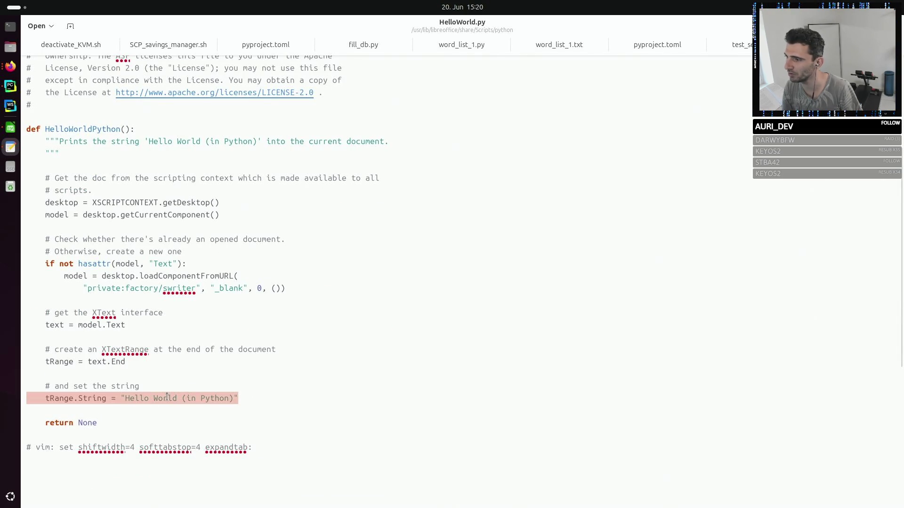
click(234, 399)
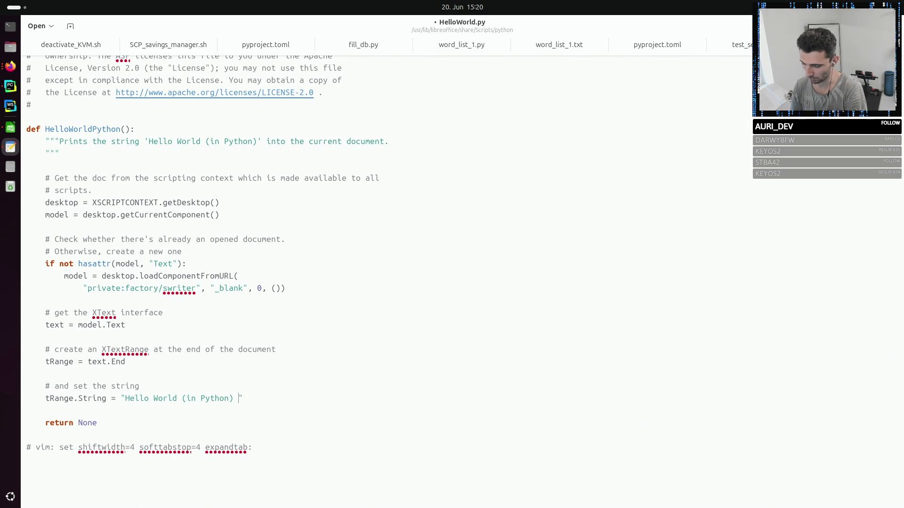
text(BLABLABLA)
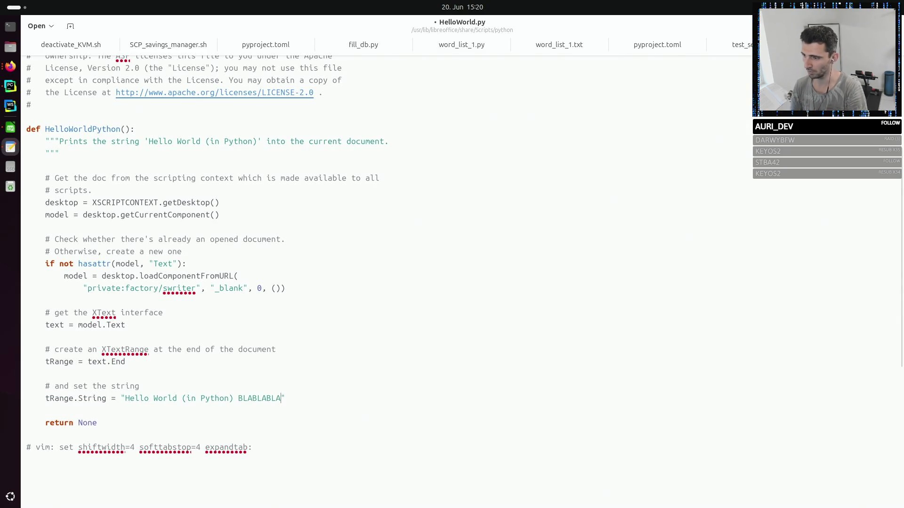
Save HelloWorld.py with the administrator password and switch back to Calc.
key(ctrl+s)
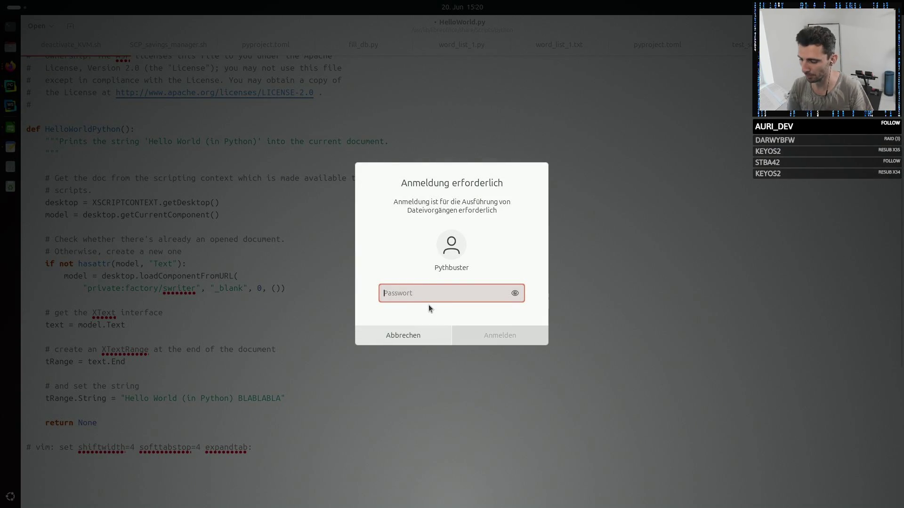
key(Return)
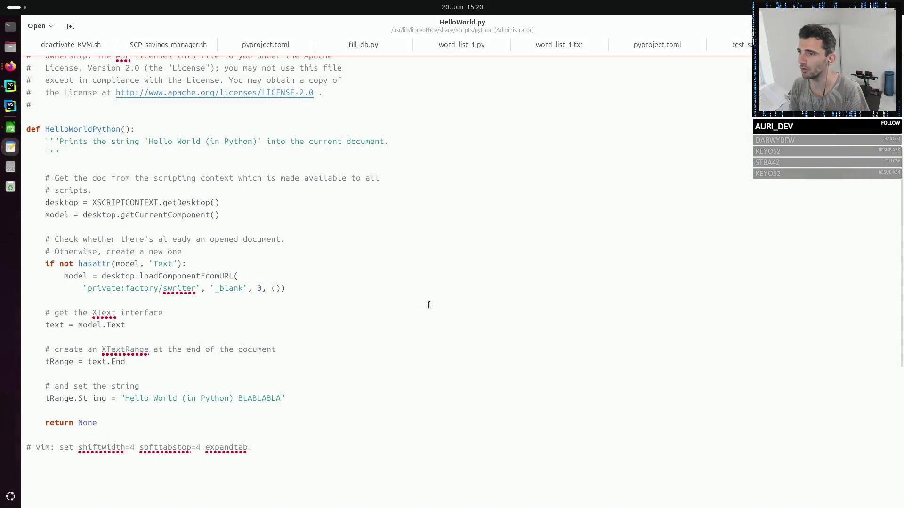
key(alt+Tab)
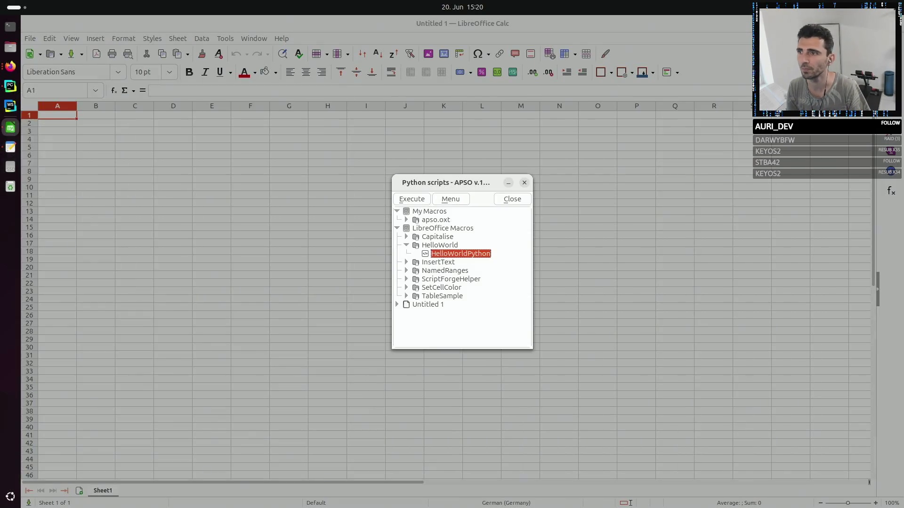
Run HelloWorldPython, check the Writer output ends 'BLABLABLA', close it unsaved and return to the design guide.
click(417, 199)
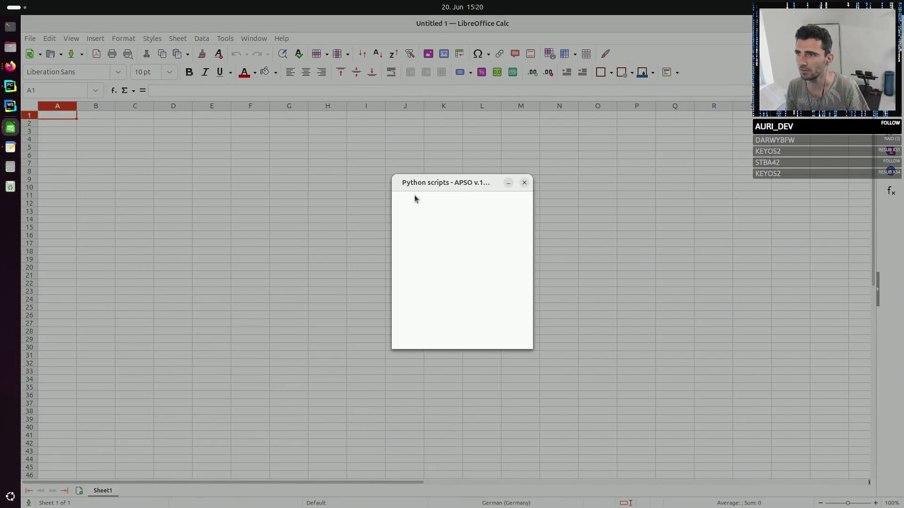
double_click(337, 165)
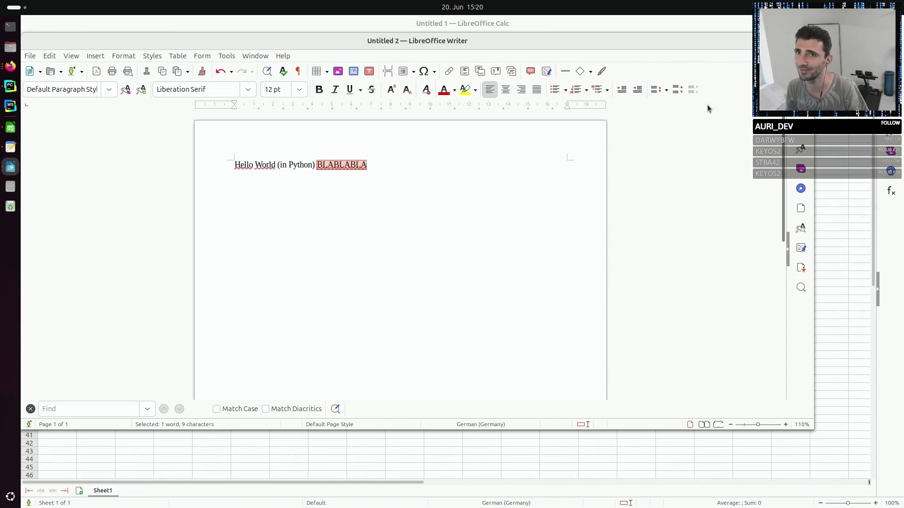
key(ctrl+w)
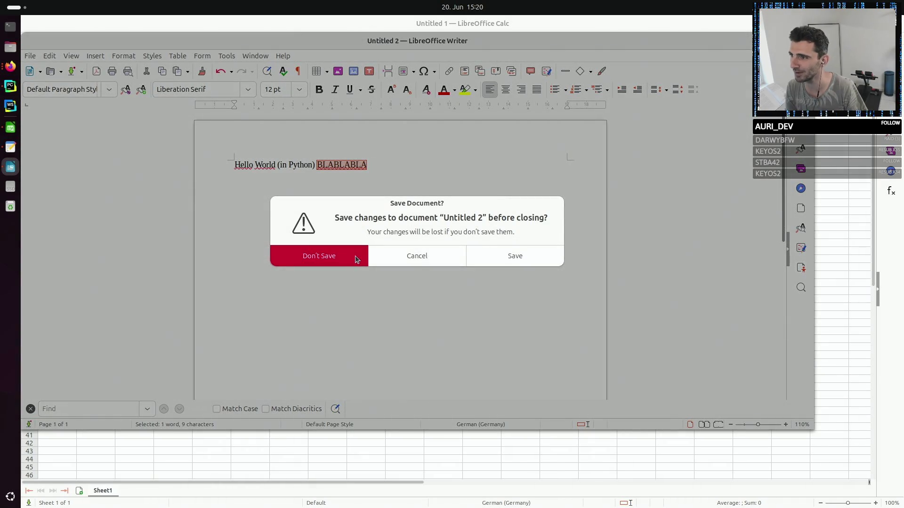
click(366, 258)
click(10, 66)
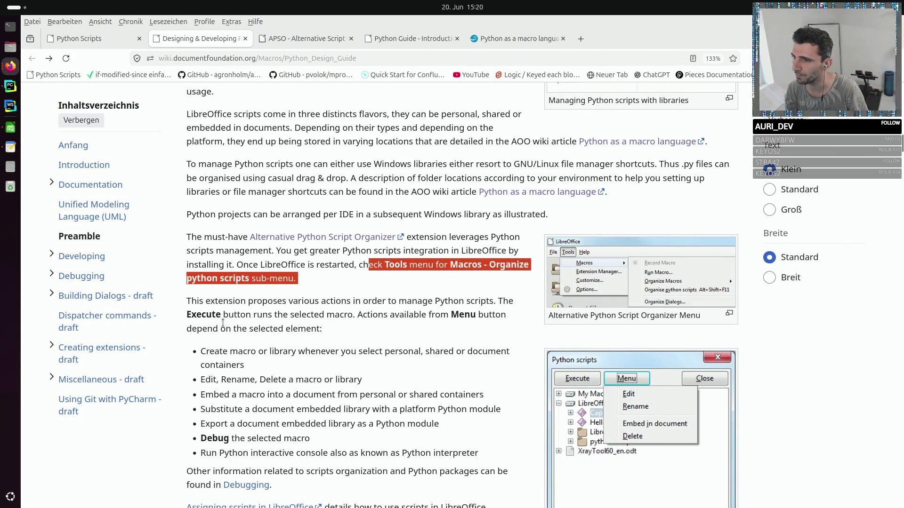
double_click(267, 301)
scroll(306, 321, down, 2)
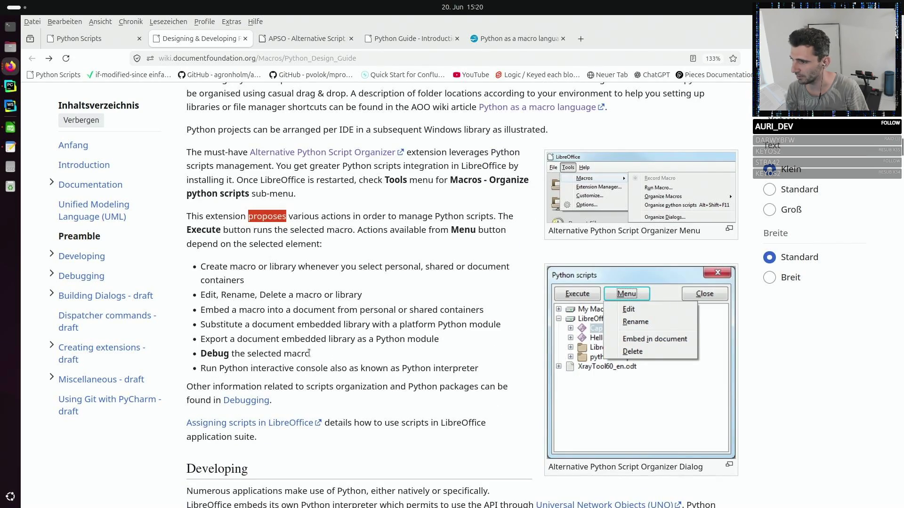
triple_click(292, 355)
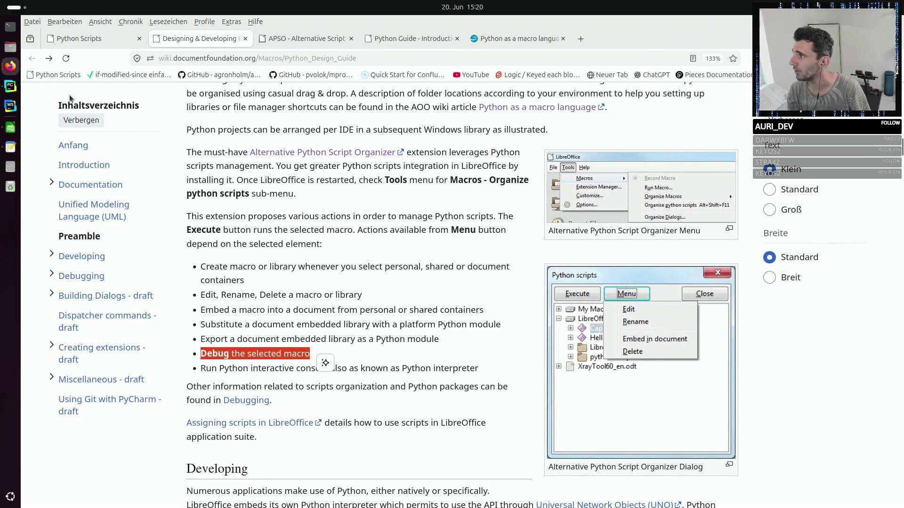
click(11, 127)
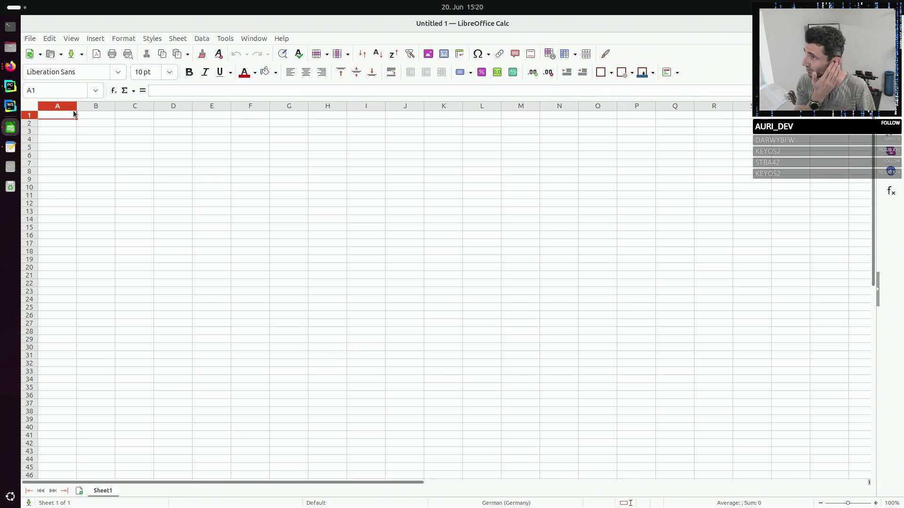
Launch the Development Tools inspector from the Tools menu.
click(201, 38)
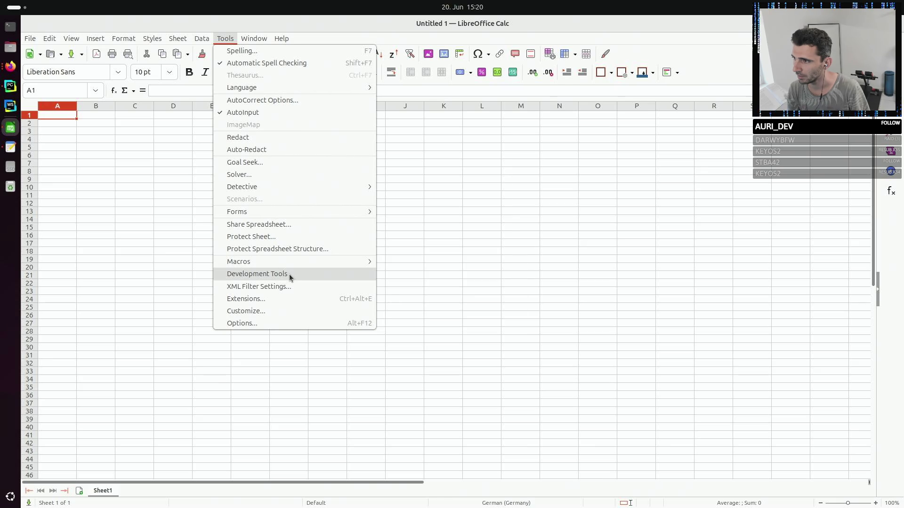
click(289, 275)
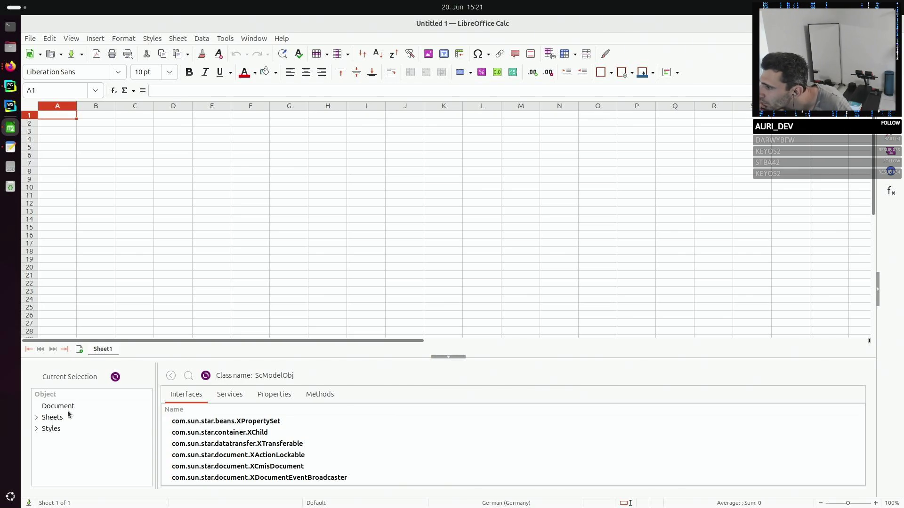
Browse the document's services (SpreadsheetDocument, OfficeDocument, SpreadsheetDocumentSettings) and its properties.
click(242, 394)
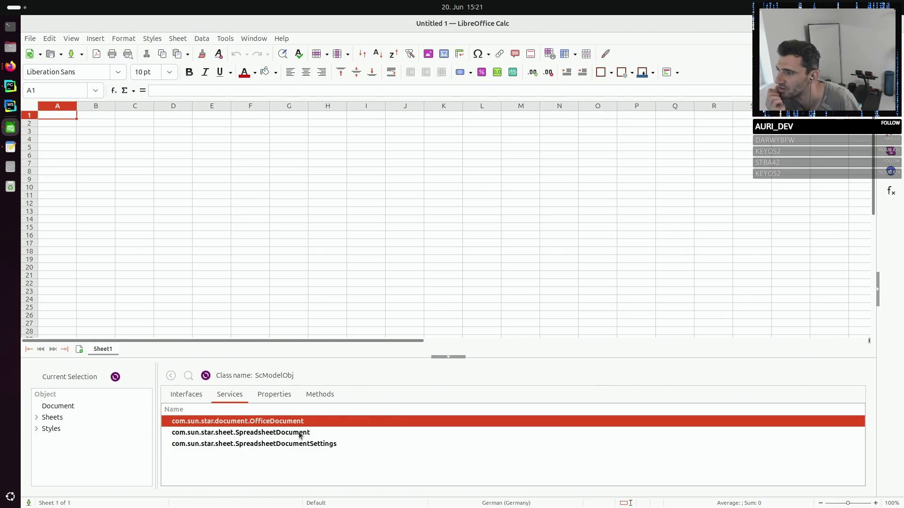
click(300, 434)
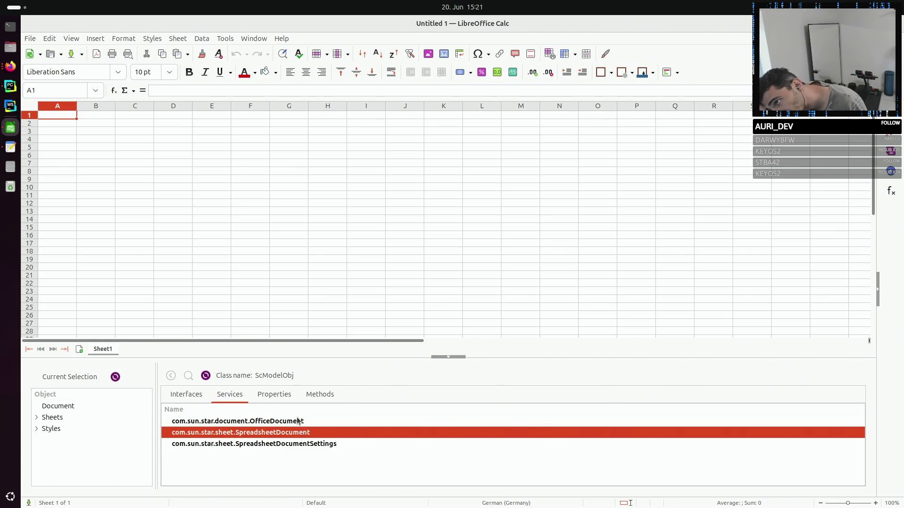
click(296, 421)
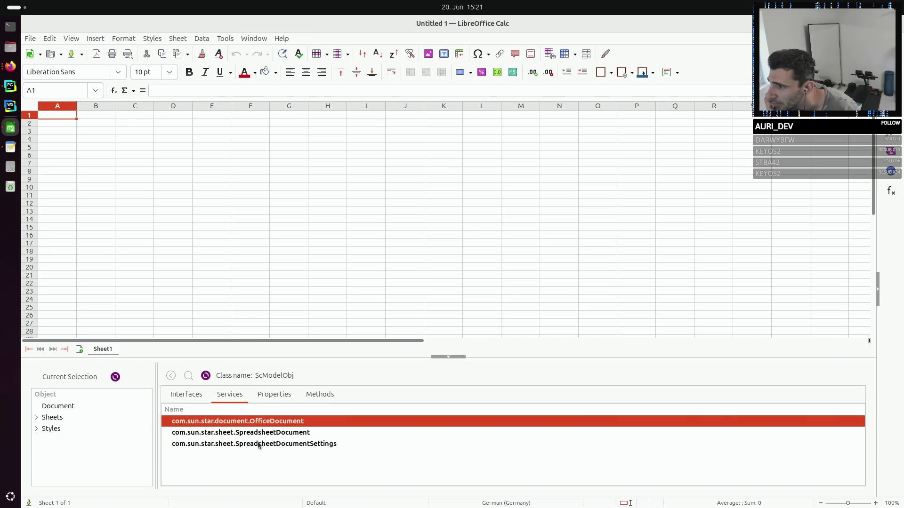
click(267, 433)
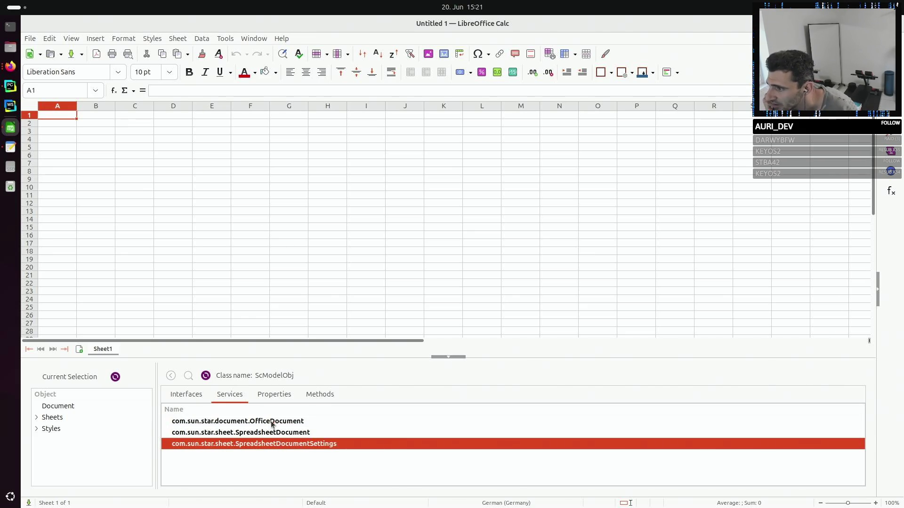
click(272, 422)
click(274, 396)
scroll(243, 438, down, 1)
scroll(241, 437, down, 1)
scroll(241, 438, down, 1)
scroll(241, 439, down, 1)
scroll(241, 434, up, 2)
Show the Methods list, enlarge the inspector, and select addModule then close.
click(319, 395)
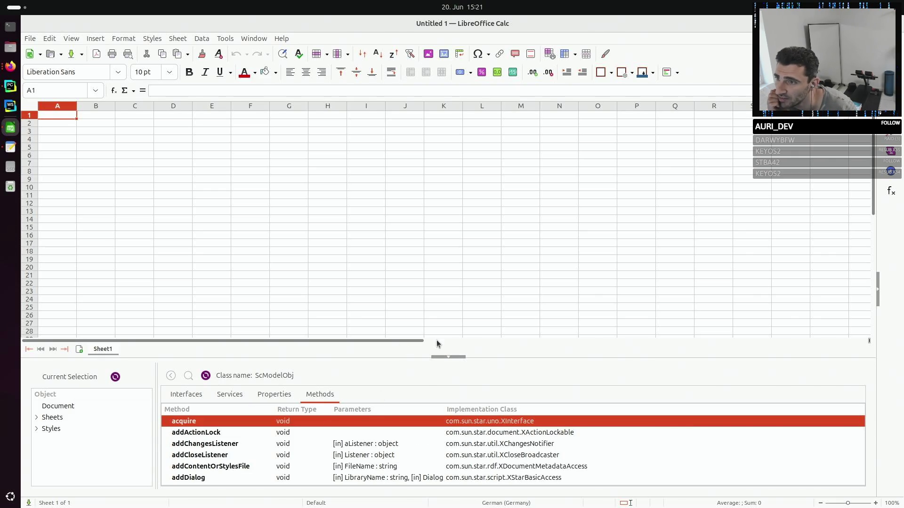
drag(415, 358, 416, 181)
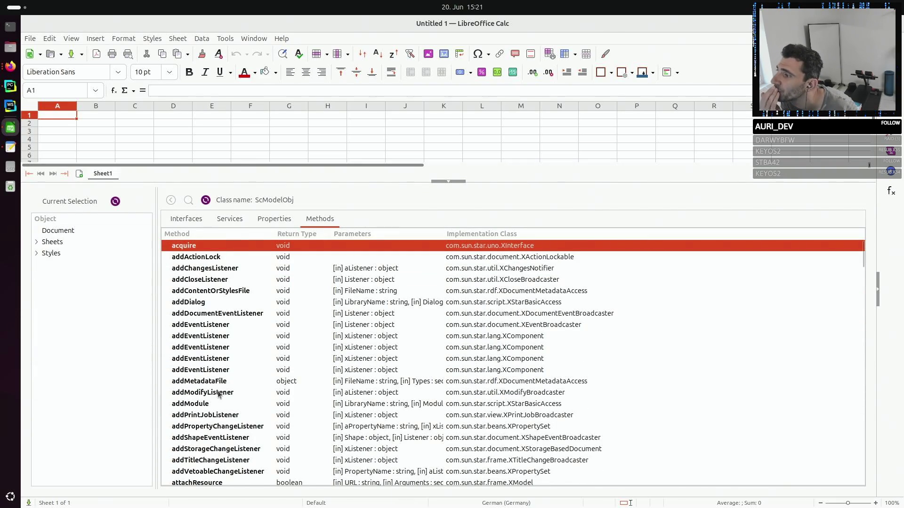
click(194, 404)
scroll(213, 425, down, 3)
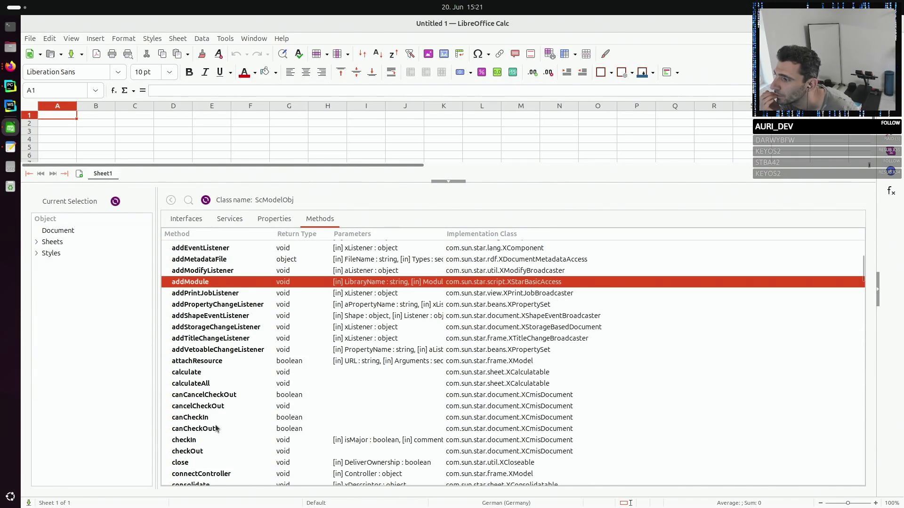
scroll(217, 429, down, 1)
click(187, 433)
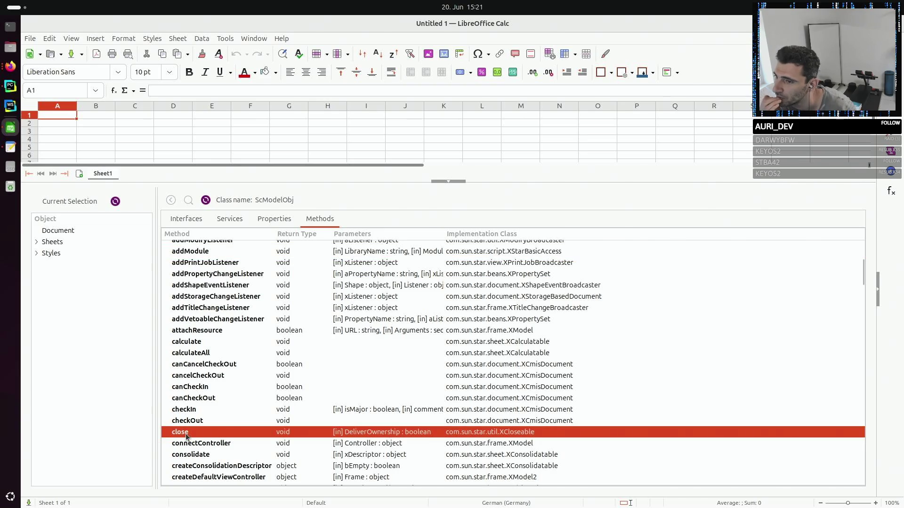
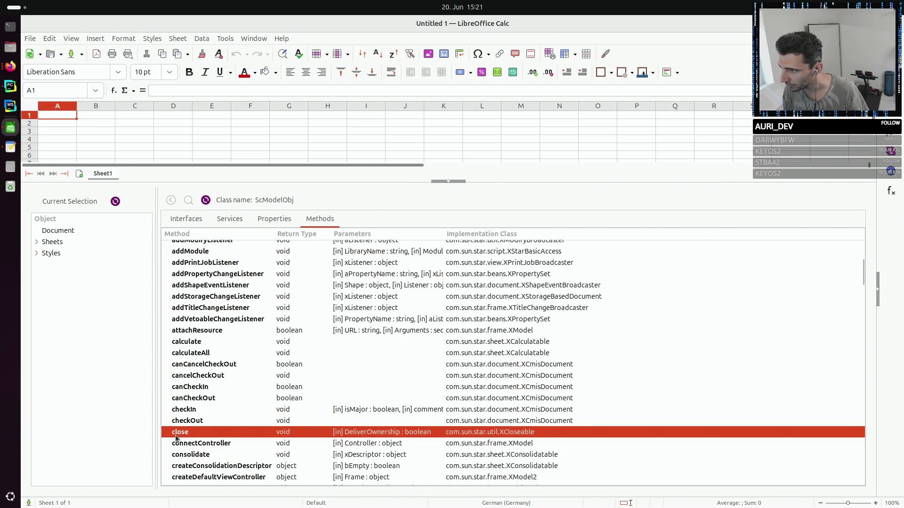
scroll(228, 343, up, 5)
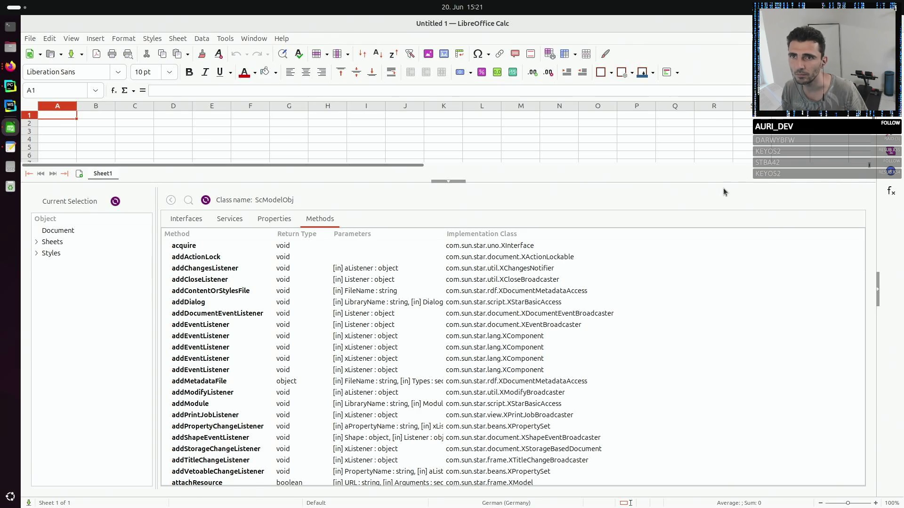
Enlarge the spreadsheet grid over the inspector and bring up the Tools menu.
drag(449, 181, 447, 395)
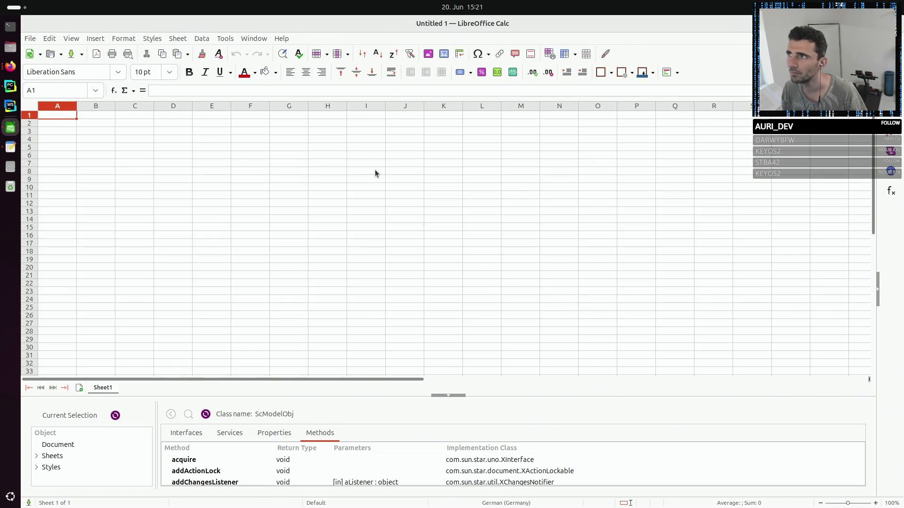
click(222, 40)
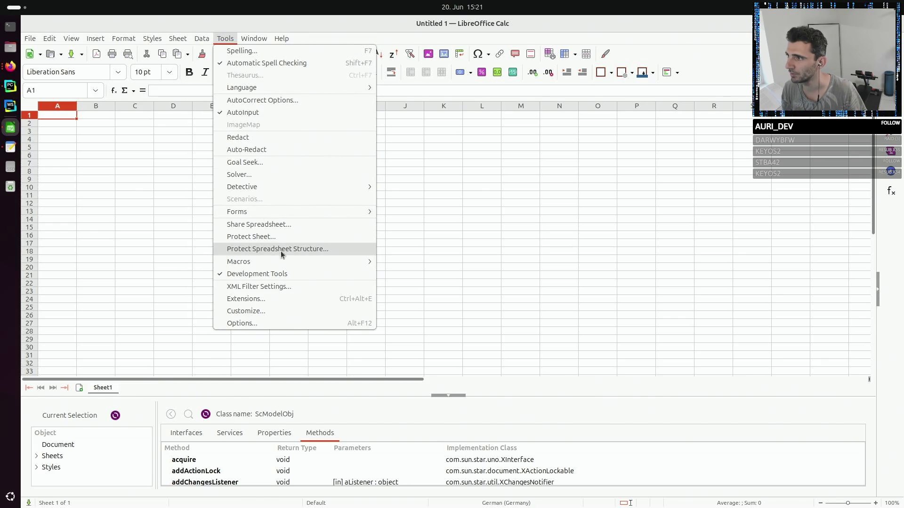
mouse_move(238, 262)
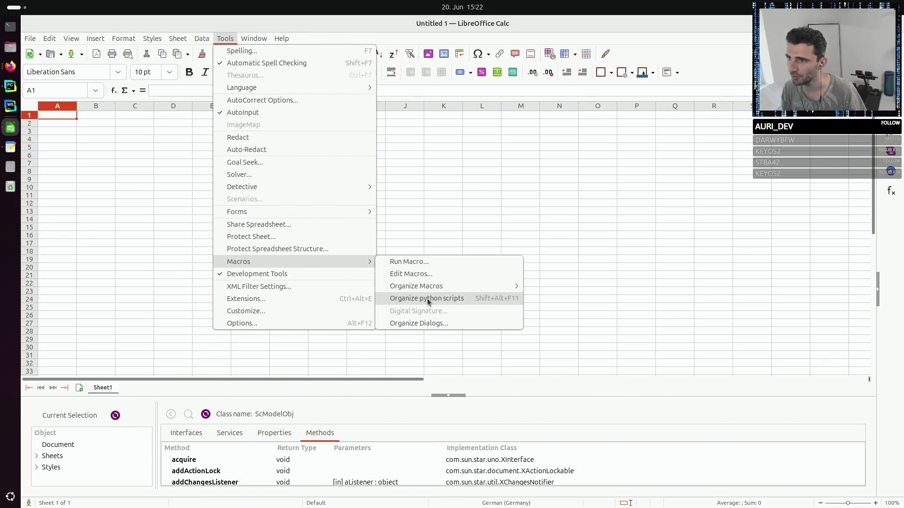
Run the SetCellColor macro from the APSO Python scripts organizer.
click(427, 299)
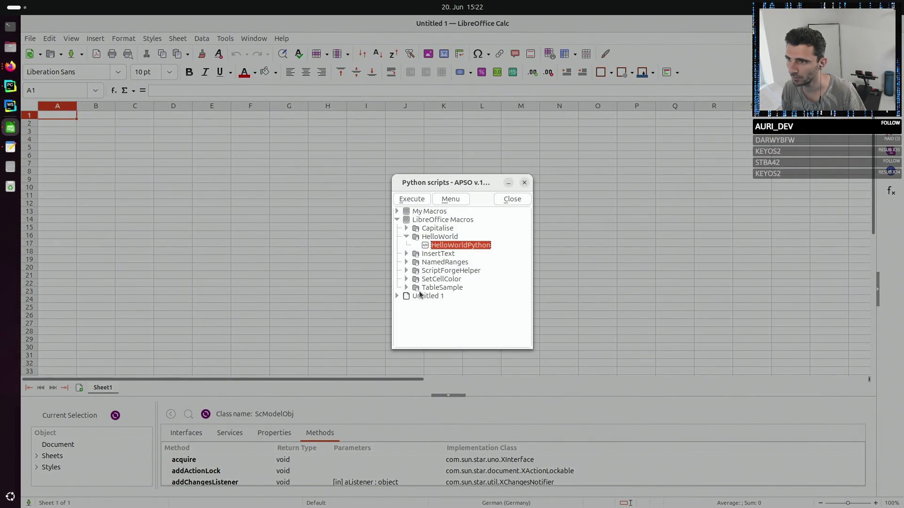
click(406, 287)
click(460, 297)
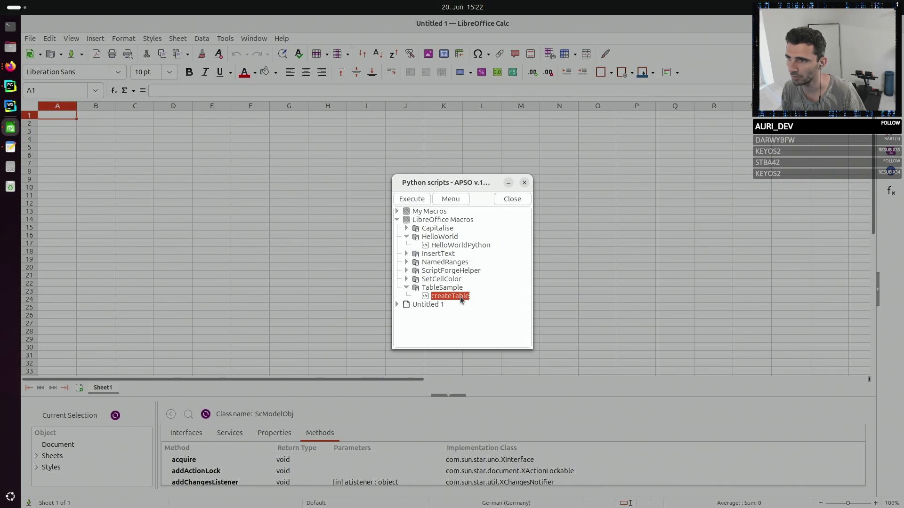
click(435, 280)
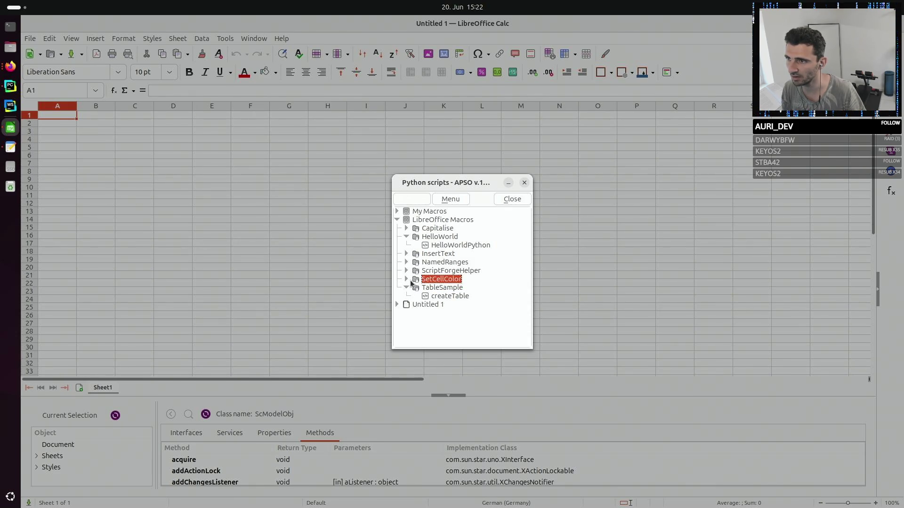
click(407, 280)
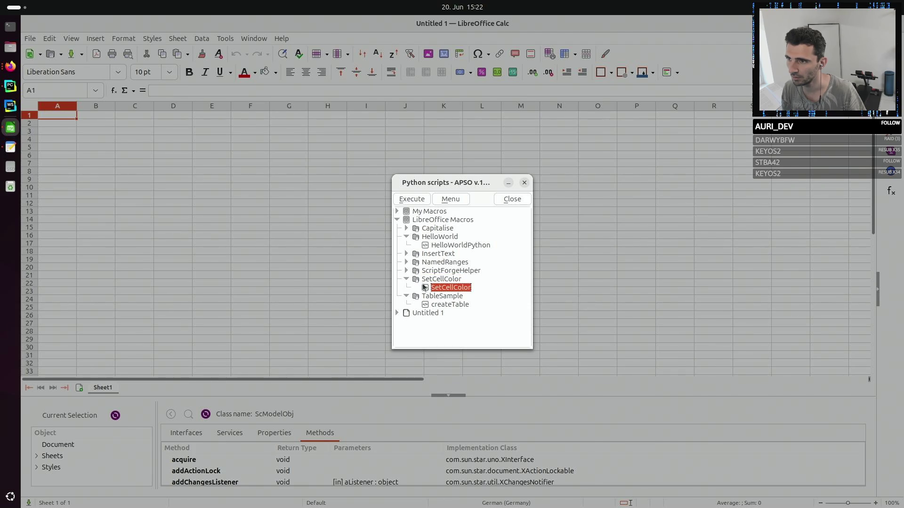
click(416, 198)
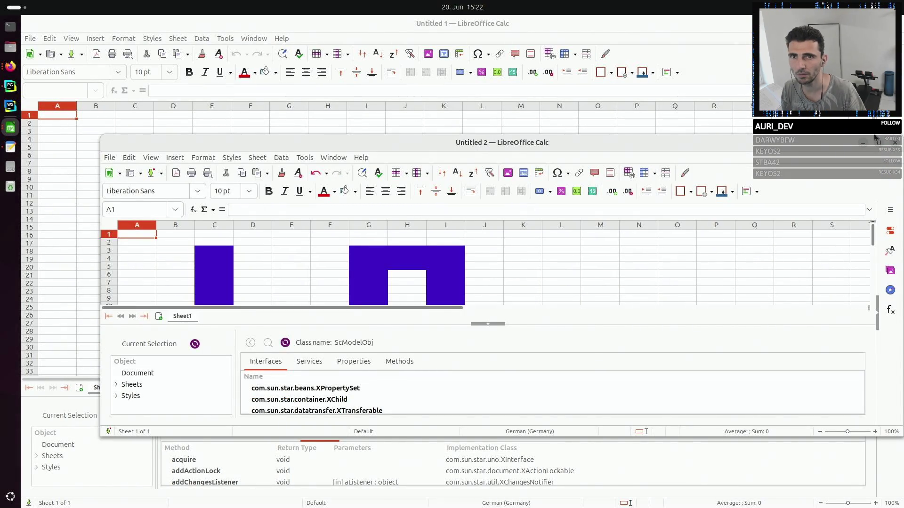
Discard the Untitled 2 document the macro created and reopen the scripts organizer.
click(895, 143)
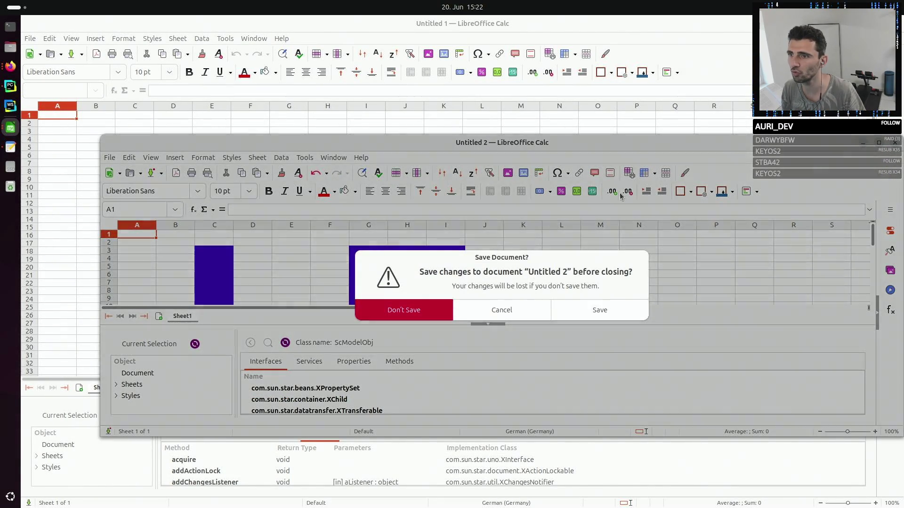
click(423, 309)
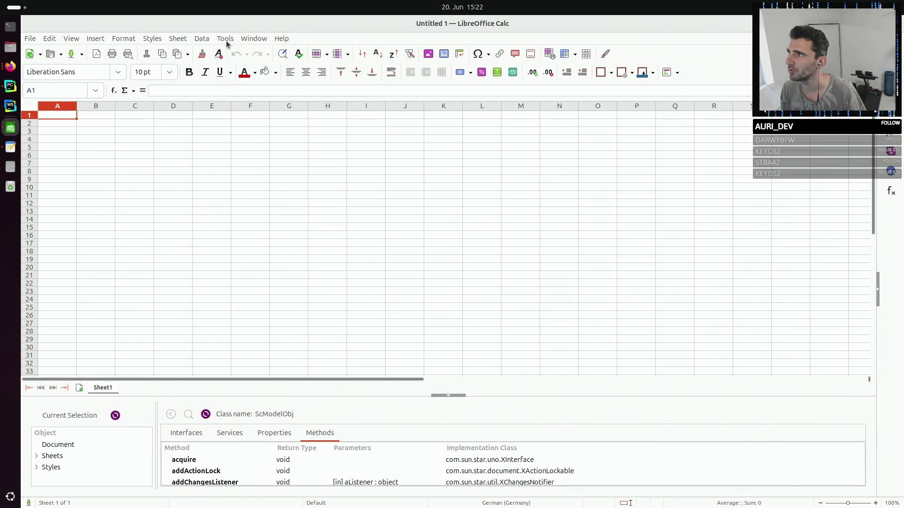
click(225, 41)
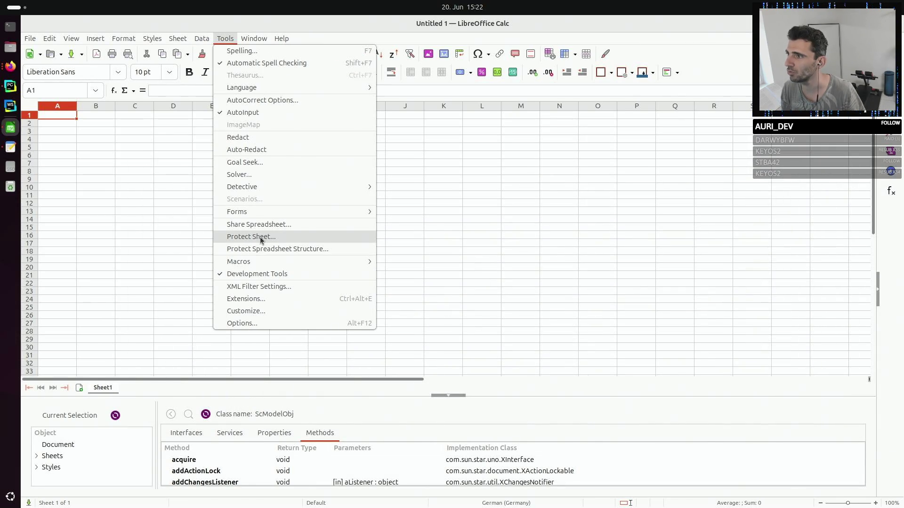
mouse_move(239, 261)
click(439, 299)
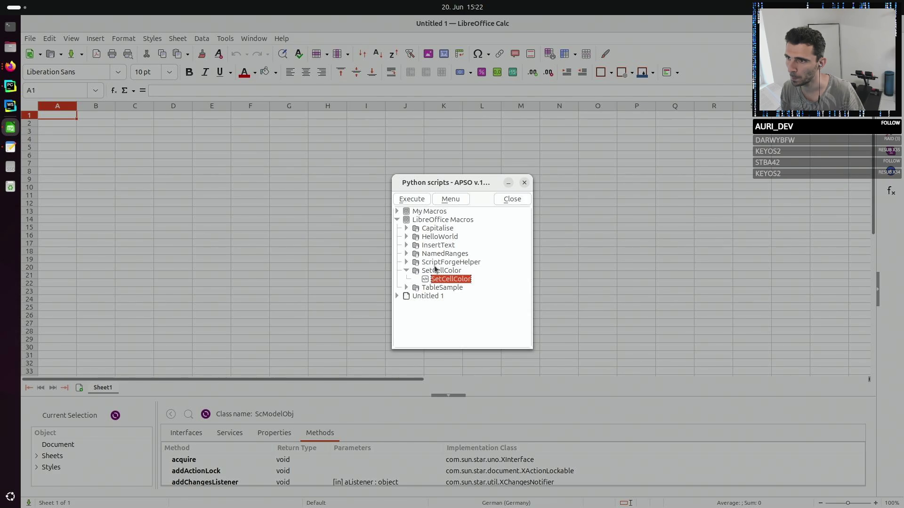
Open SetCellColor.py for editing in the text editor.
right_click(436, 284)
click(452, 297)
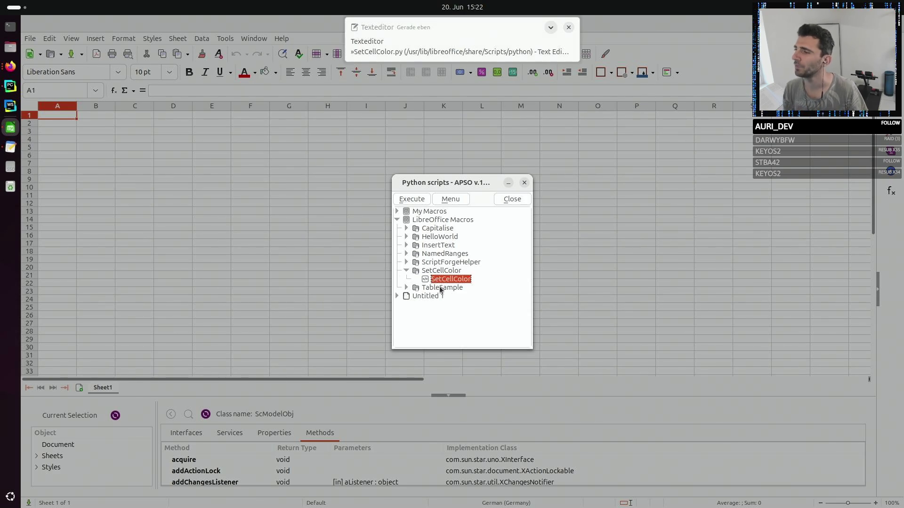
click(443, 32)
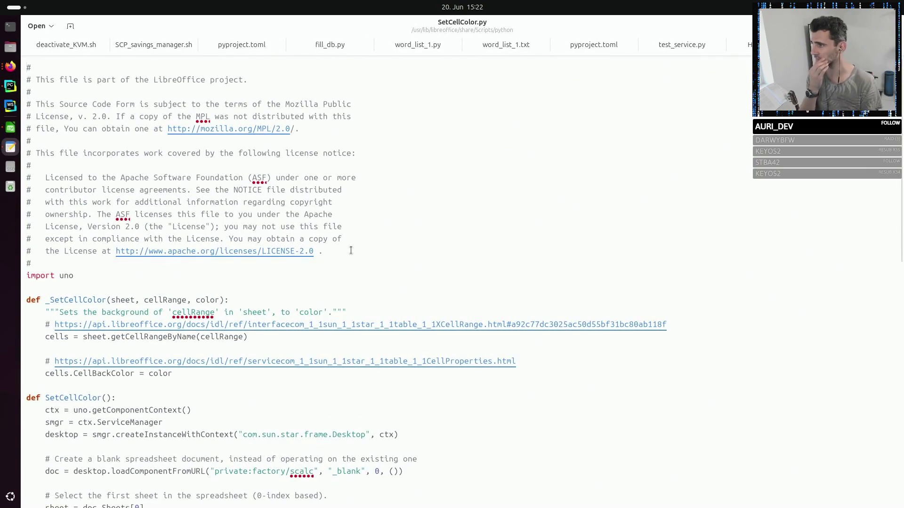
scroll(162, 403, down, 4)
scroll(164, 407, down, 6)
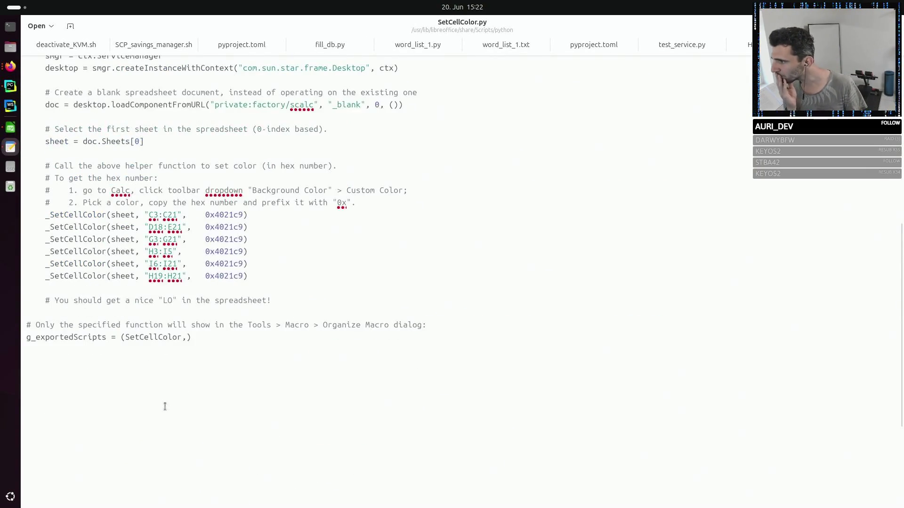
scroll(206, 347, up, 4)
scroll(131, 315, up, 1)
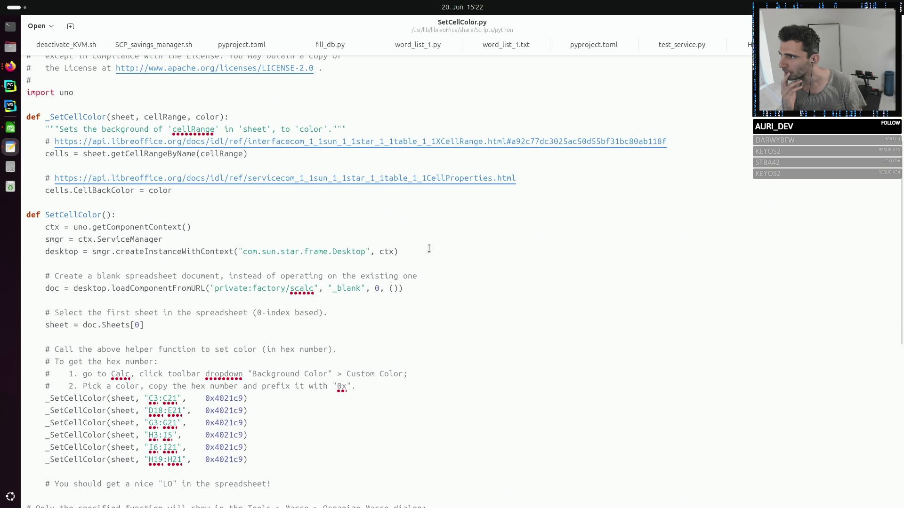
Highlight then clear SetCellColor's context-setup lines and return to Calc's scripts dialog.
drag(429, 248, 22, 227)
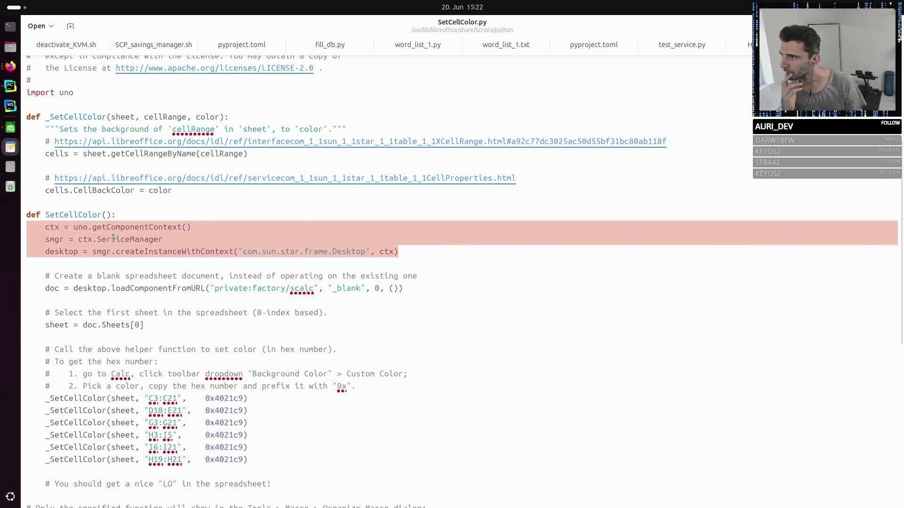
click(234, 252)
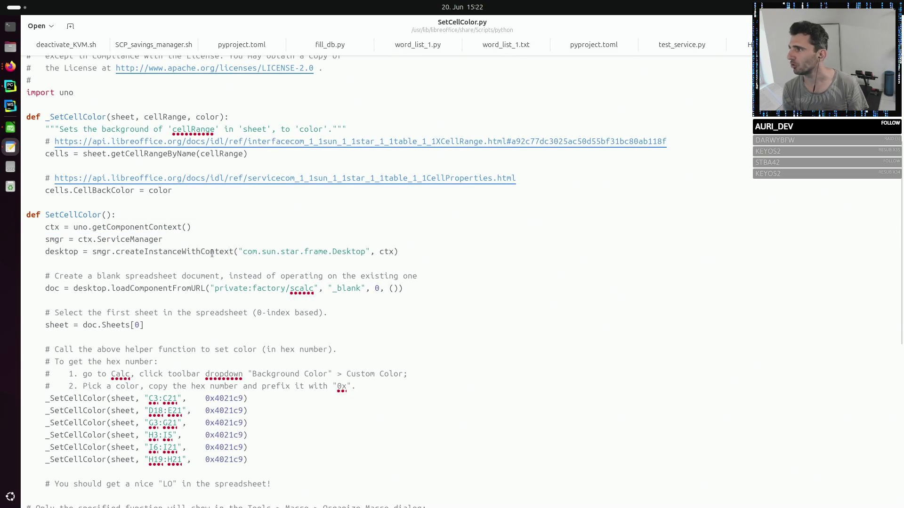
scroll(141, 223, down, 5)
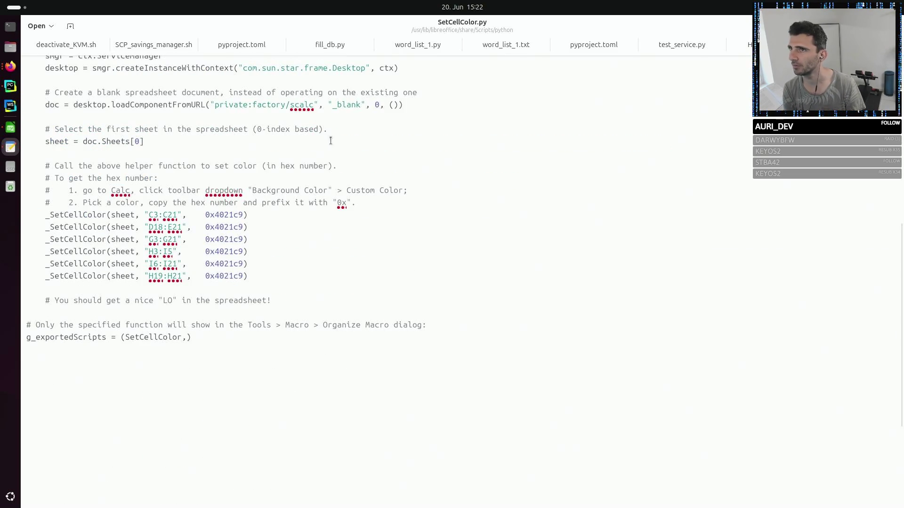
key(alt+Tab)
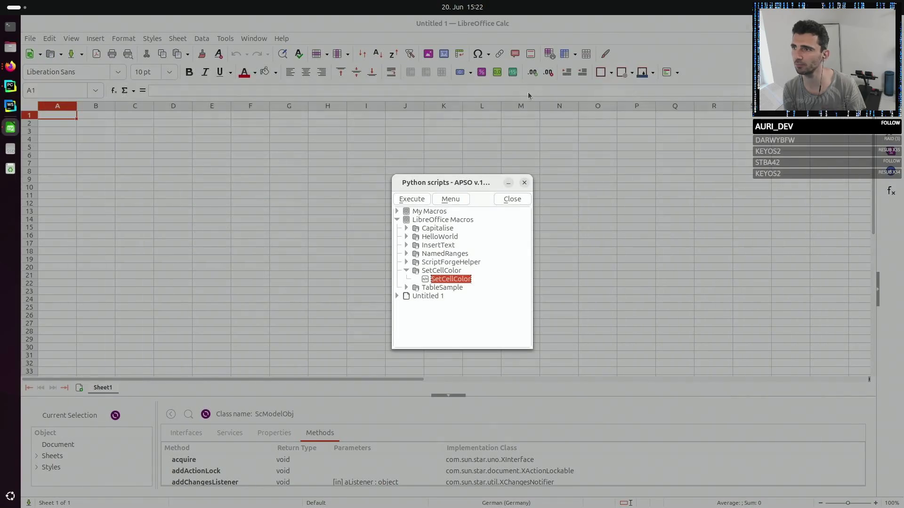
click(450, 200)
click(456, 225)
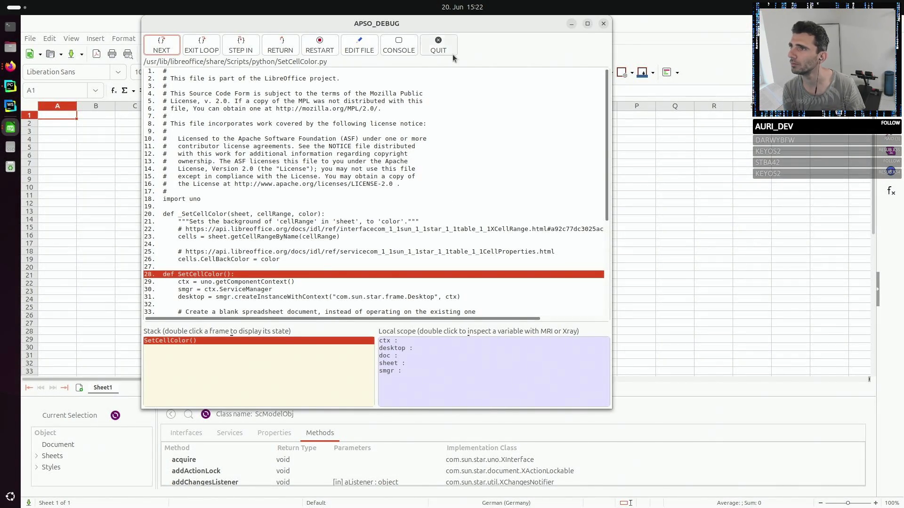
click(602, 24)
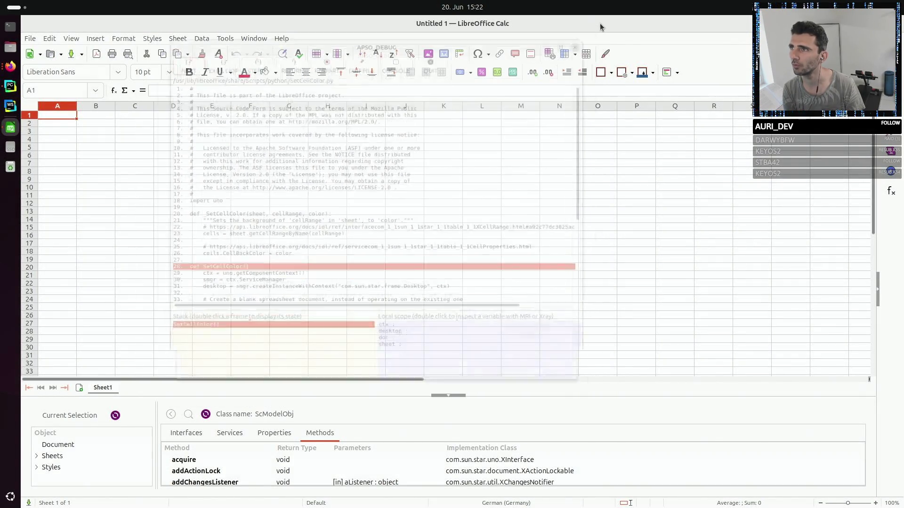
click(202, 38)
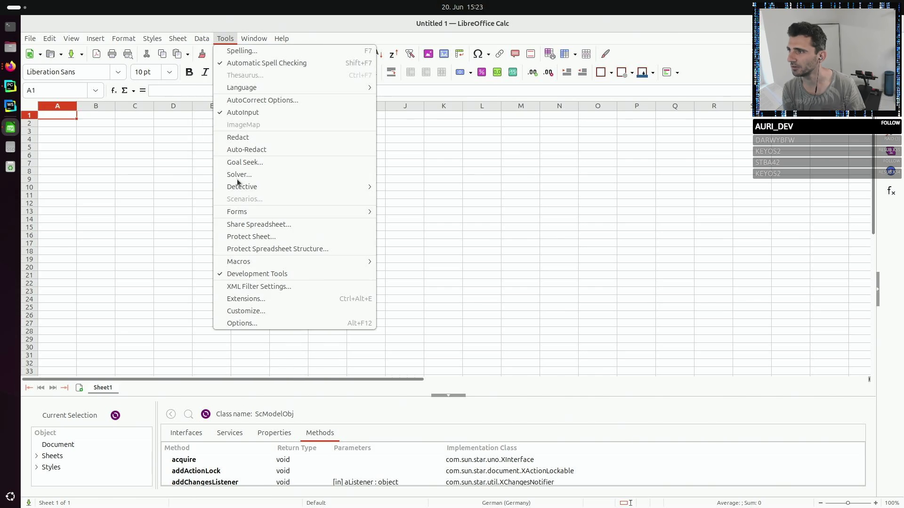
mouse_move(239, 261)
click(428, 297)
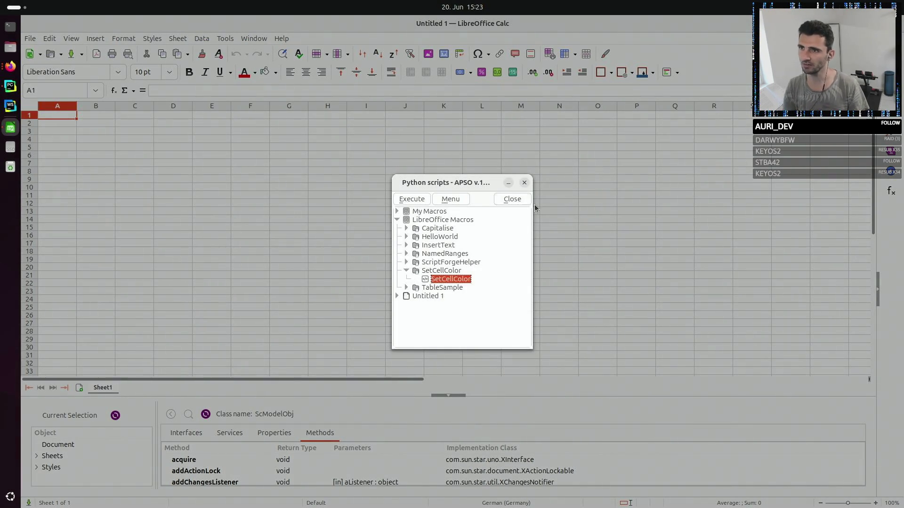
click(445, 199)
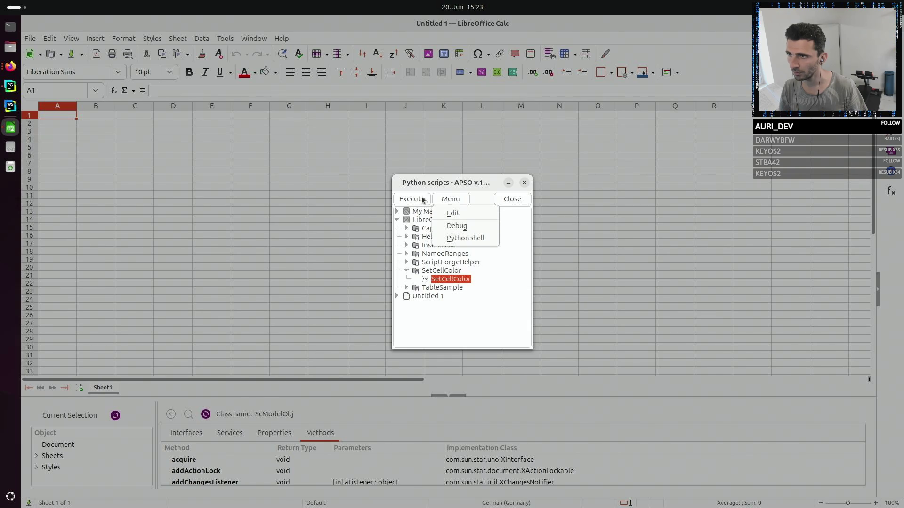
click(419, 290)
right_click(517, 280)
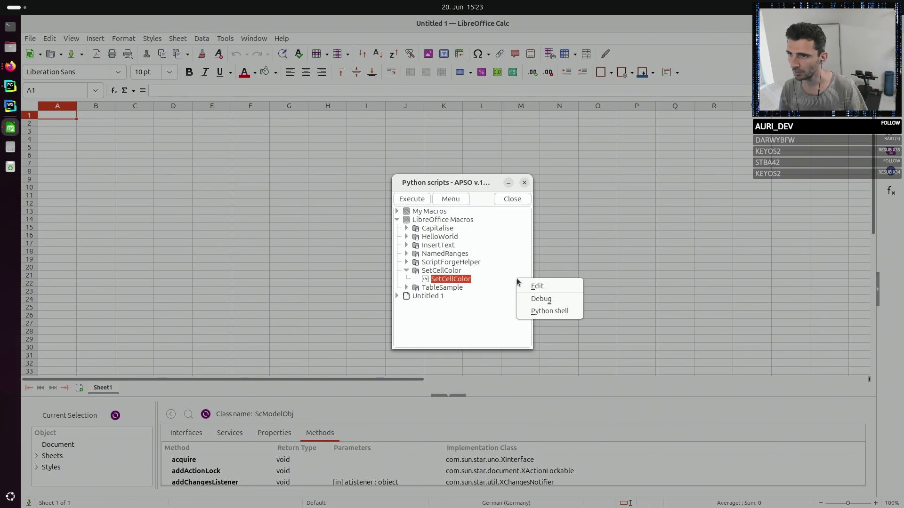
key(Escape)
click(441, 326)
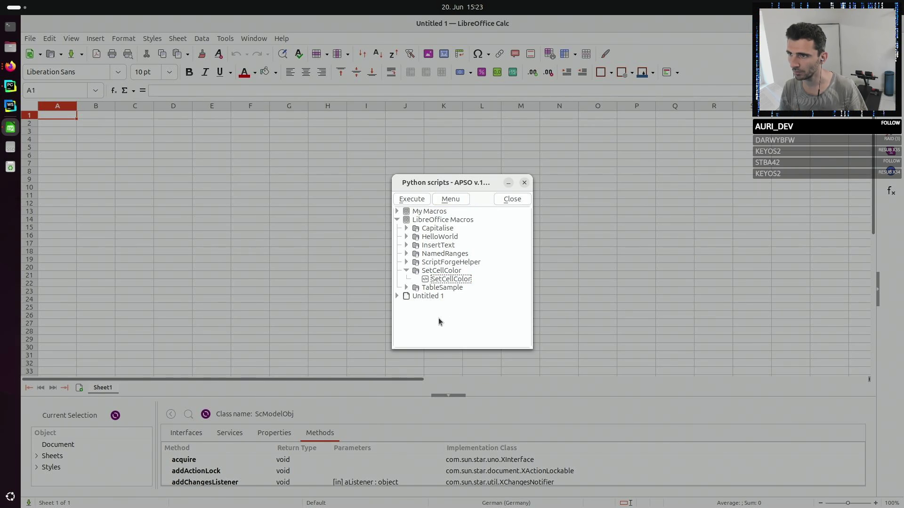
right_click(427, 221)
right_click(412, 211)
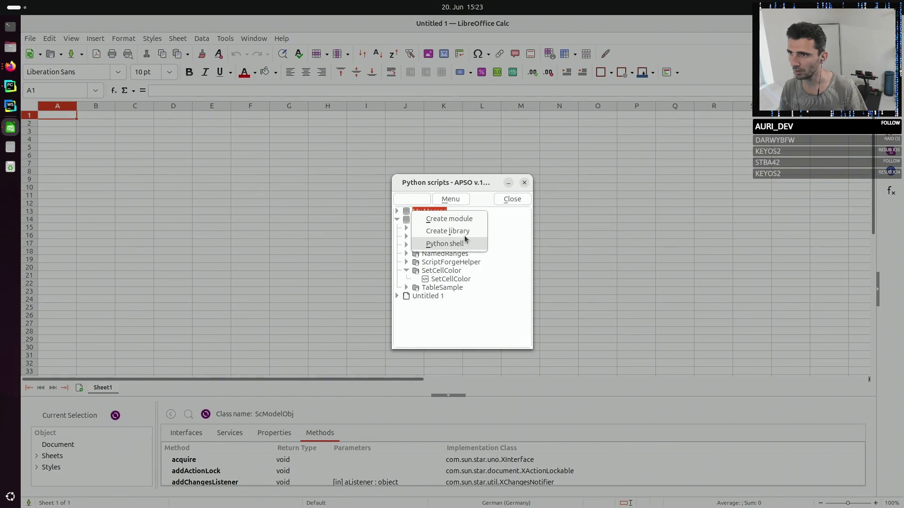
Create a module named test under My Macros, then delete it again.
click(475, 219)
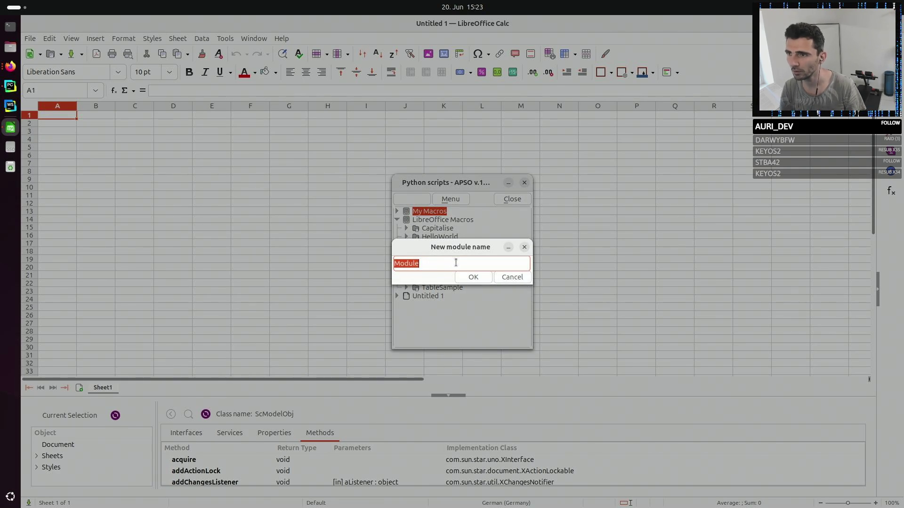
text(test)
key(Return)
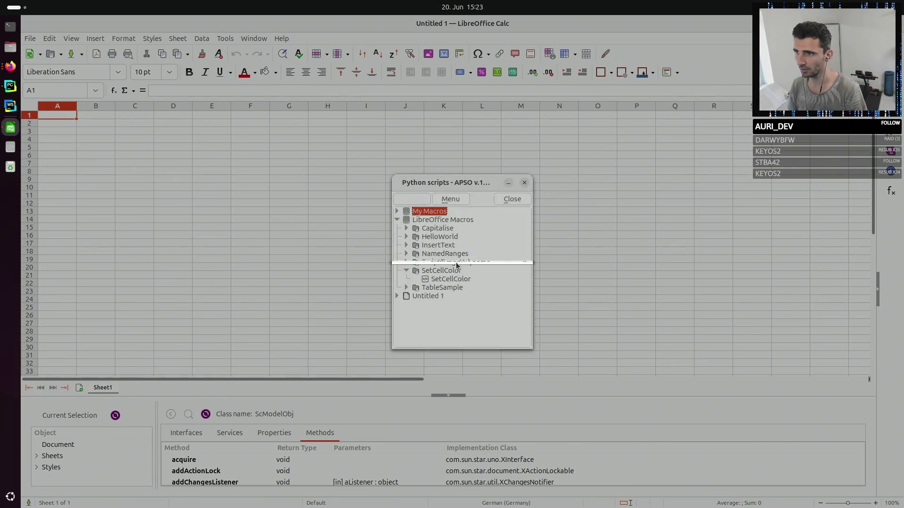
click(397, 212)
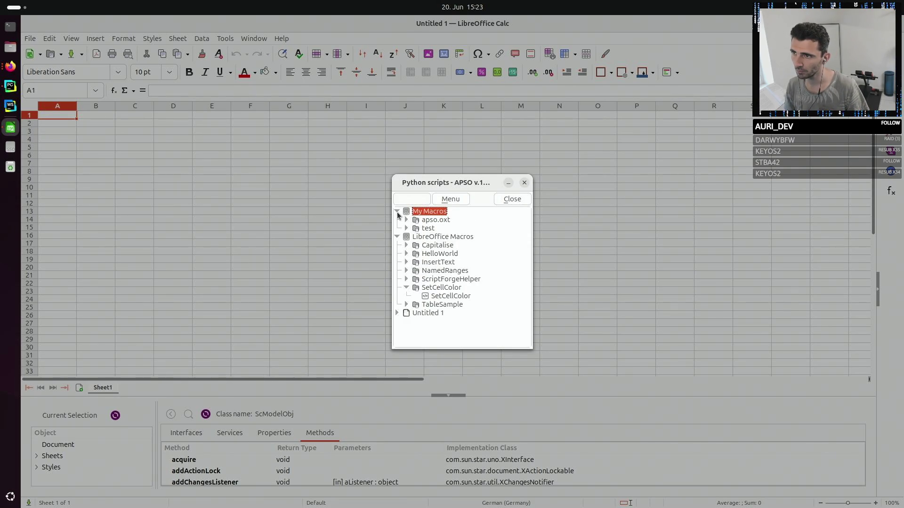
click(406, 228)
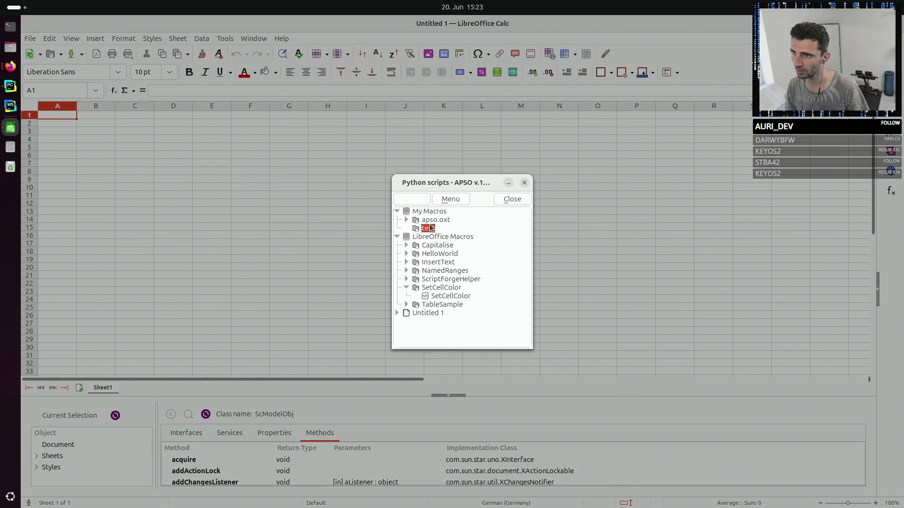
right_click(428, 228)
click(468, 279)
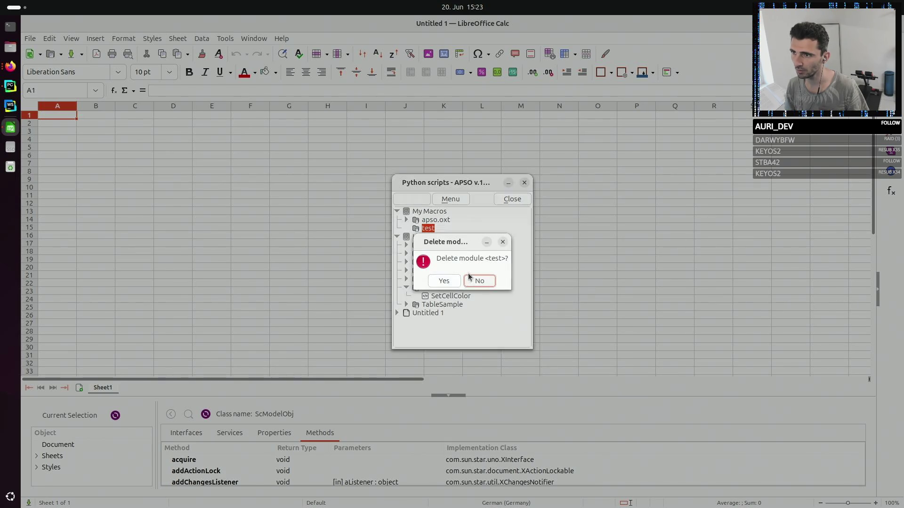
click(472, 281)
Create a default Library under My Macros and delete it again.
click(428, 213)
right_click(428, 214)
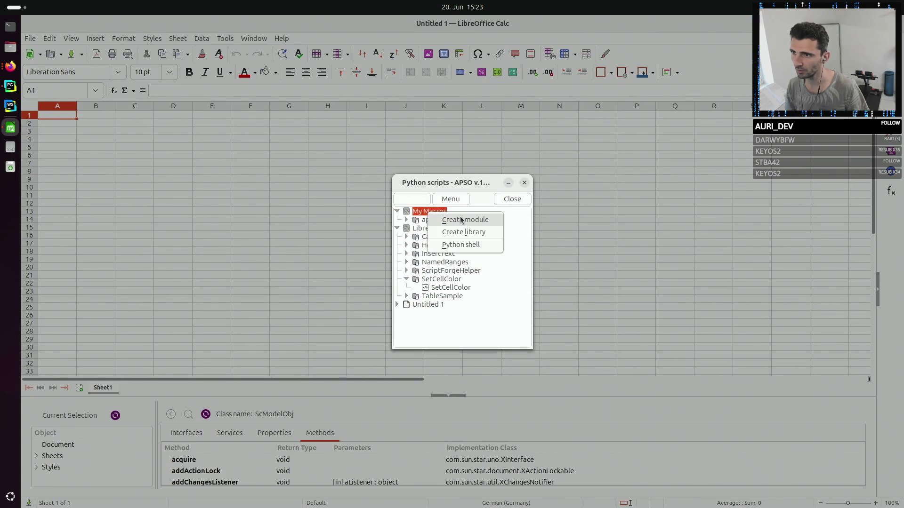
click(459, 232)
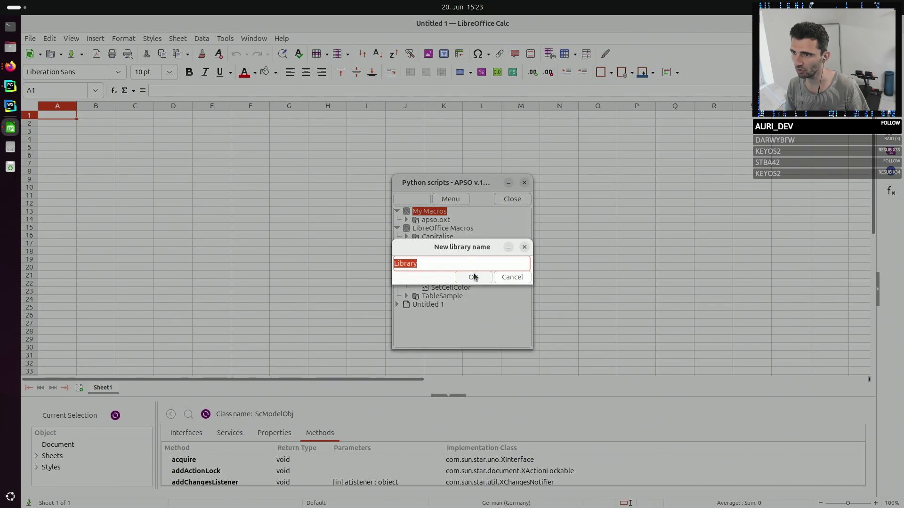
click(471, 277)
right_click(430, 230)
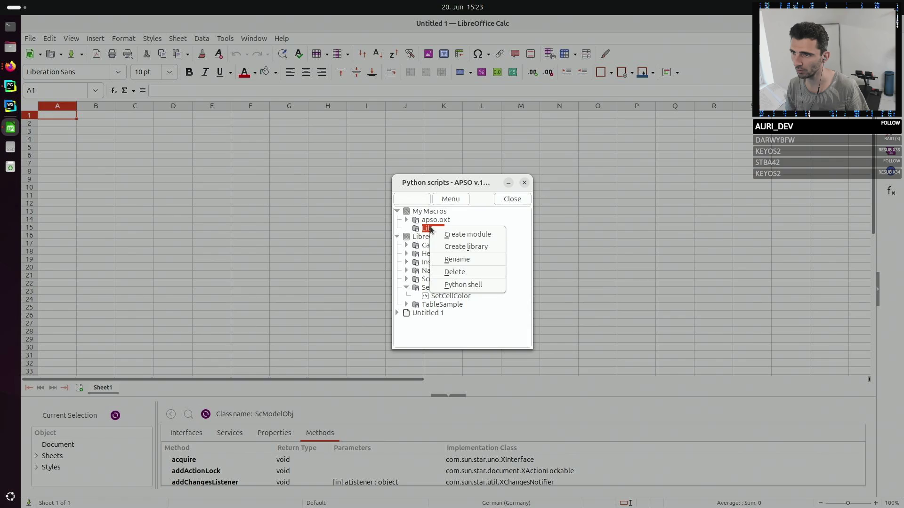
click(456, 270)
click(456, 281)
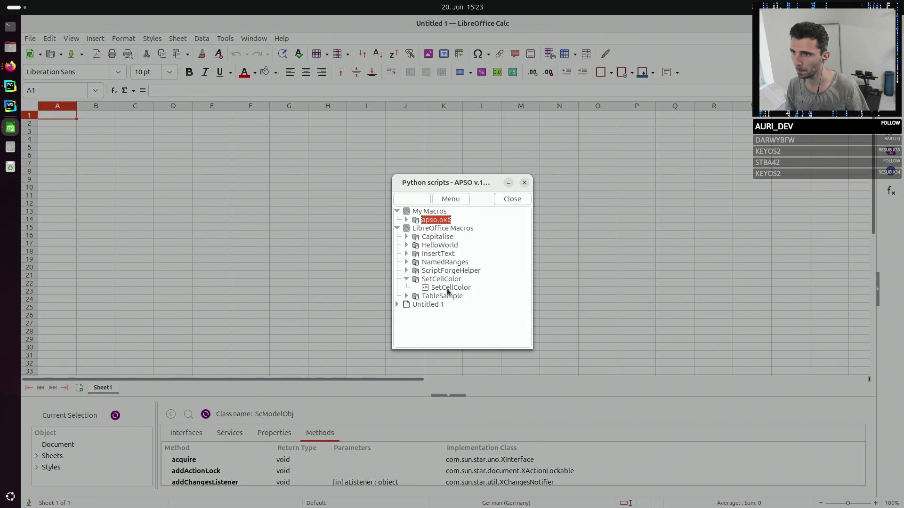
Create a new module named Test under My Macros and show its actions.
right_click(426, 212)
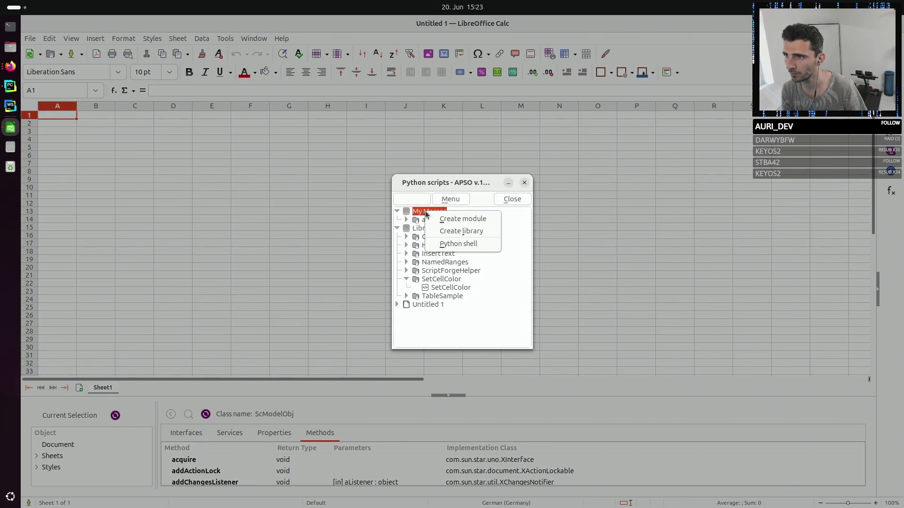
click(471, 219)
text(Test)
key(Return)
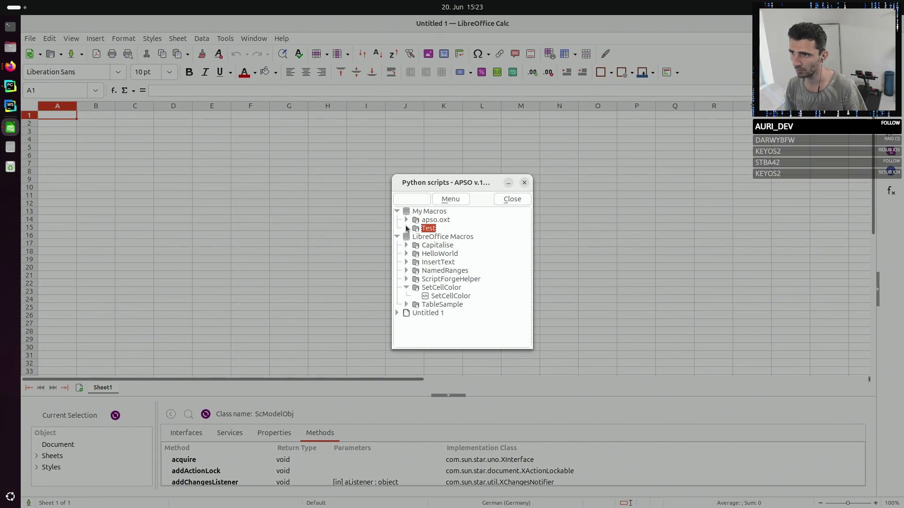
right_click(429, 228)
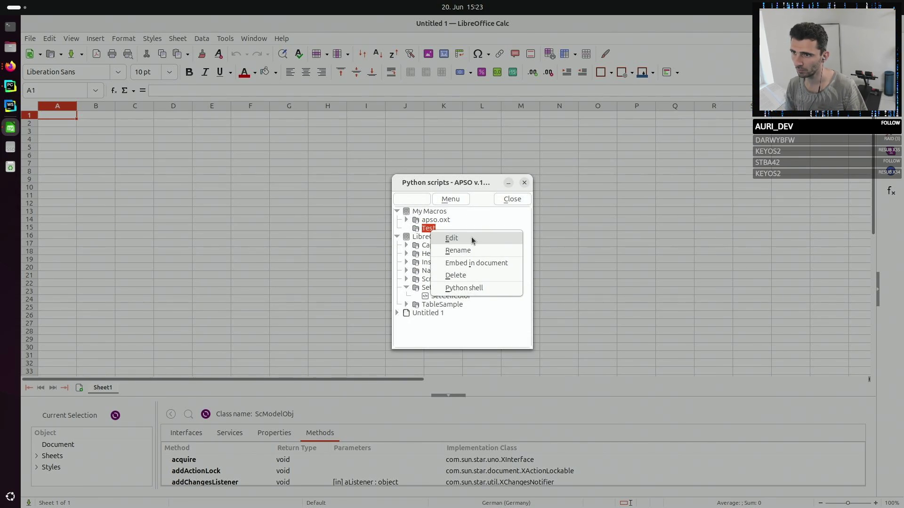
Open Test.py for editing after authenticating, with the editor restored to a smaller window.
click(473, 243)
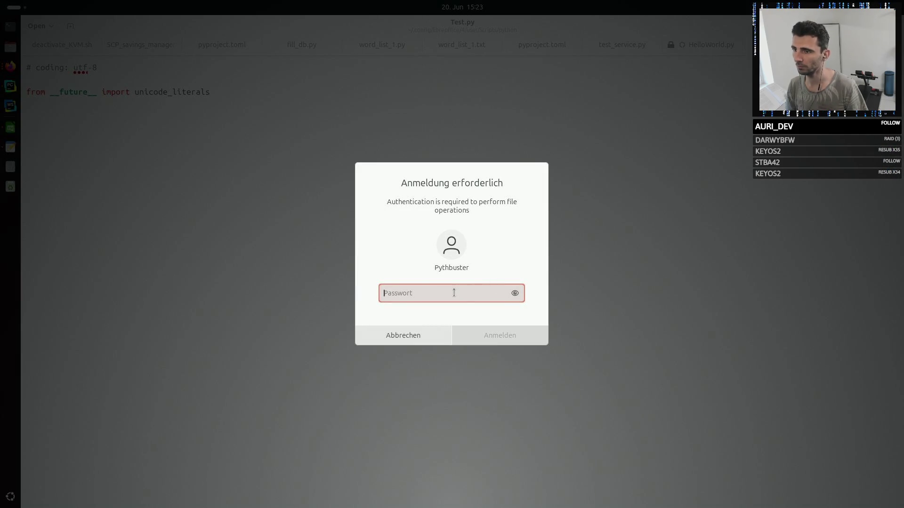
text(••)
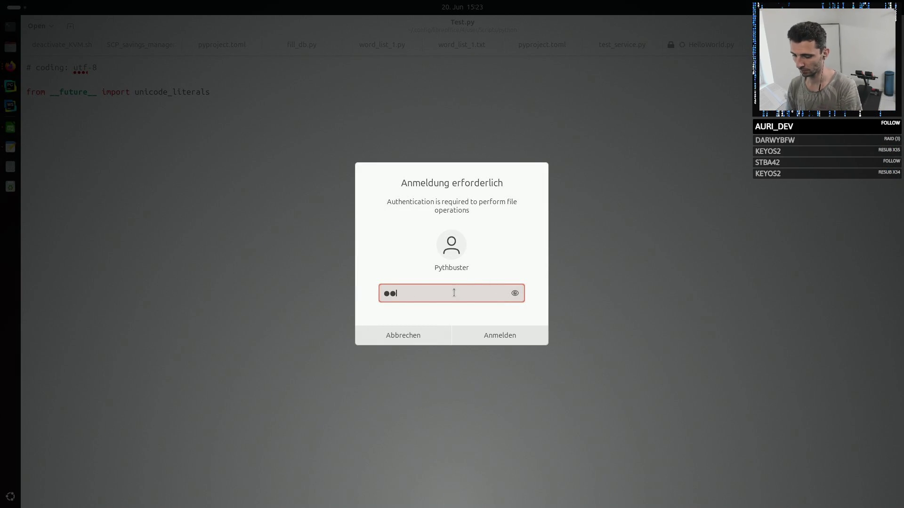
text(•••)
key(Return)
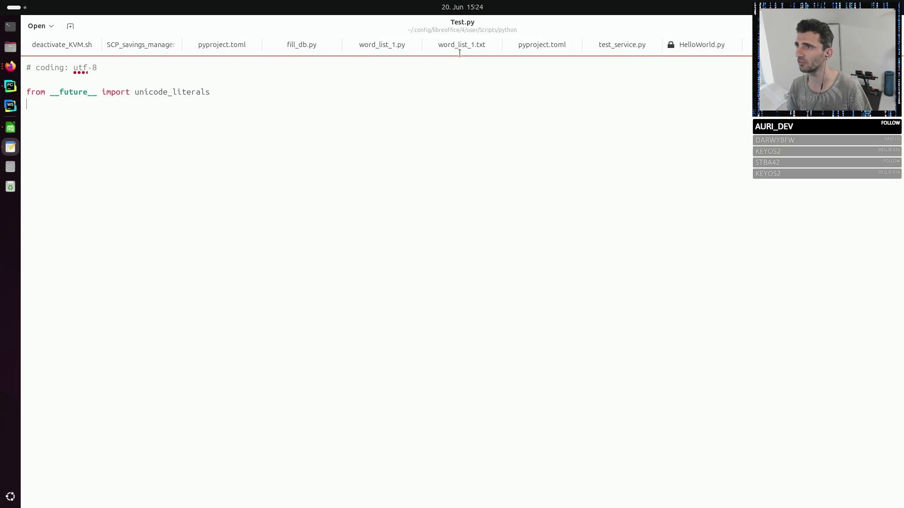
double_click(473, 24)
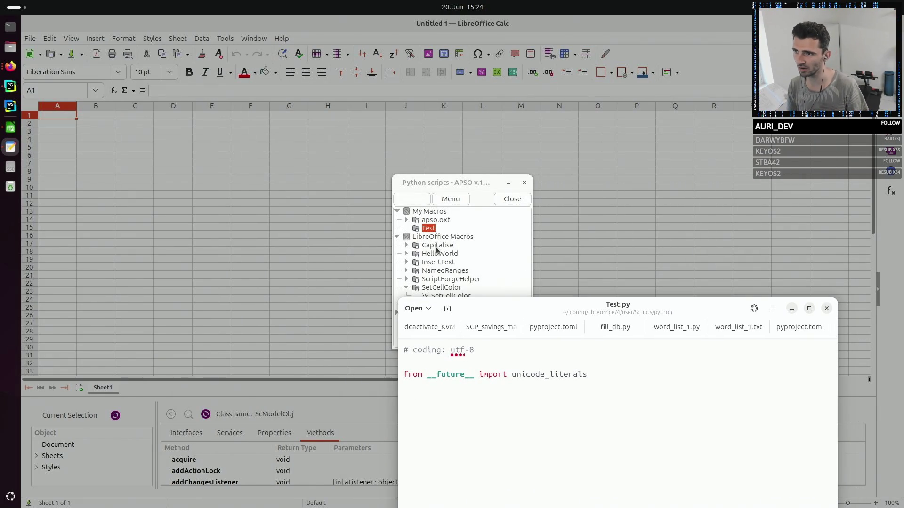
Launch the APSO Python shell console from the Test module, then close it.
click(444, 264)
click(451, 297)
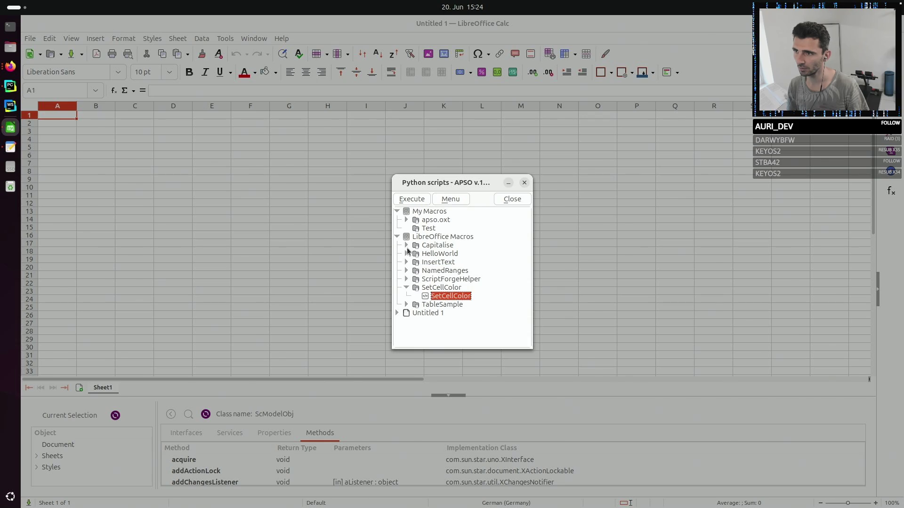
click(405, 245)
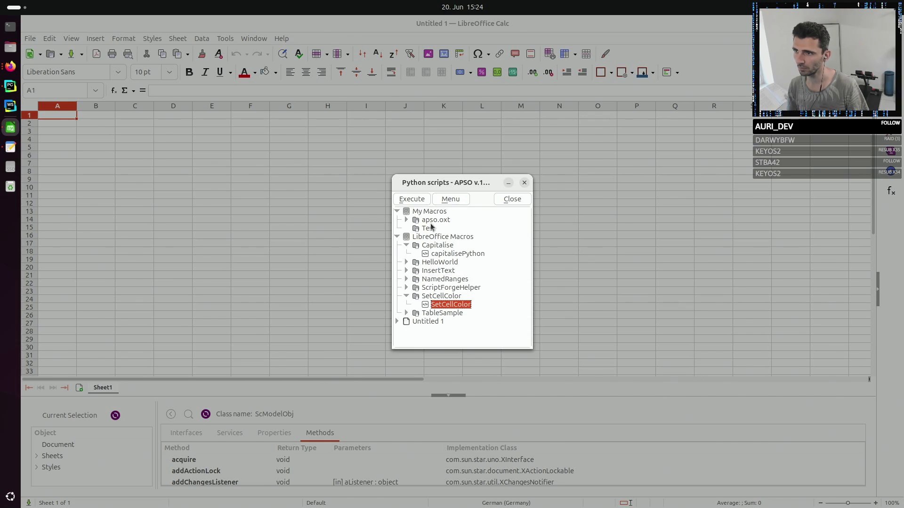
click(427, 228)
right_click(424, 228)
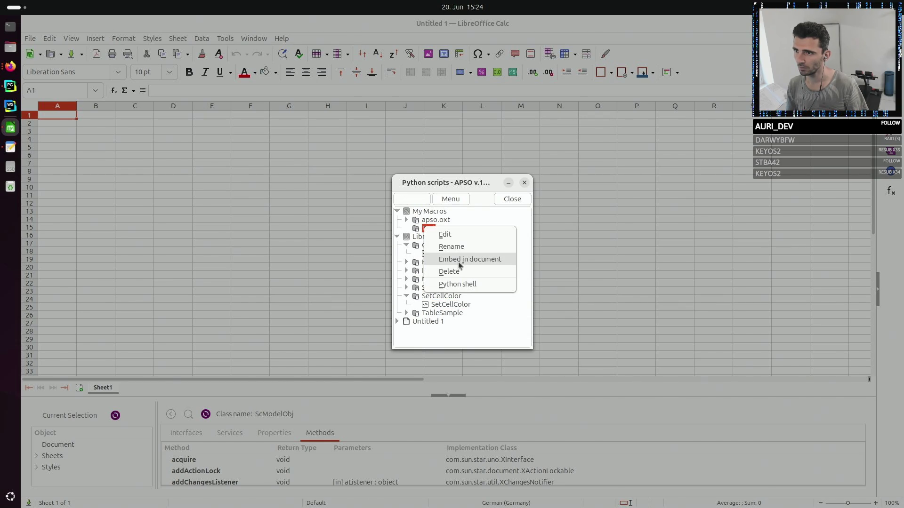
click(459, 262)
right_click(424, 230)
click(466, 284)
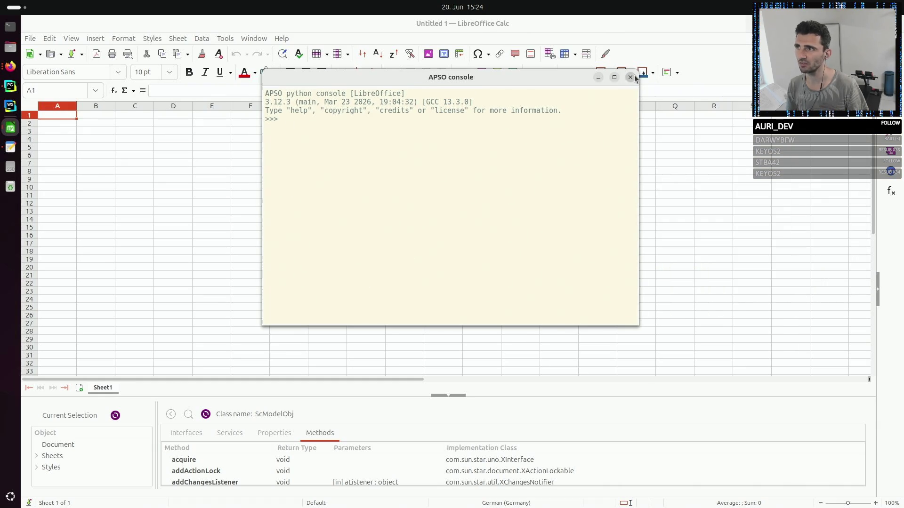
click(630, 77)
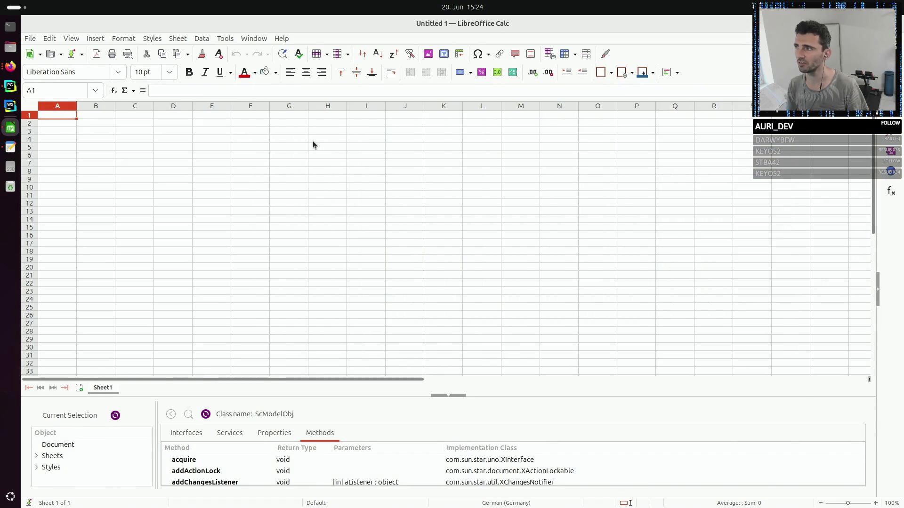
Open the file manager from the dock.
click(10, 46)
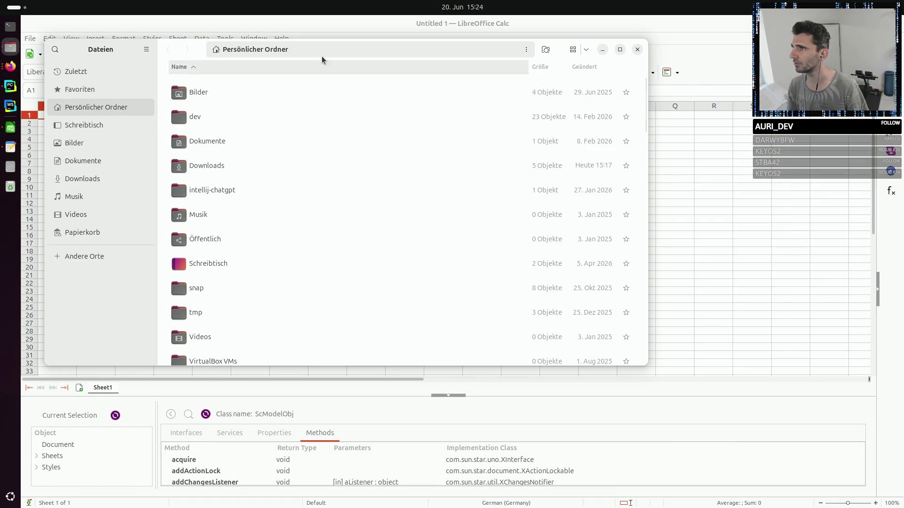
Navigate Files to /home via the path bar and open the pythbuster home folder.
click(347, 46)
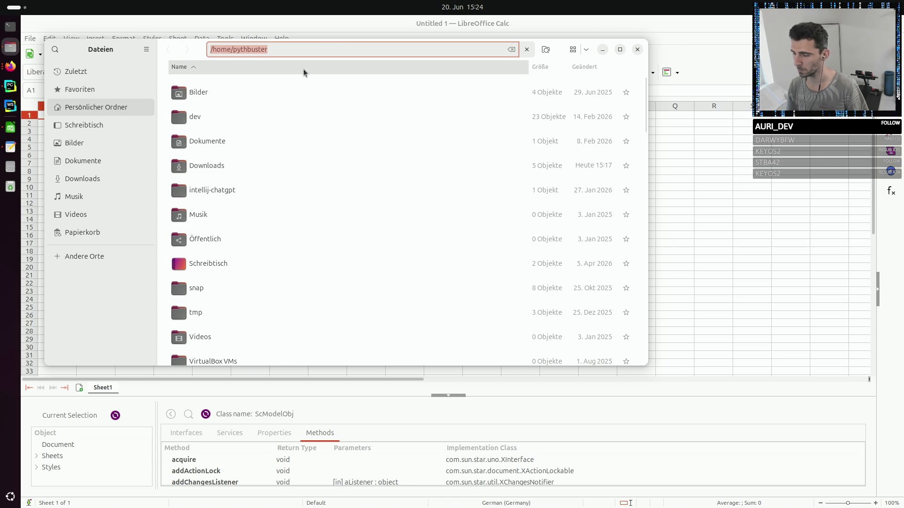
click(201, 133)
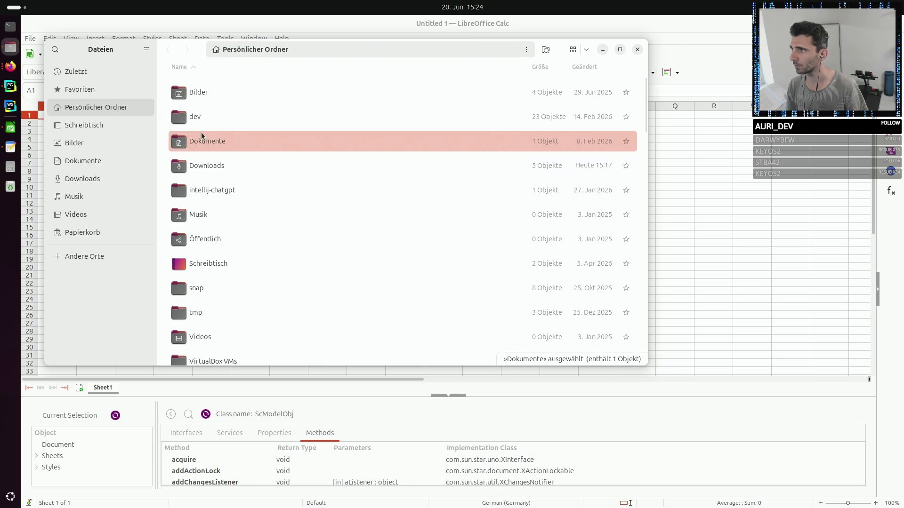
click(273, 54)
double_click(256, 52)
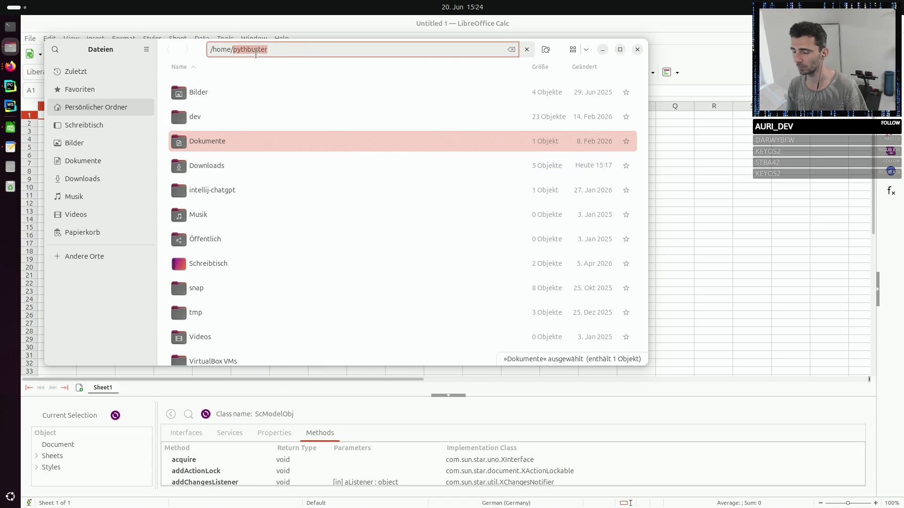
key(BackSpace)
key(Return)
double_click(195, 99)
scroll(365, 255, down, 1)
scroll(364, 255, down, 8)
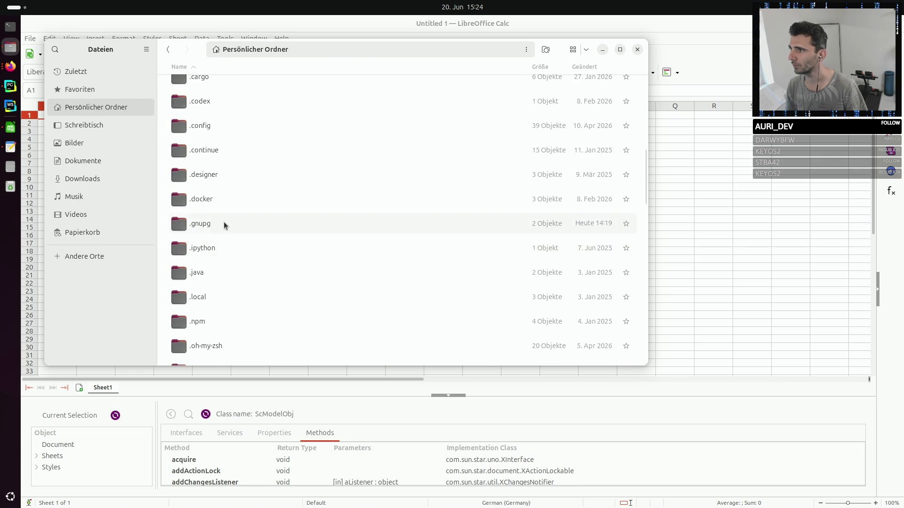
scroll(219, 223, down, 3)
scroll(224, 222, down, 3)
scroll(224, 225, up, 3)
scroll(224, 224, up, 2)
scroll(224, 225, up, 3)
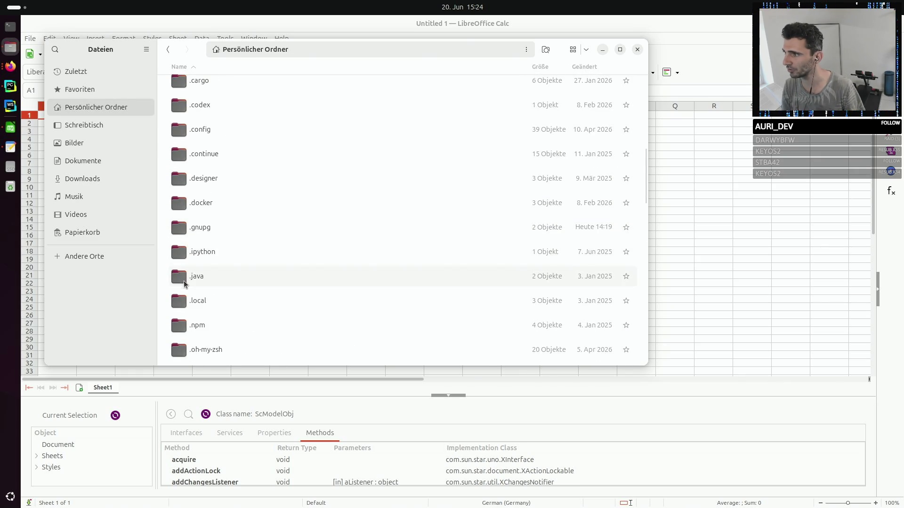
Browse .local's bin and share folders, then go back up to the home listing.
double_click(188, 309)
double_click(186, 97)
key(alt+Left)
double_click(205, 117)
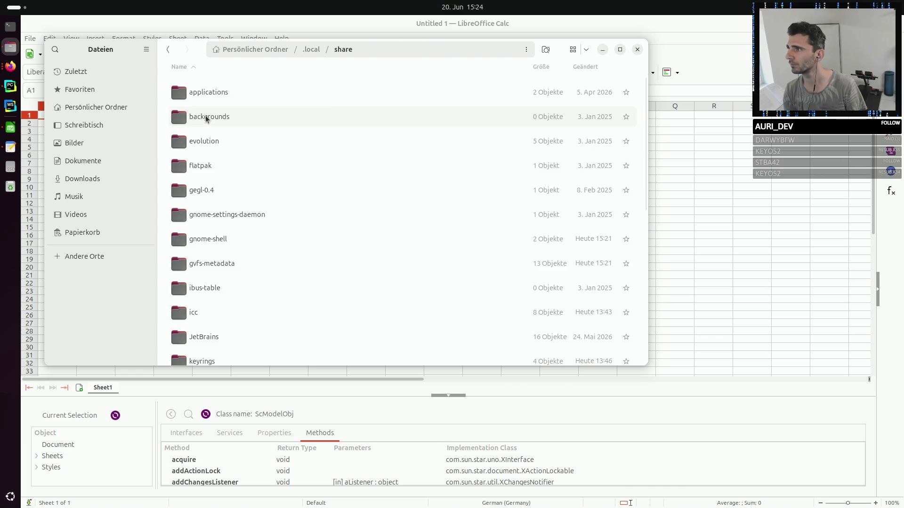
scroll(214, 311, down, 2)
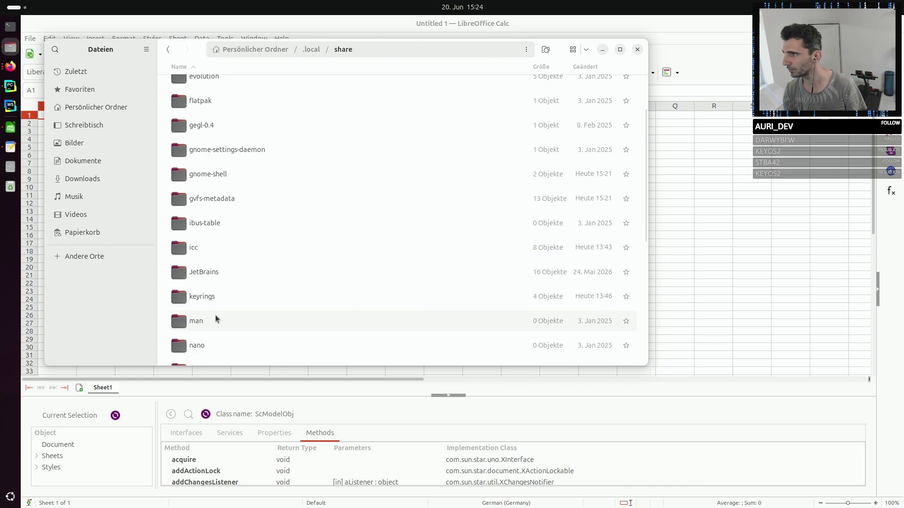
scroll(216, 319, up, 2)
scroll(205, 201, down, 7)
scroll(206, 201, down, 3)
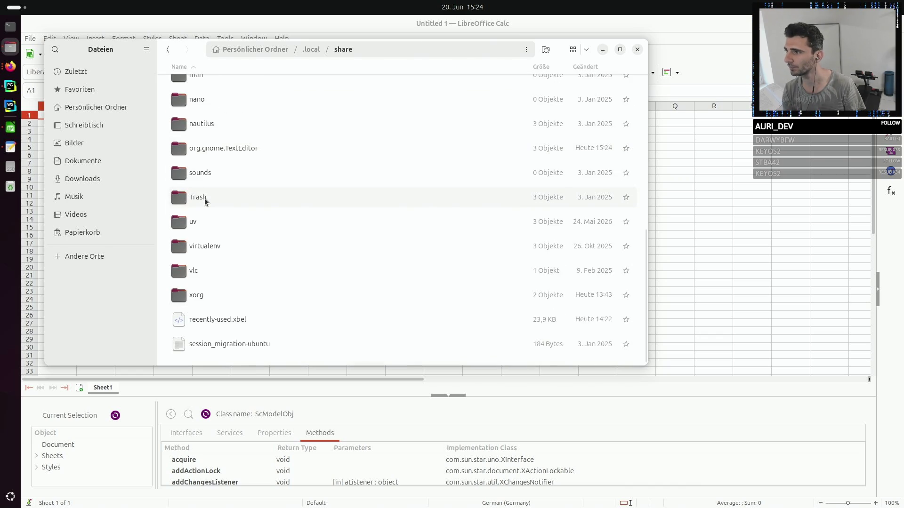
key(alt+Up)
key(alt+Up)
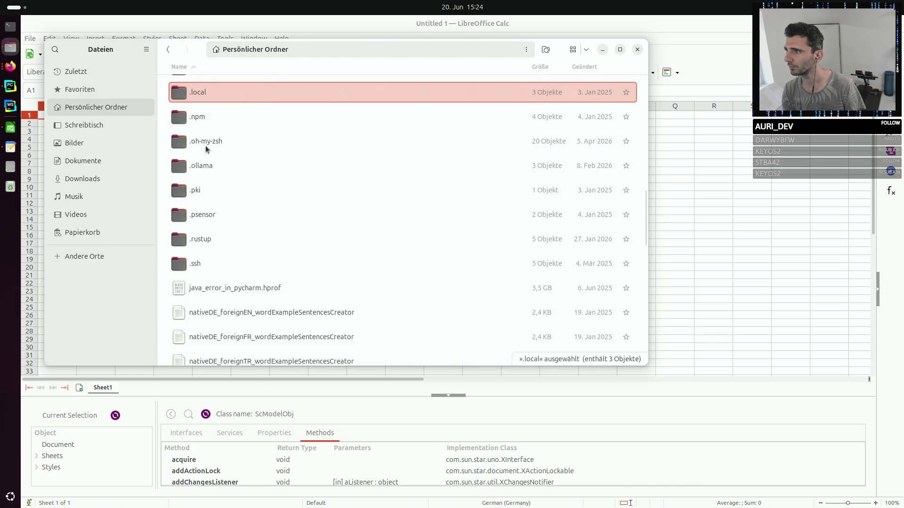
scroll(206, 267, up, 3)
scroll(220, 212, up, 3)
scroll(222, 177, up, 2)
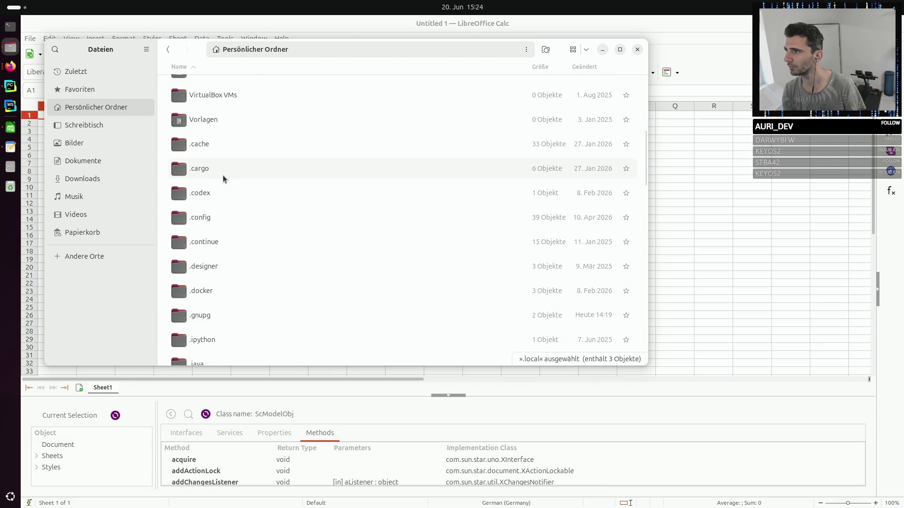
scroll(221, 178, up, 1)
scroll(223, 178, up, 3)
scroll(206, 191, up, 3)
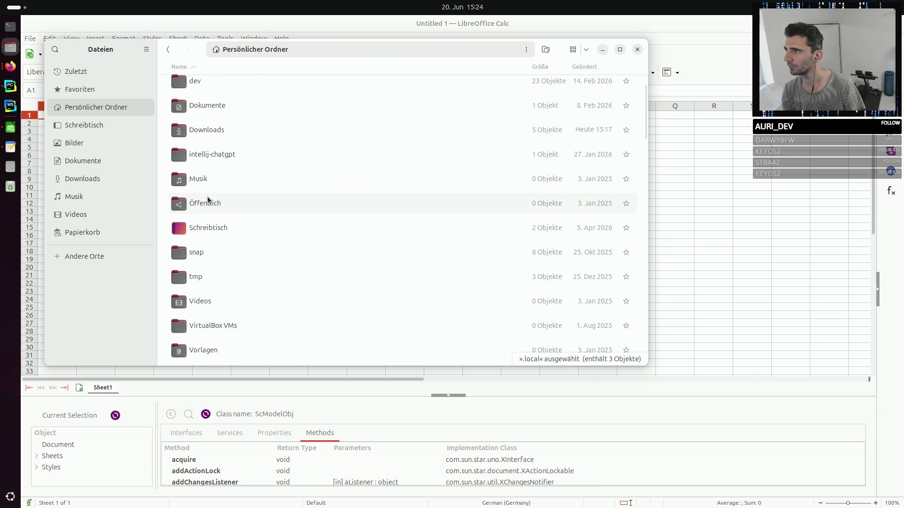
scroll(207, 163, up, 2)
key(alt+Up)
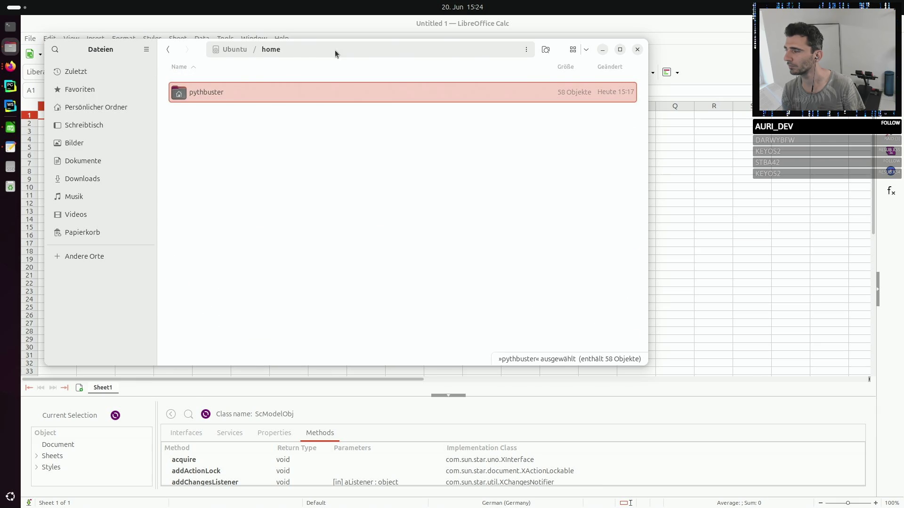
Close the file manager and bring Firefox to the front.
click(637, 50)
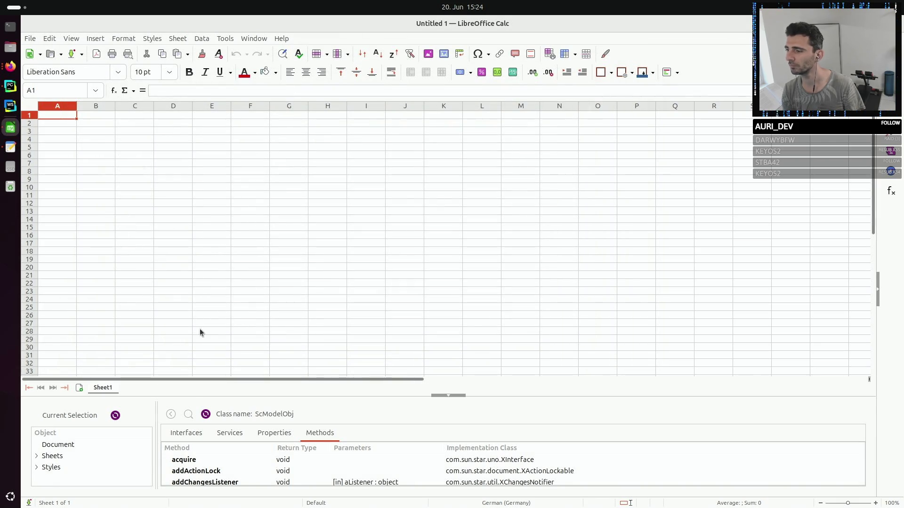
click(10, 66)
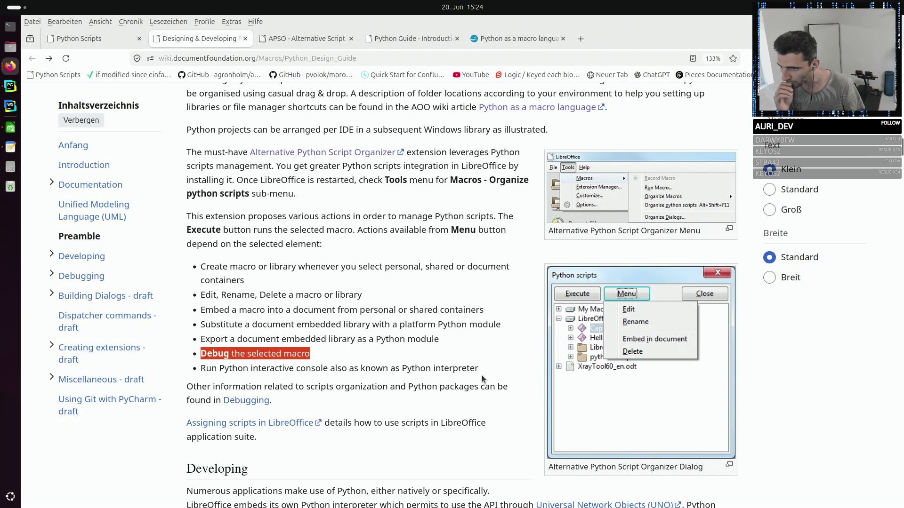
scroll(396, 409, down, 1)
scroll(282, 353, down, 4)
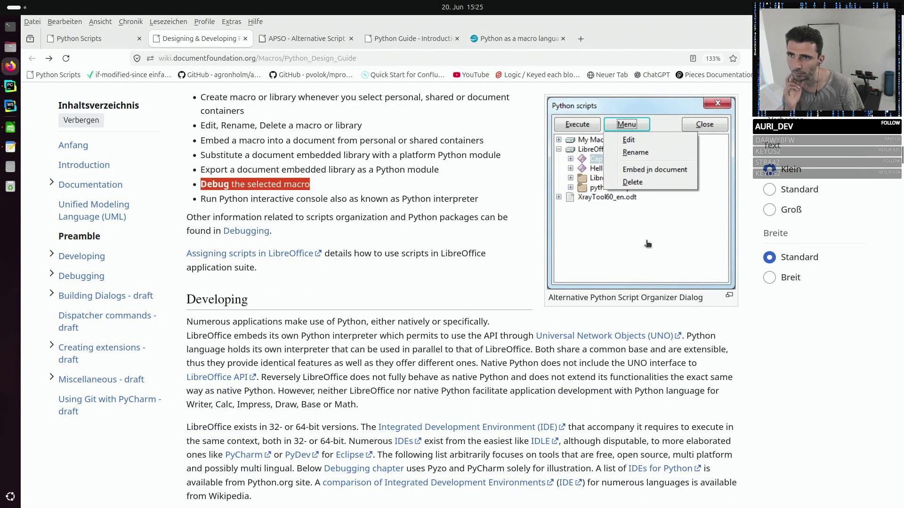
scroll(482, 253, down, 2)
scroll(495, 283, down, 3)
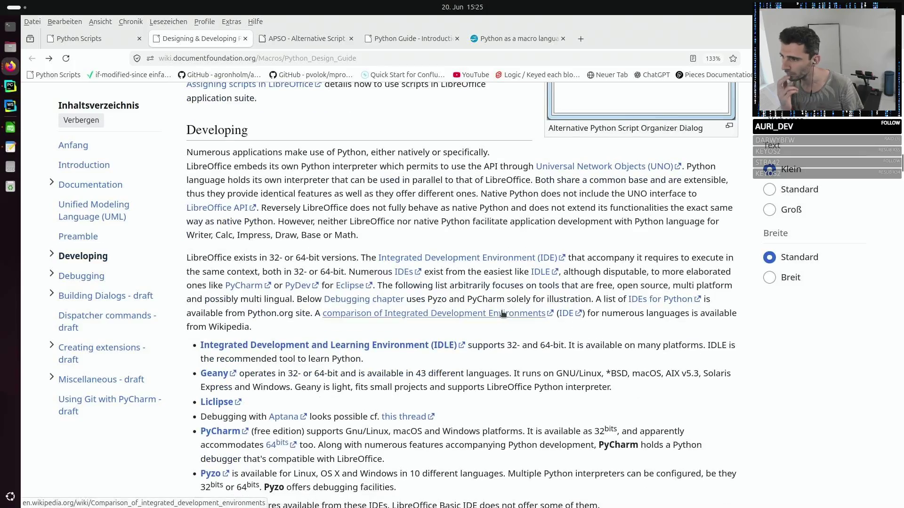
scroll(502, 314, down, 3)
scroll(501, 315, down, 2)
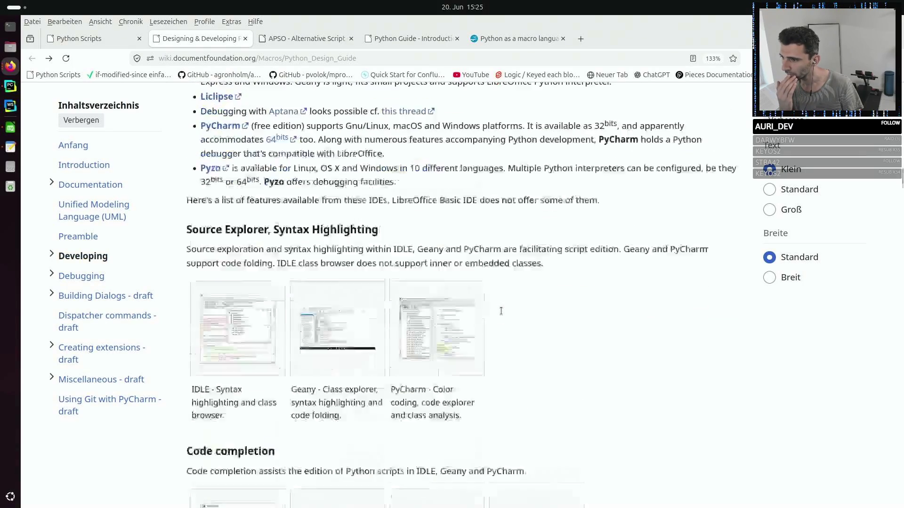
scroll(501, 314, down, 2)
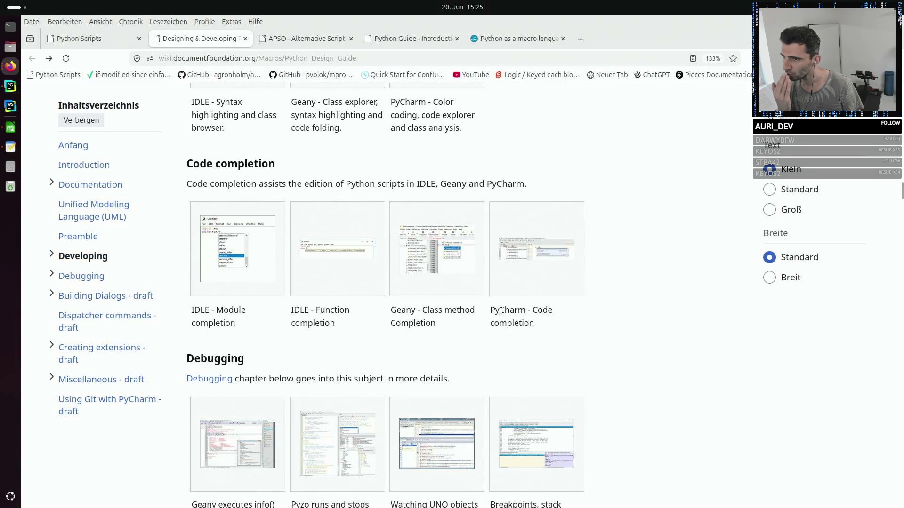
scroll(501, 311, down, 2)
scroll(501, 311, down, 1)
scroll(502, 311, down, 1)
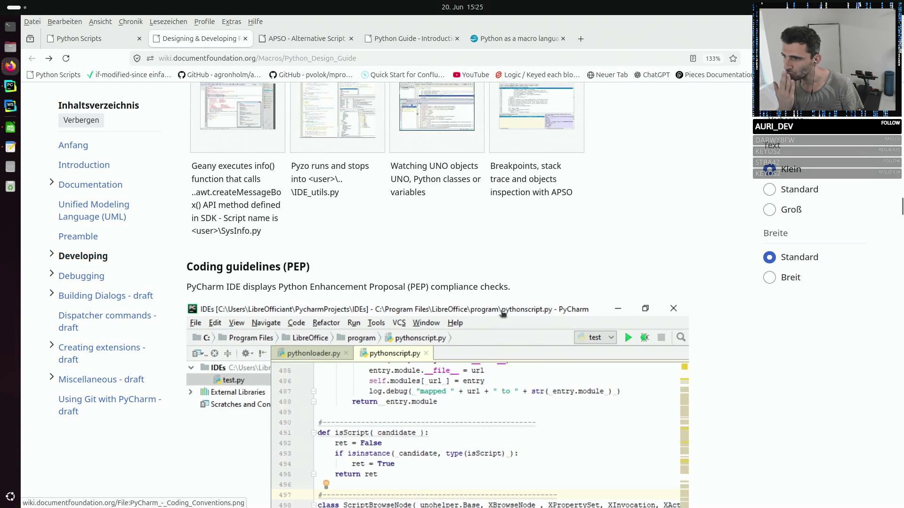
scroll(503, 314, down, 2)
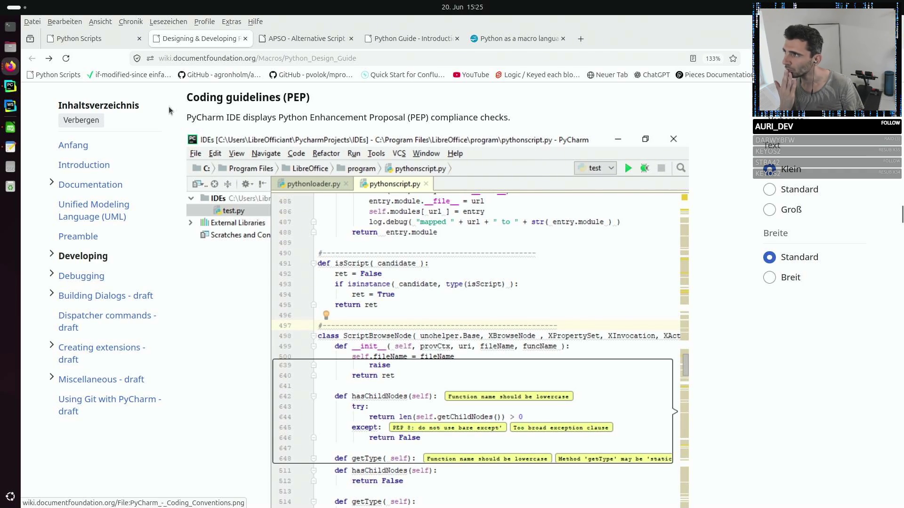
Open a Files window on the home folder with Super+E.
key(super+e)
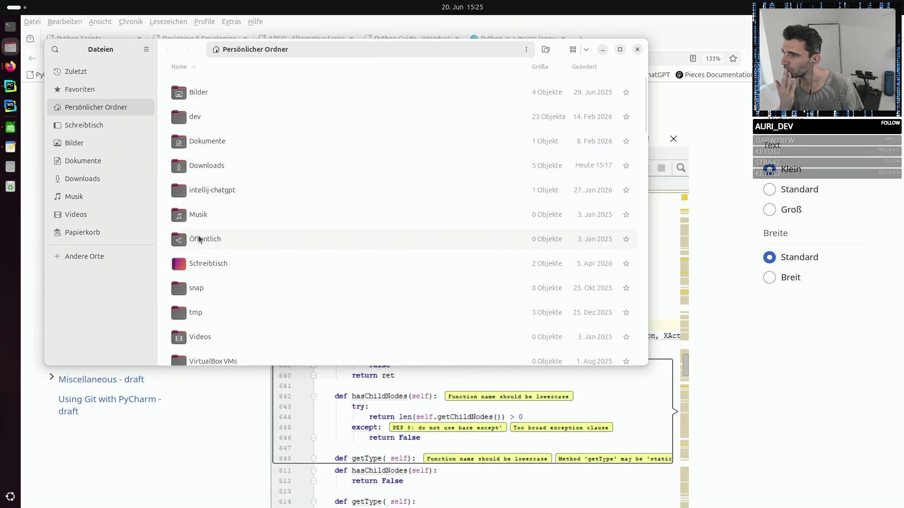
scroll(218, 272, down, 1)
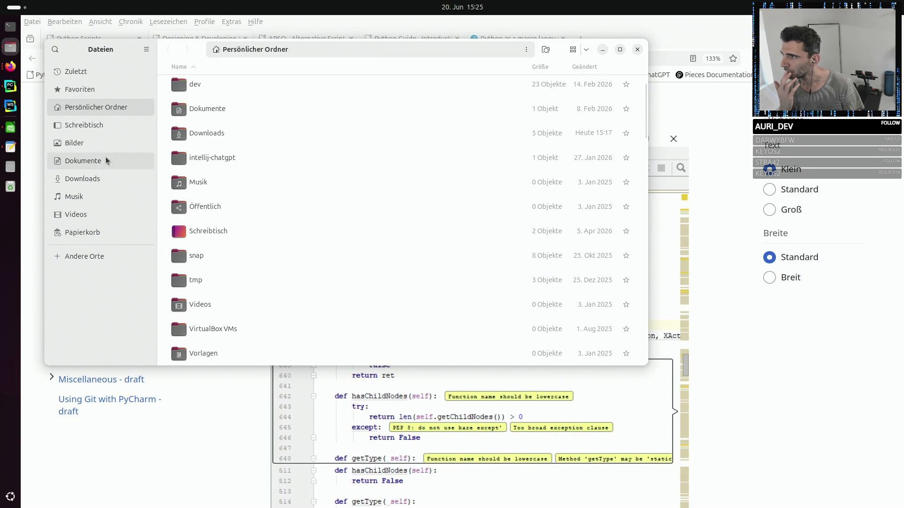
scroll(259, 132, up, 1)
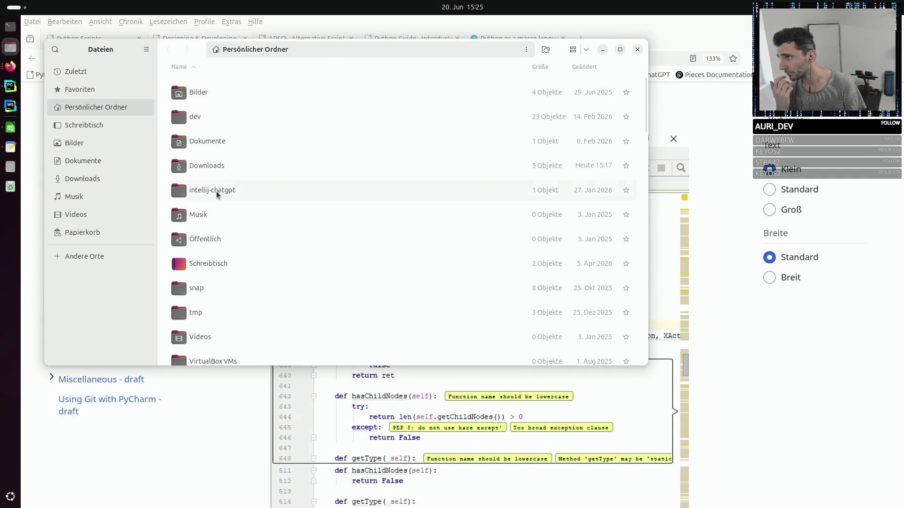
scroll(222, 130, down, 3)
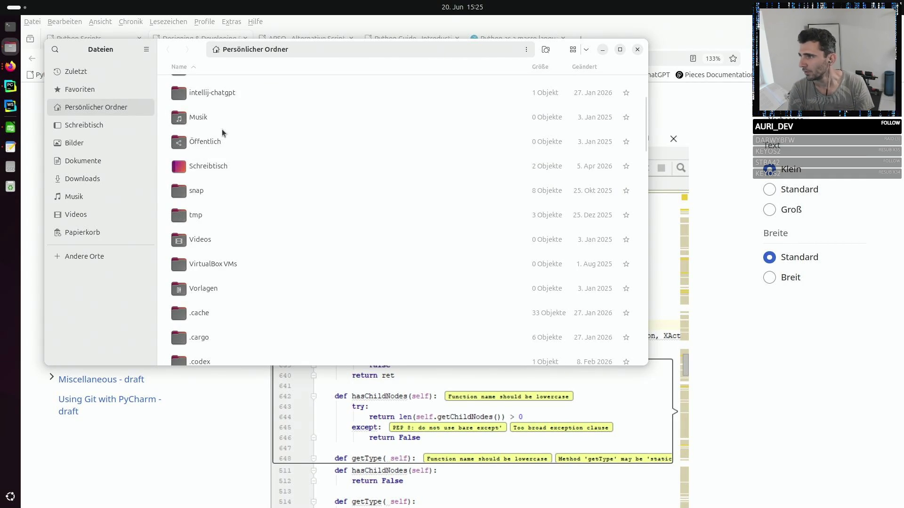
scroll(245, 182, down, 3)
scroll(245, 183, down, 3)
scroll(244, 183, down, 3)
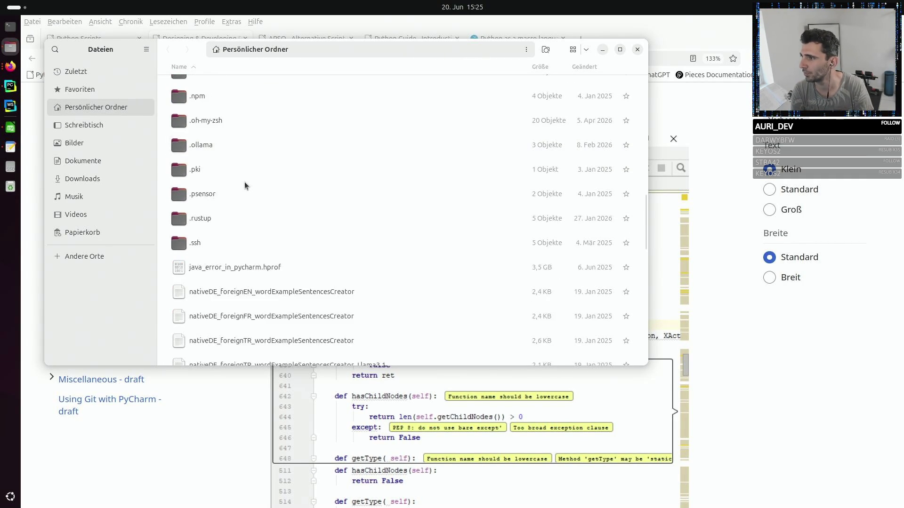
scroll(244, 183, down, 3)
scroll(244, 182, down, 3)
scroll(244, 181, up, 4)
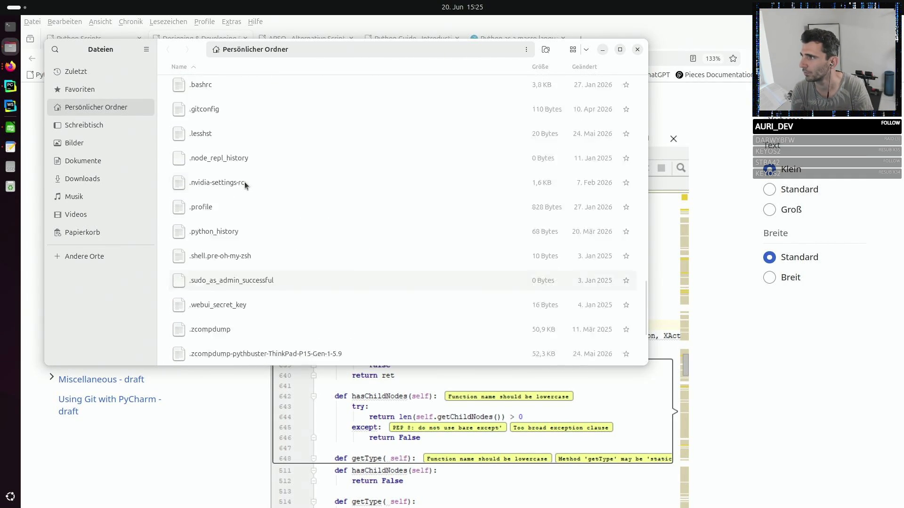
scroll(242, 75, up, 3)
Navigate via the location bar to the root filesystem folder and pick lib.
key(ctrl+l)
text(/home/)
key(BackSpace)
key(BackSpace)
key(Return)
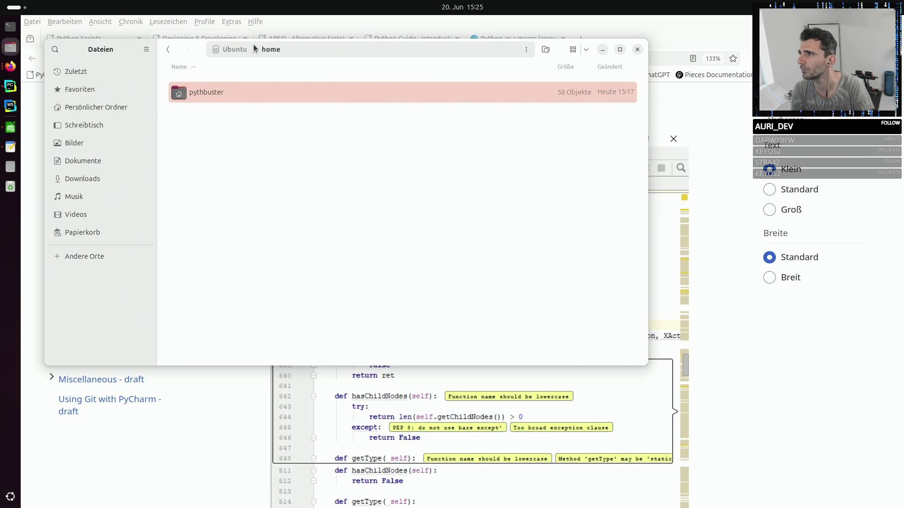
click(171, 49)
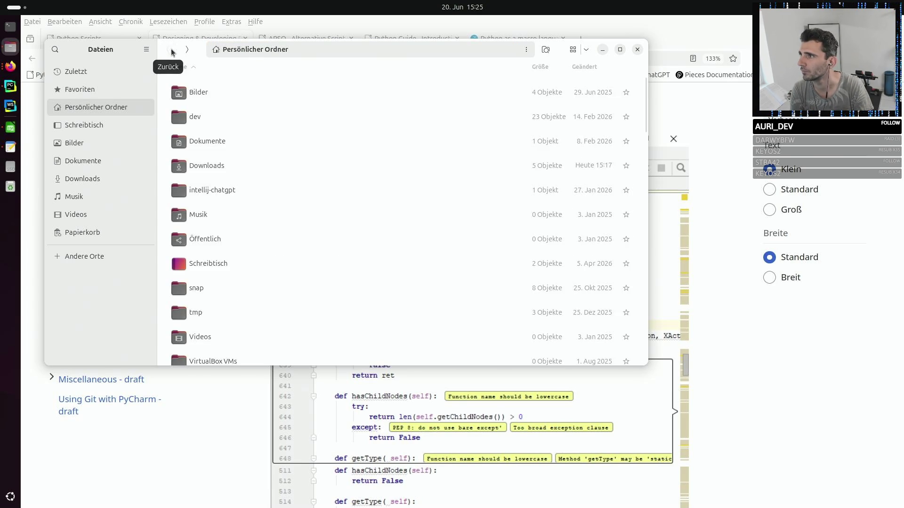
key(ctrl+h)
click(349, 49)
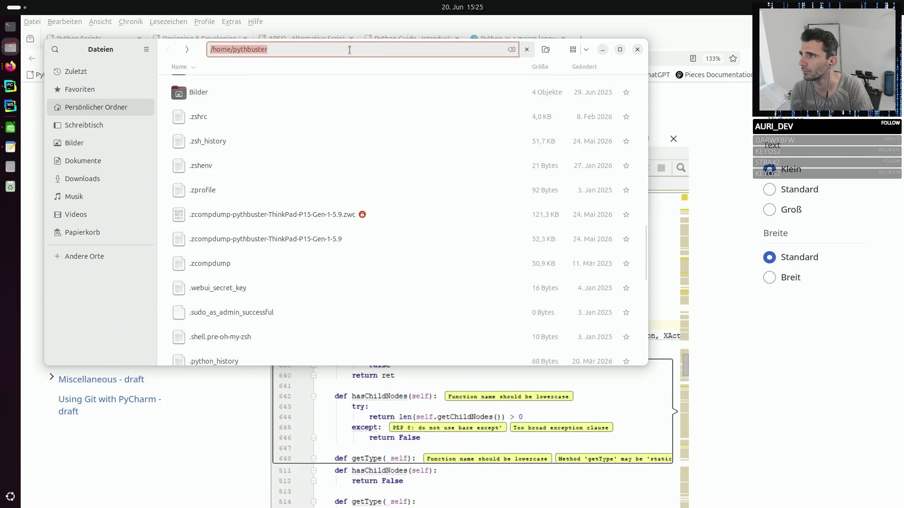
text(/)
key(Return)
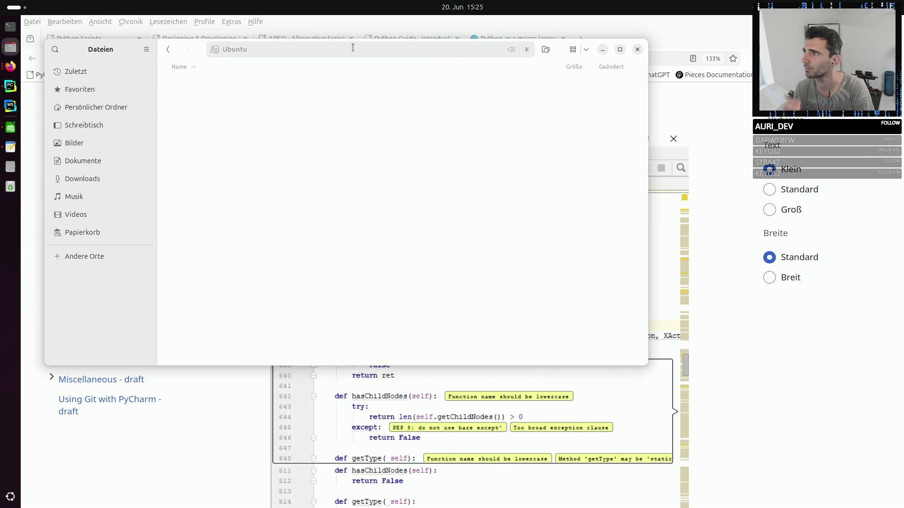
scroll(354, 111, down, 2)
scroll(354, 111, down, 2)
scroll(354, 110, down, 3)
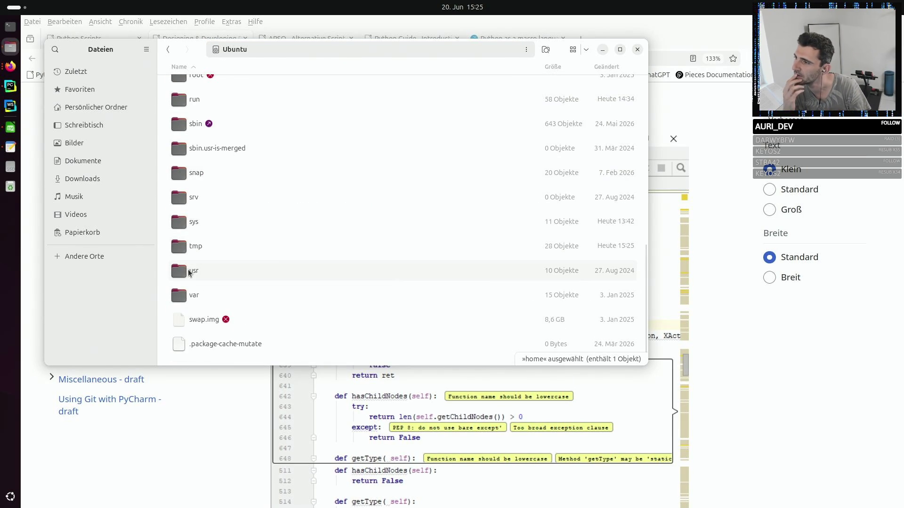
scroll(189, 273, up, 5)
scroll(188, 273, up, 2)
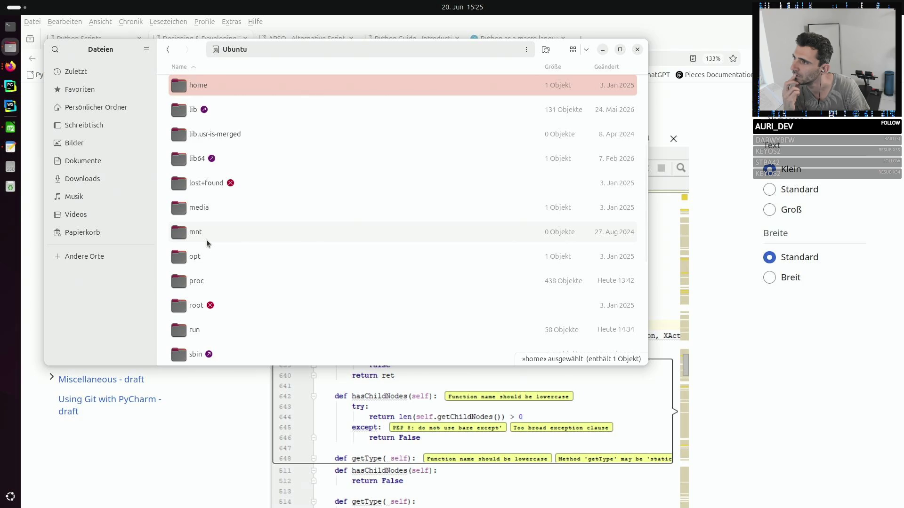
scroll(201, 243, down, 2)
scroll(200, 240, down, 1)
scroll(200, 239, down, 1)
scroll(202, 262, down, 1)
scroll(209, 283, down, 1)
scroll(208, 283, up, 3)
scroll(208, 283, up, 3)
scroll(208, 283, up, 1)
scroll(208, 285, up, 1)
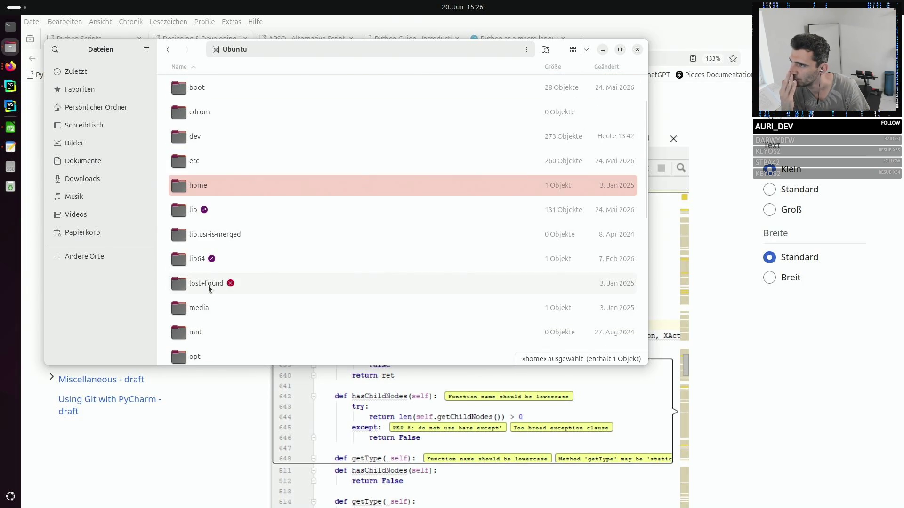
click(201, 210)
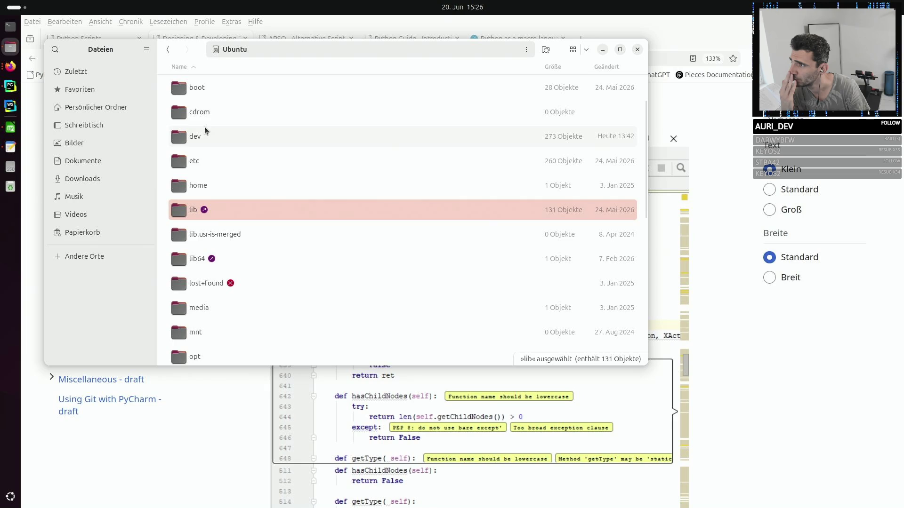
Browse into lib/libreoffice/program and its shell folder, then back to program.
double_click(193, 210)
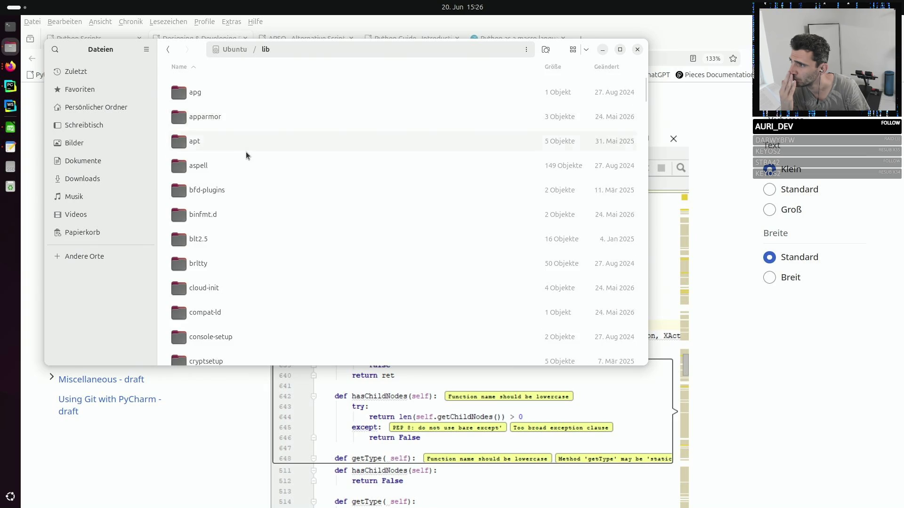
scroll(244, 150, down, 5)
scroll(247, 152, down, 3)
scroll(245, 152, down, 5)
scroll(246, 152, down, 5)
scroll(246, 151, down, 5)
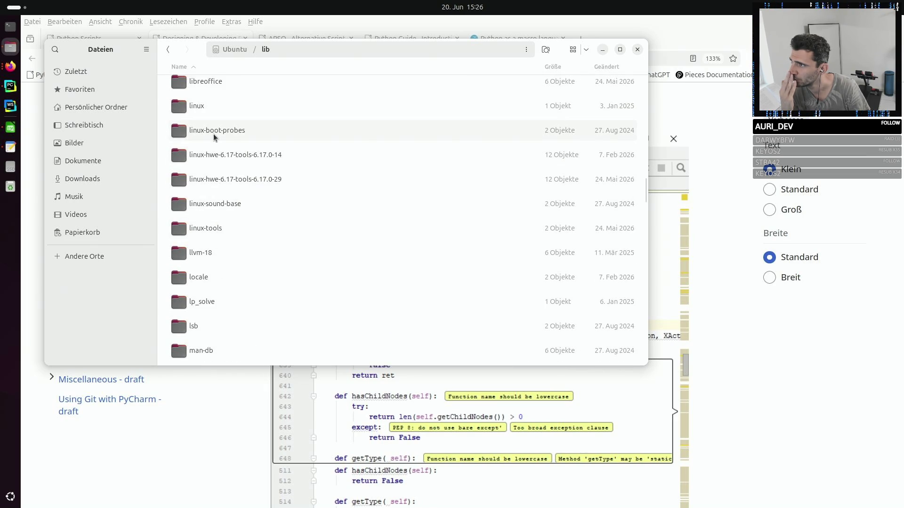
click(201, 79)
double_click(201, 99)
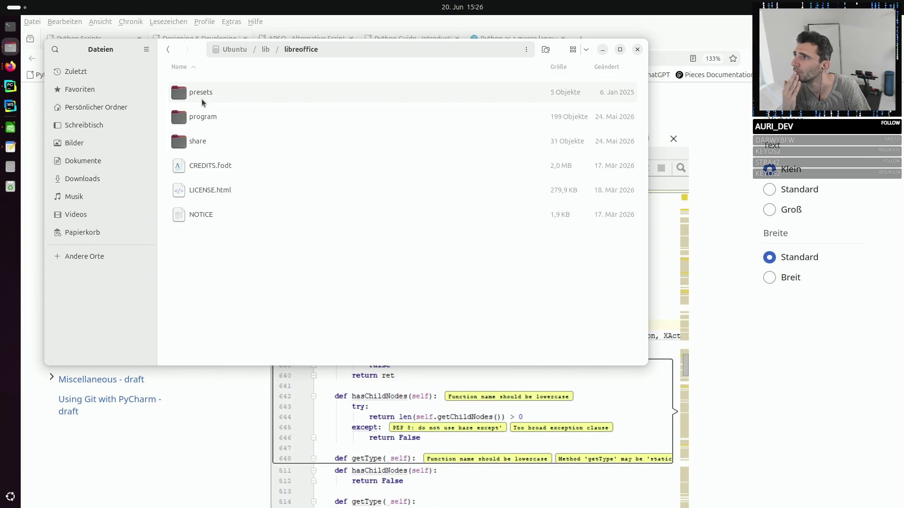
double_click(202, 118)
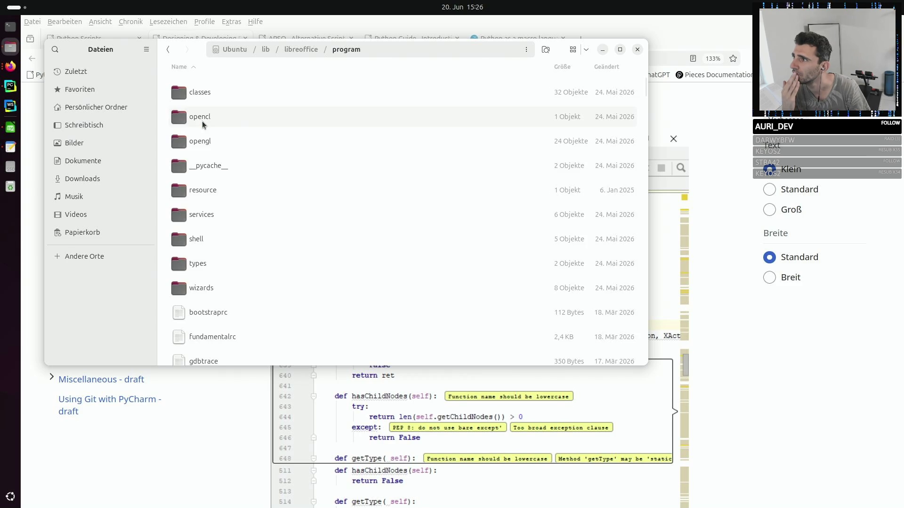
scroll(267, 206, down, 4)
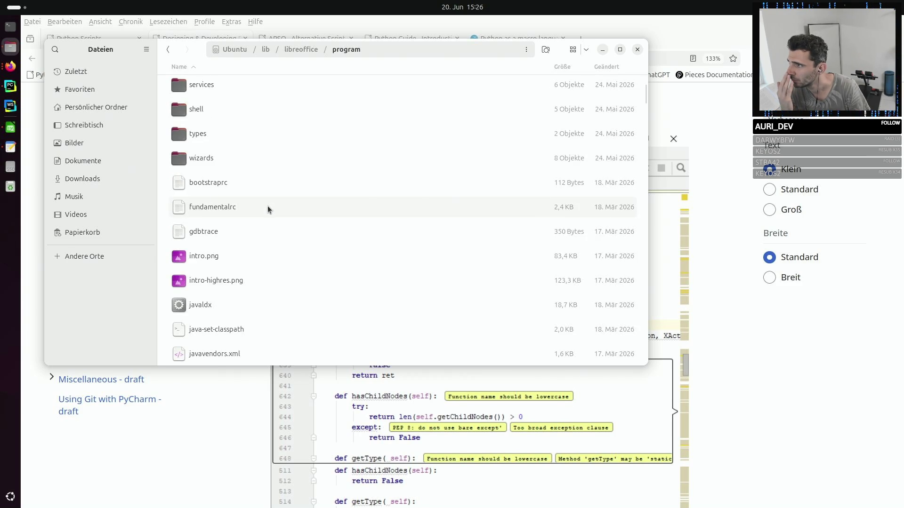
scroll(267, 206, up, 3)
scroll(268, 205, up, 1)
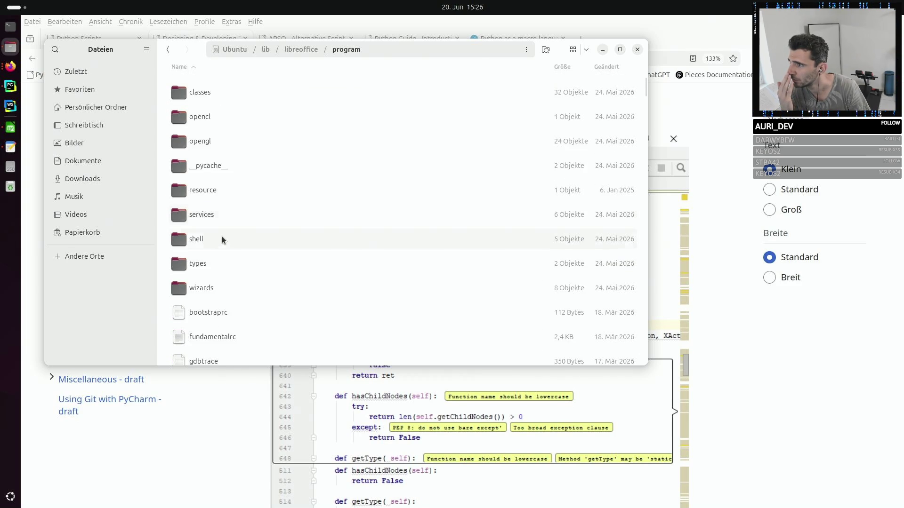
double_click(192, 239)
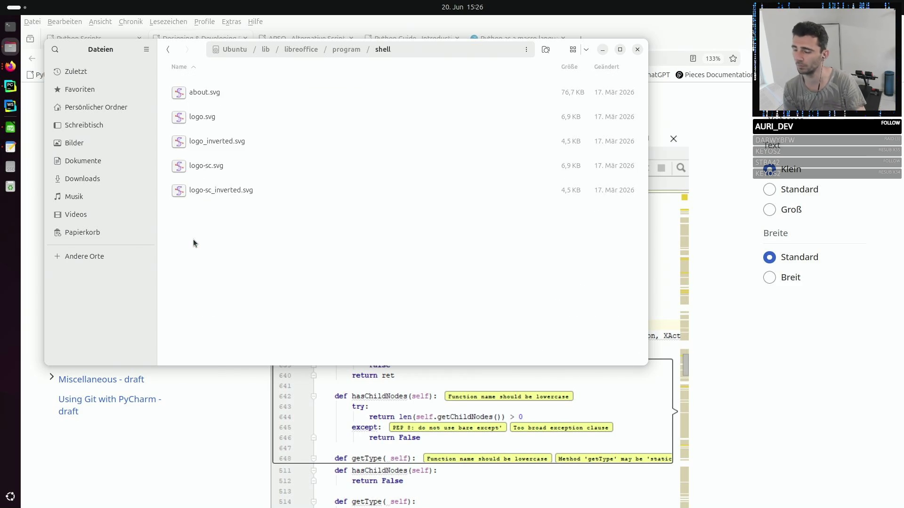
key(alt+Left)
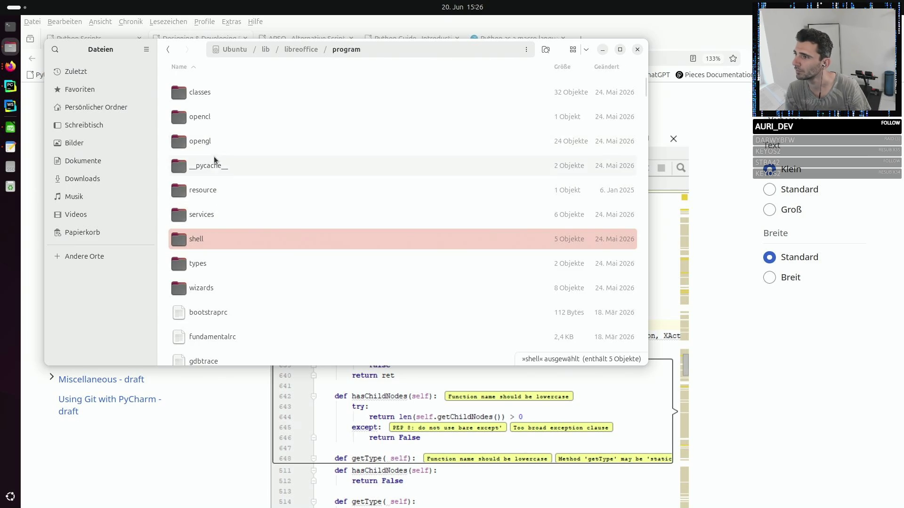
scroll(214, 156, down, 3)
scroll(214, 155, down, 5)
scroll(214, 156, down, 5)
scroll(214, 155, down, 5)
scroll(213, 157, down, 5)
scroll(214, 158, down, 5)
scroll(214, 157, down, 5)
scroll(213, 158, down, 5)
scroll(214, 160, down, 5)
scroll(214, 159, down, 5)
scroll(215, 160, down, 5)
scroll(215, 159, down, 5)
scroll(214, 156, down, 5)
scroll(213, 156, down, 2)
scroll(645, 304, down, 2)
scroll(646, 303, down, 5)
drag(646, 296, 635, 66)
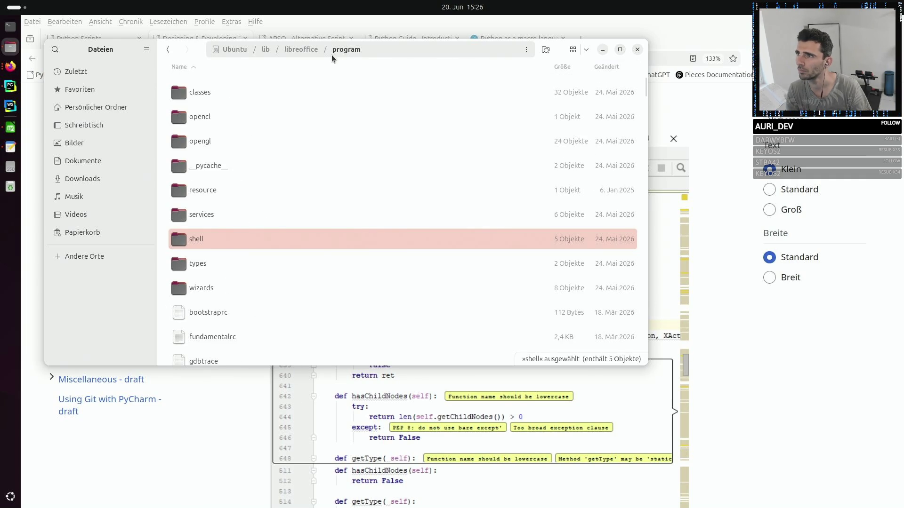
Check libreoffice's share folder, reverse name sorting, search for 'Test', then close Files.
click(301, 49)
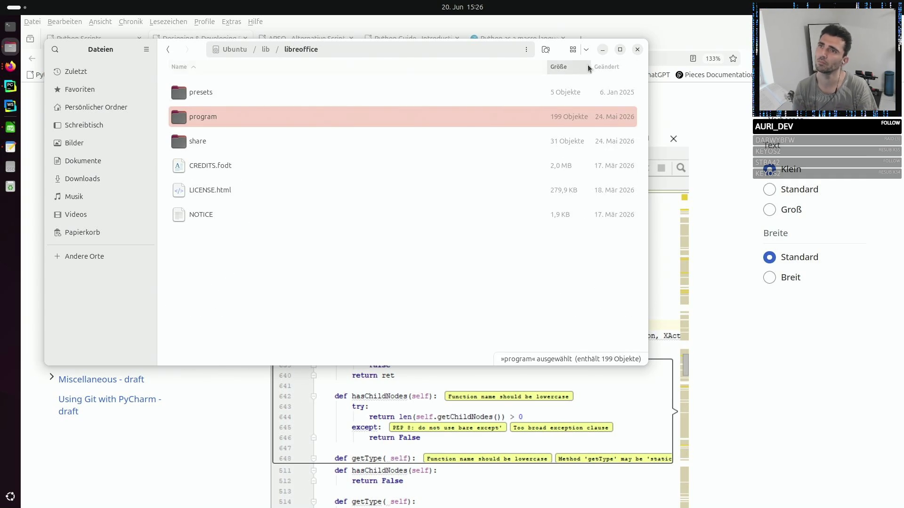
double_click(201, 143)
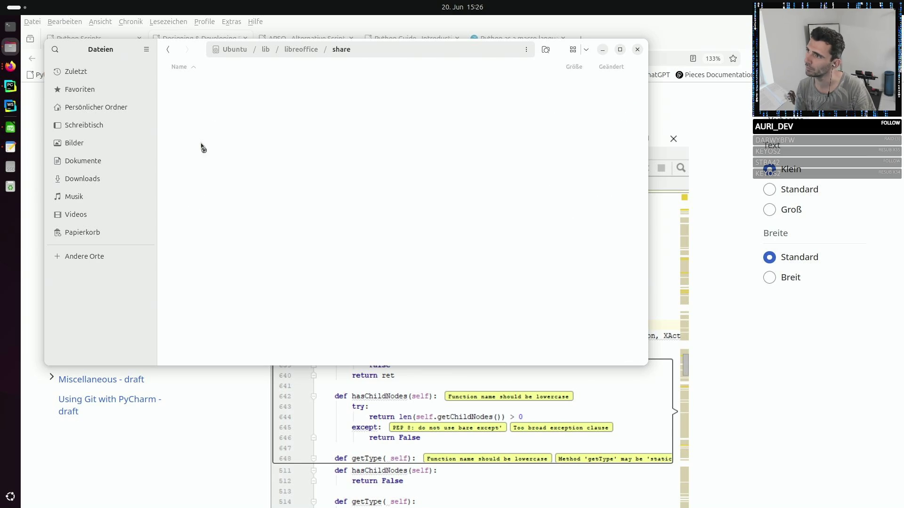
click(293, 49)
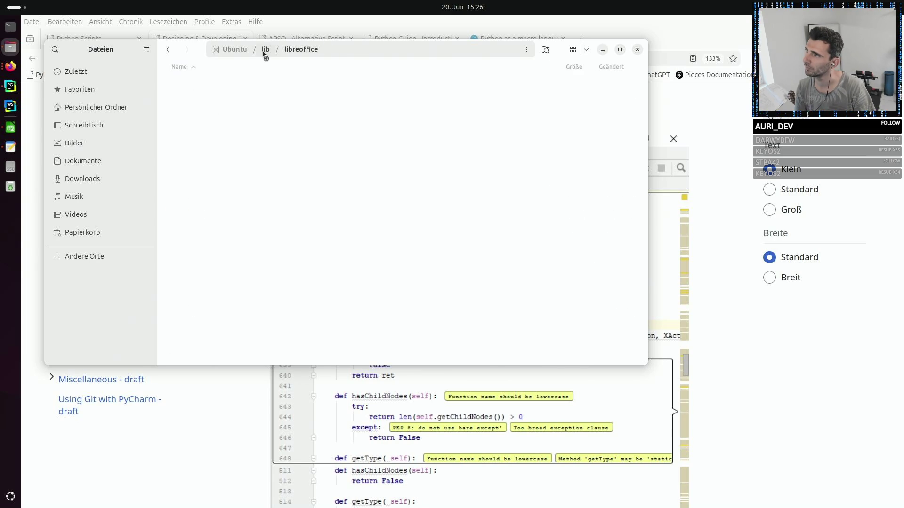
click(375, 62)
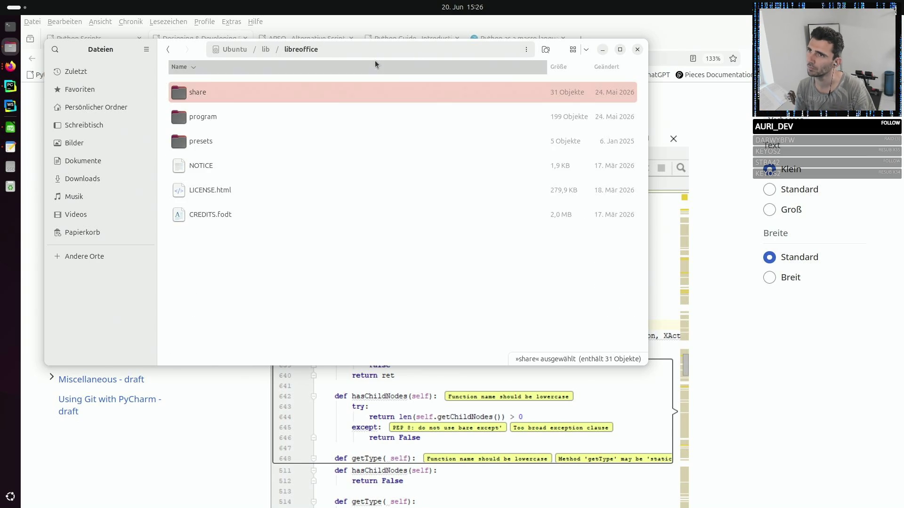
click(541, 50)
text(T)
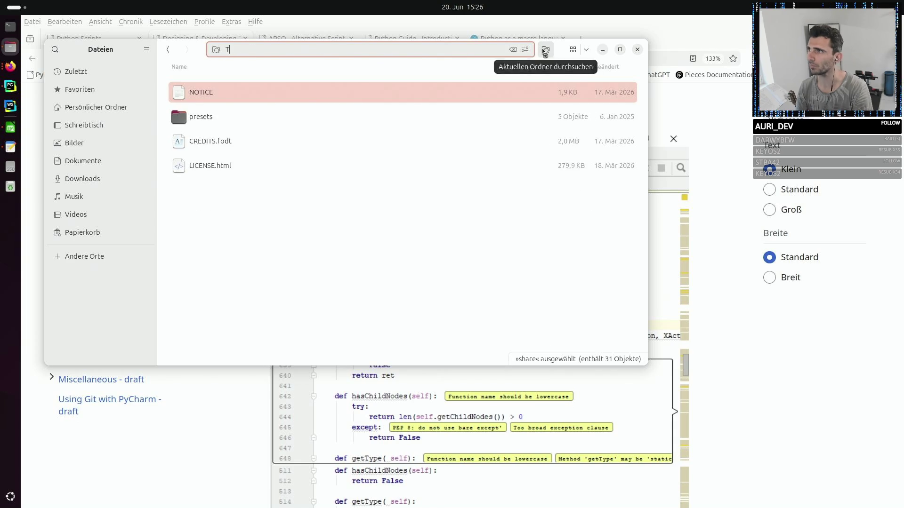
text(est)
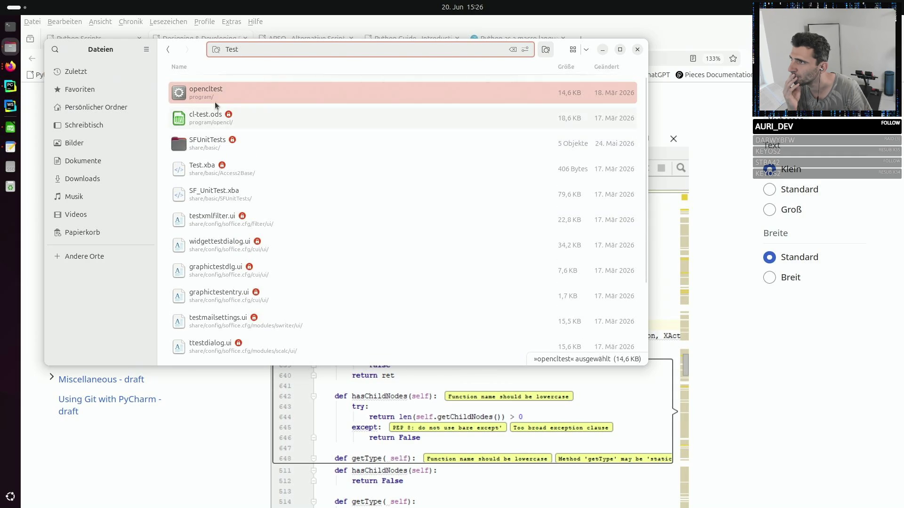
click(637, 50)
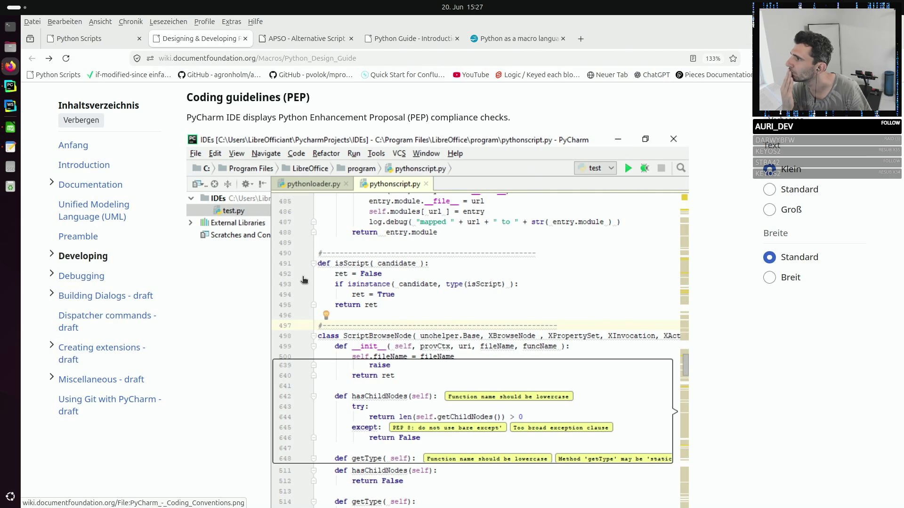
scroll(304, 279, down, 3)
scroll(304, 280, down, 3)
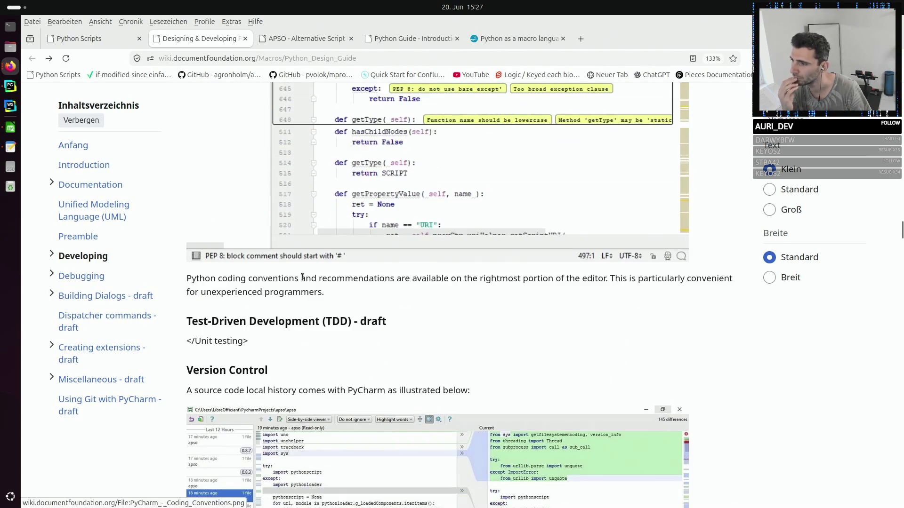
scroll(302, 278, down, 3)
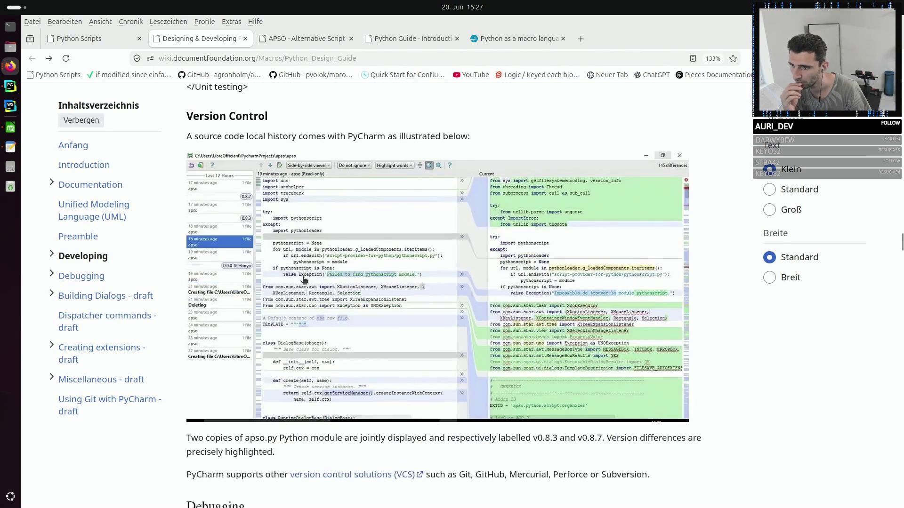
scroll(303, 280, down, 4)
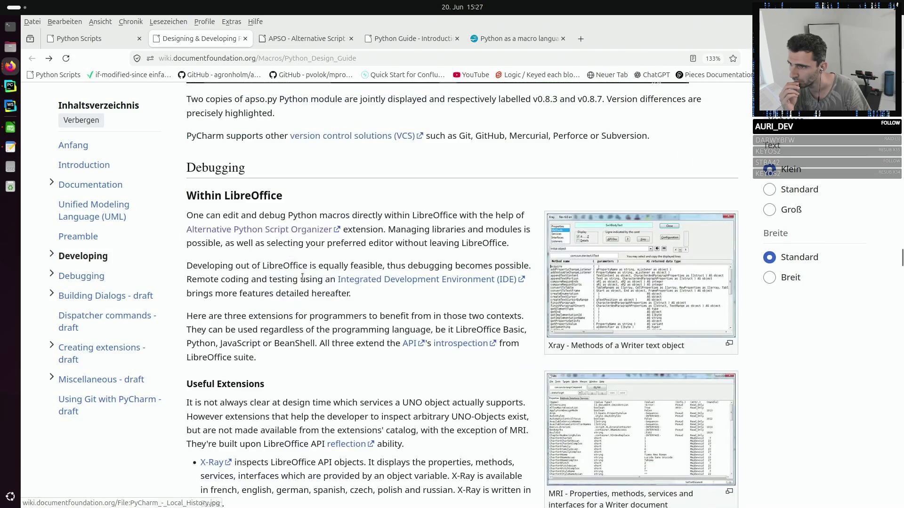
scroll(302, 277, down, 3)
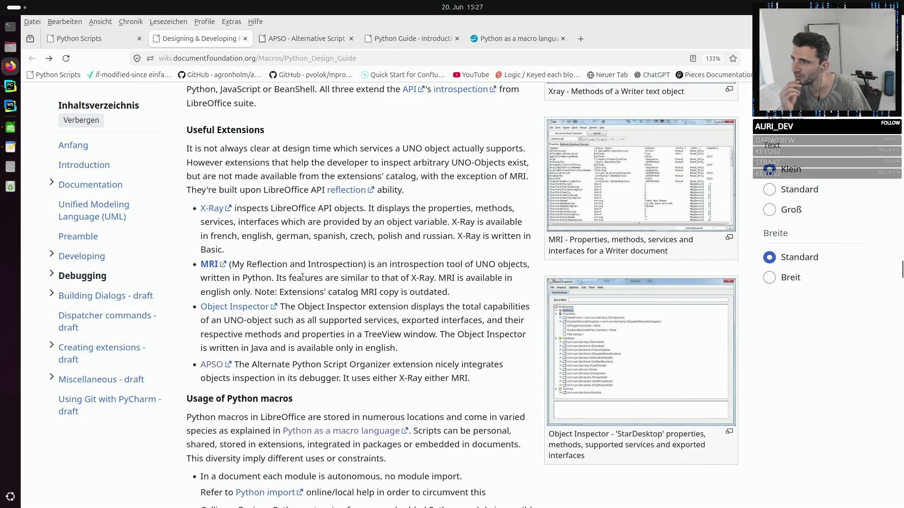
scroll(302, 280, down, 3)
scroll(303, 280, down, 3)
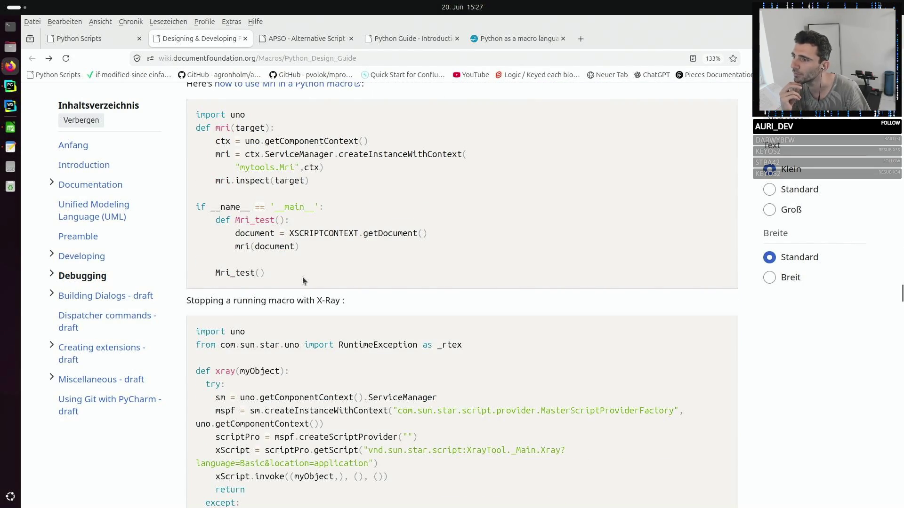
Bring PyCharm with the spielwiese project to the front.
click(10, 85)
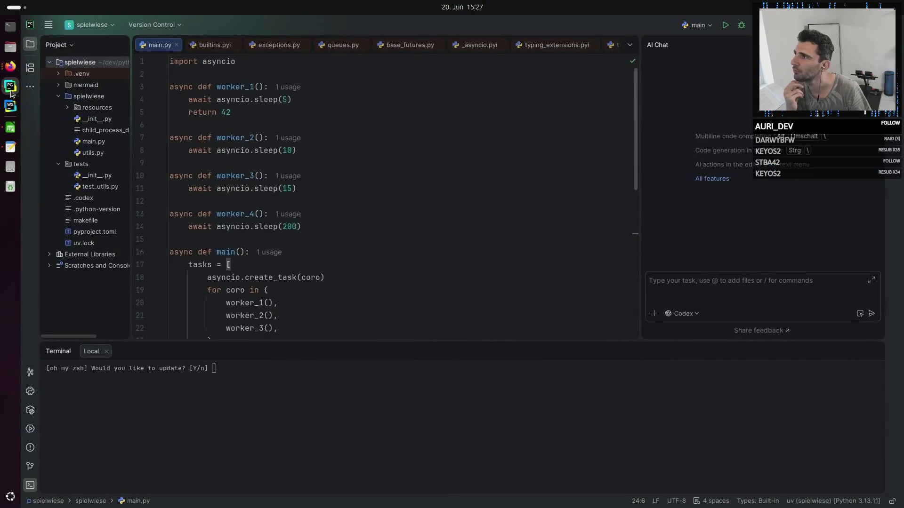
In Calc, show the APSO Python scripts organizer with My Macros expanded and Test selected.
click(10, 127)
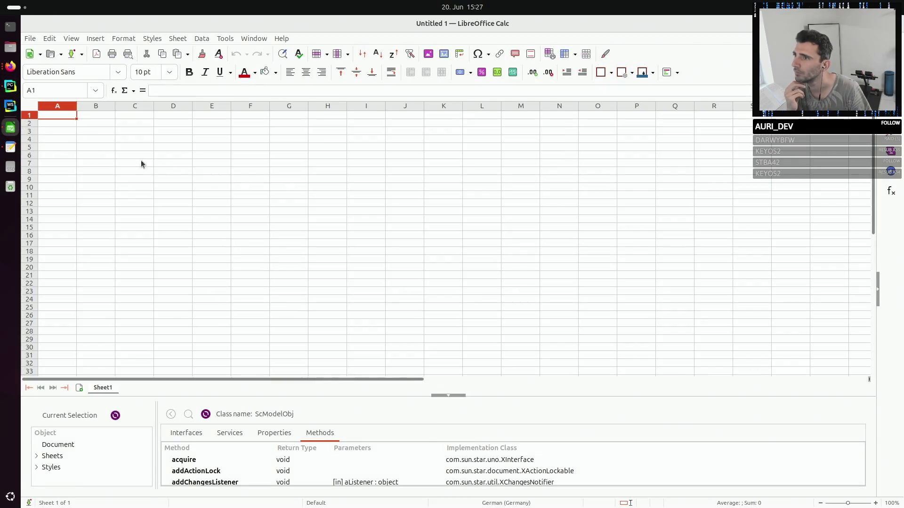
click(202, 39)
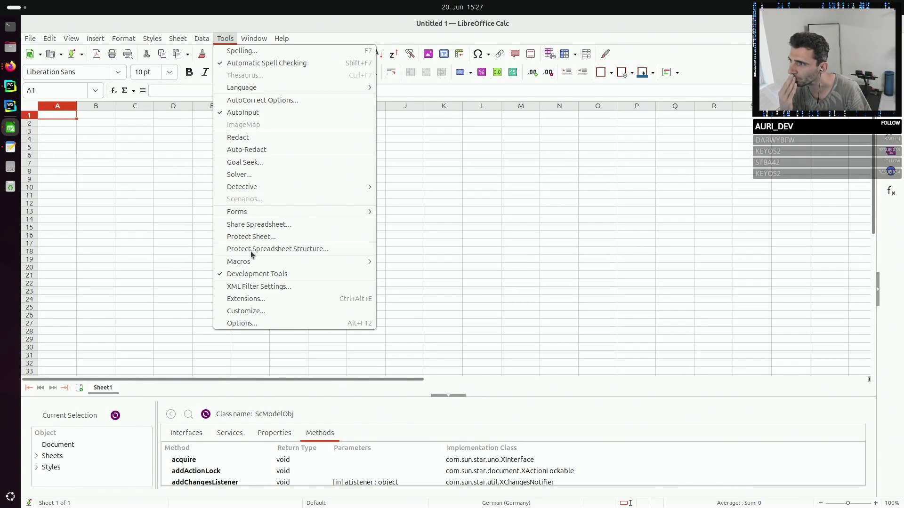
mouse_move(238, 262)
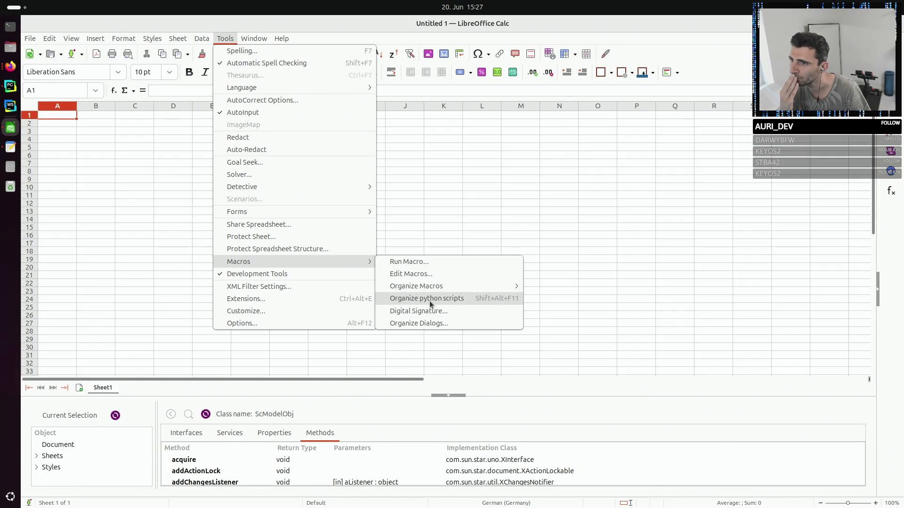
click(429, 299)
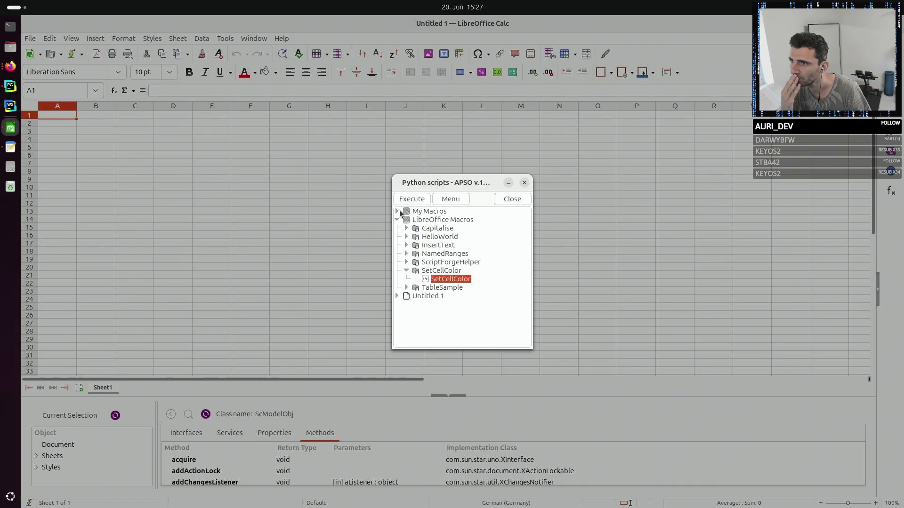
click(396, 210)
click(425, 229)
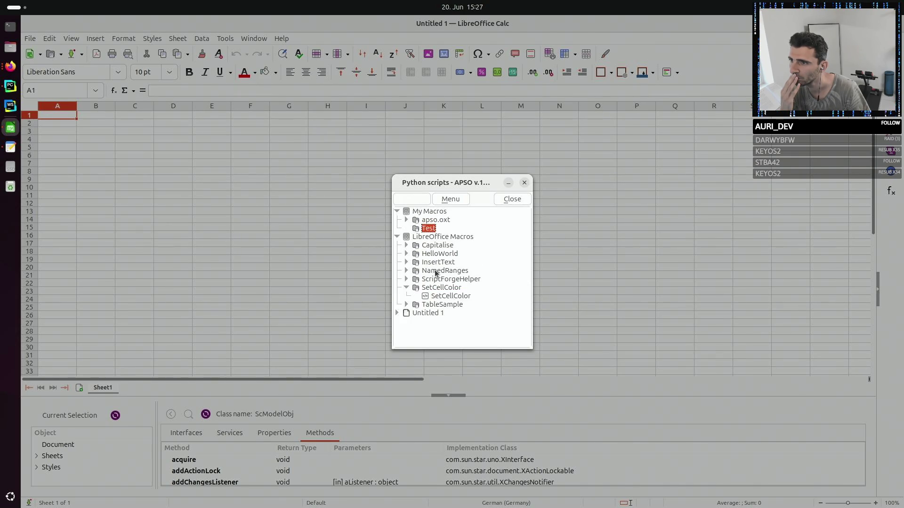
Launch the APSO Python shell from the My Macros context menu.
right_click(427, 212)
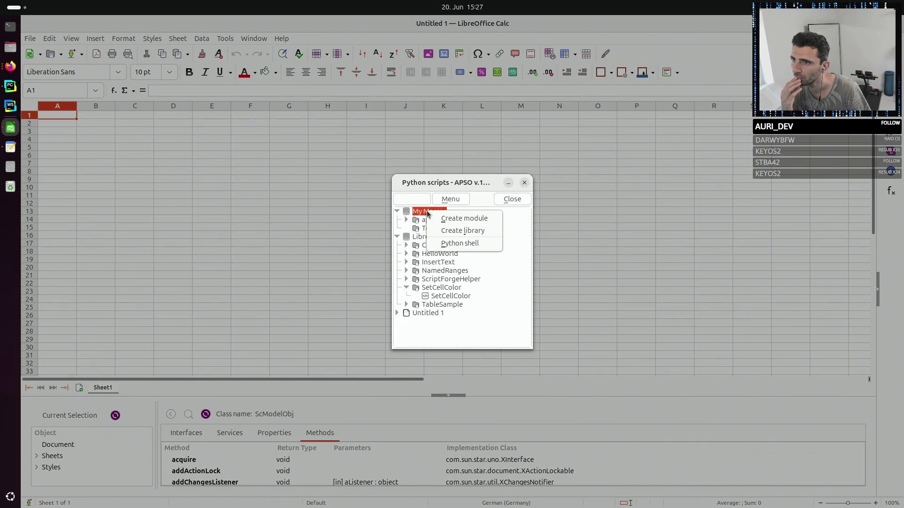
key(Escape)
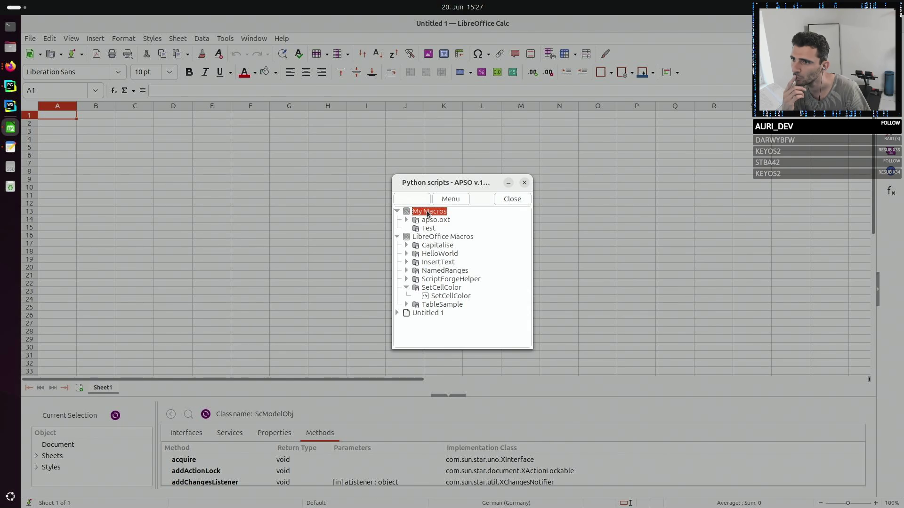
right_click(428, 213)
click(459, 244)
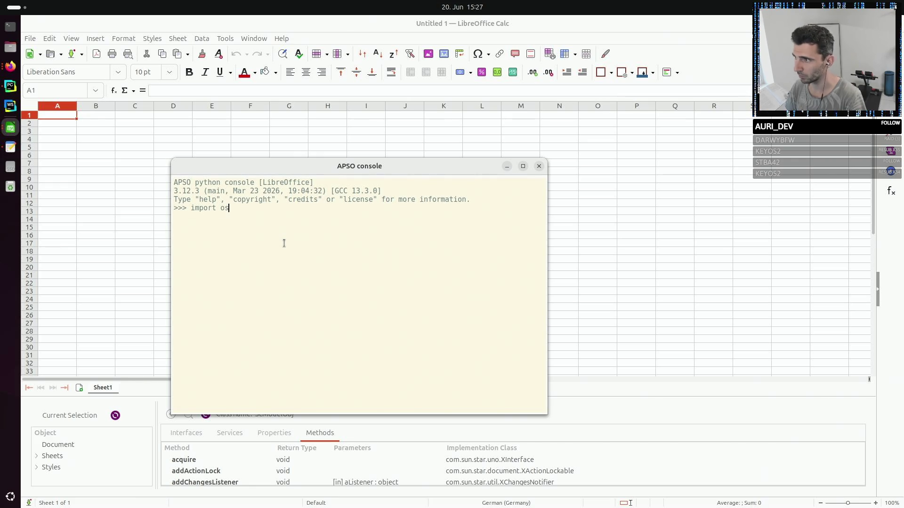
Try os.pwd, os.cwd and sys.cwd in the console, all raising AttributeError, then return to Firefox.
key(Return)
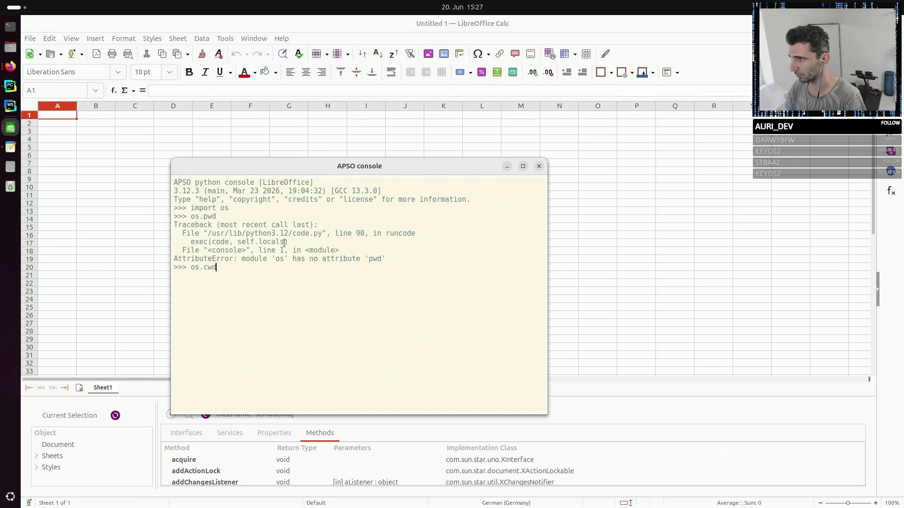
key(Return)
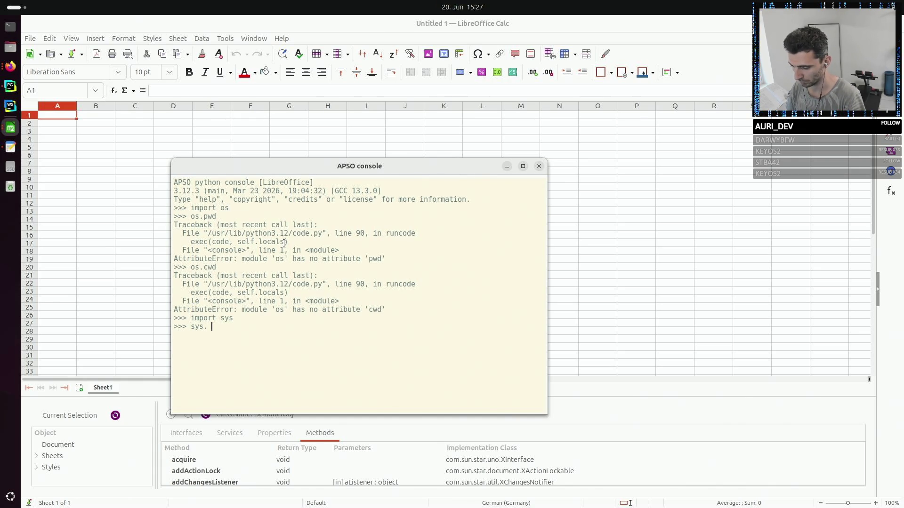
text(d)
key(Return)
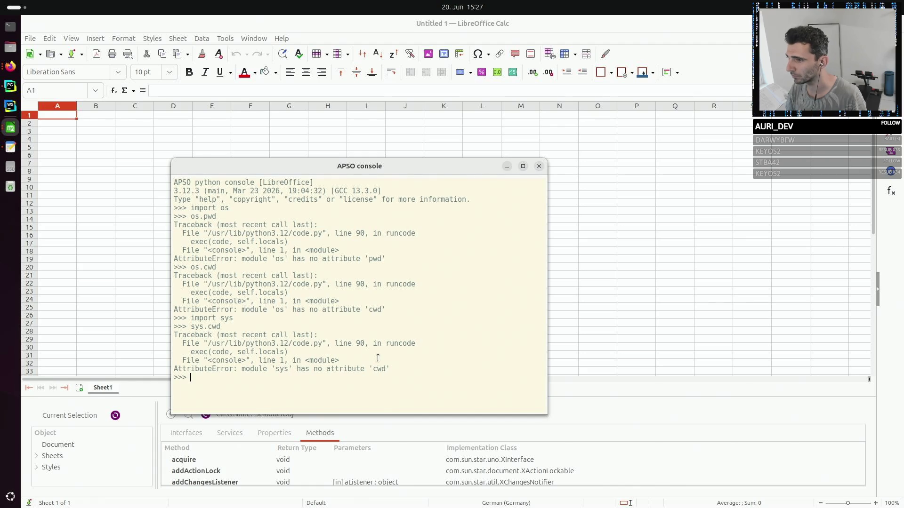
click(10, 66)
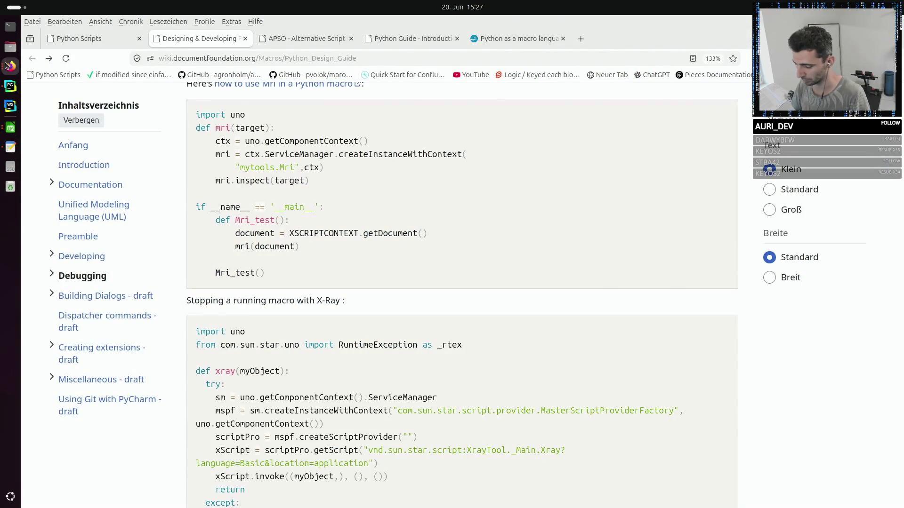
Search 'python show cwd' in a new tab, read the Stack Overflow answer, and return to the APSO console.
key(ctrl+t)
text(python show cw)
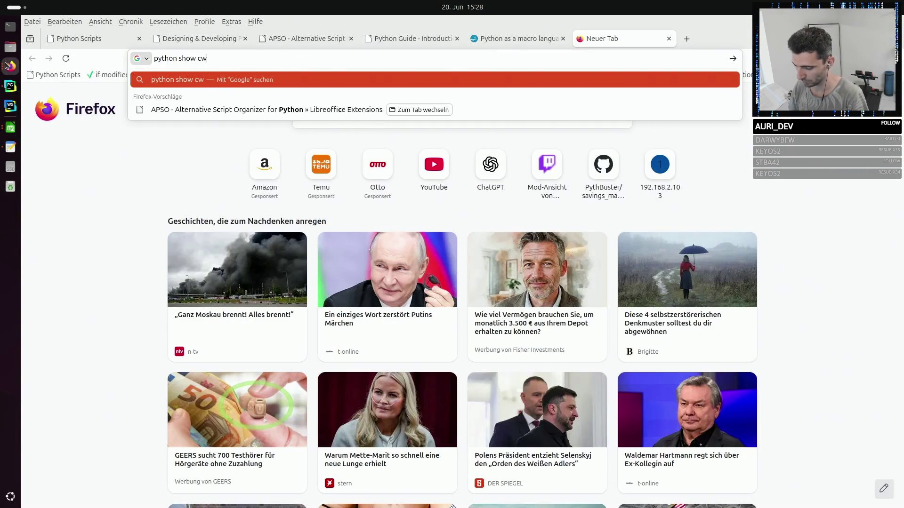
text(d)
key(Return)
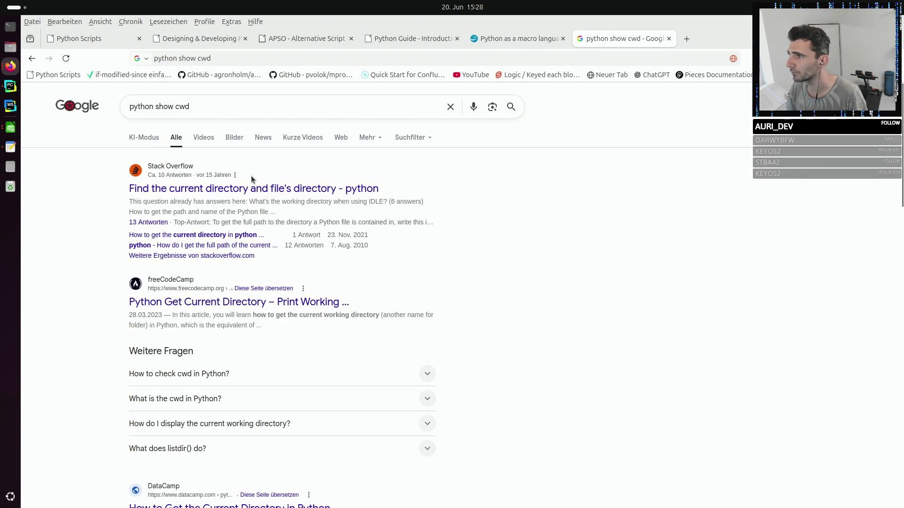
click(247, 190)
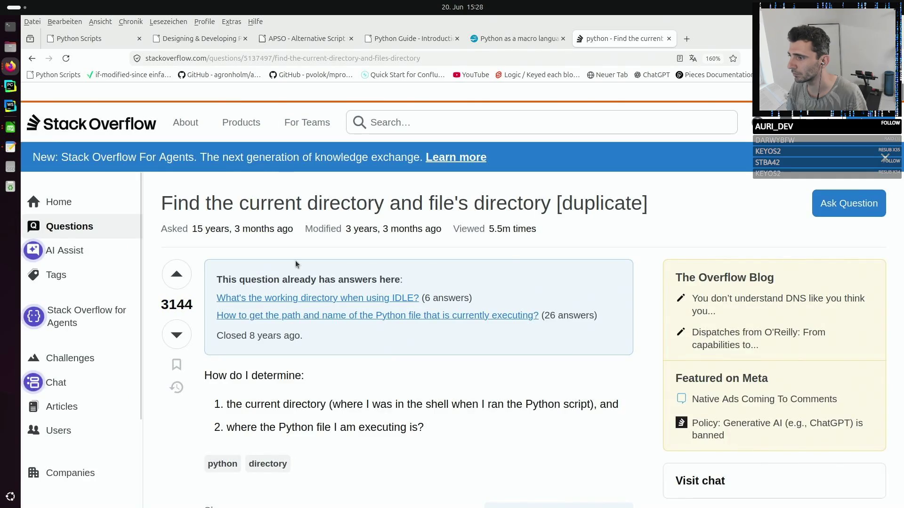
scroll(345, 276, down, 3)
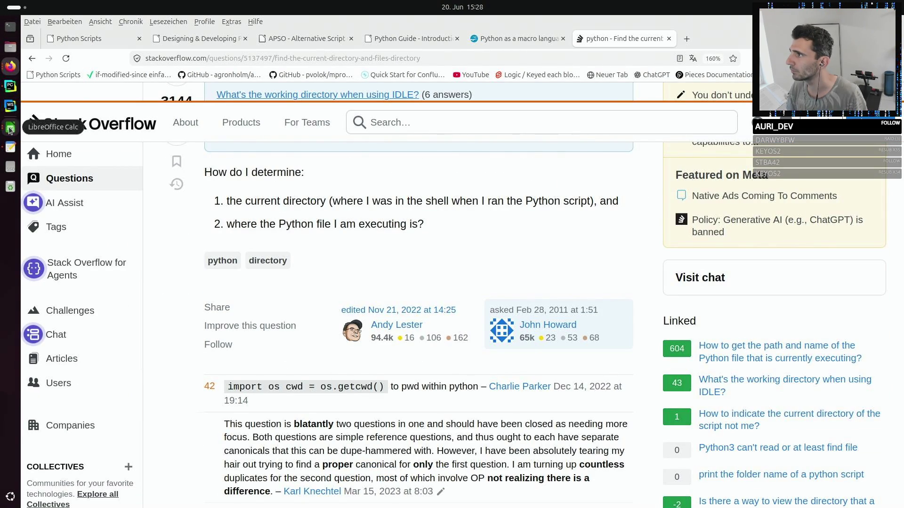
click(9, 128)
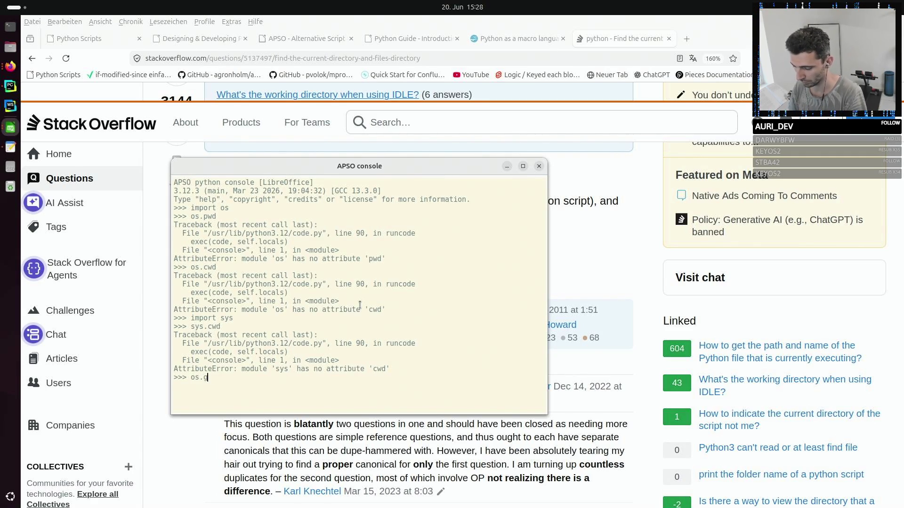
text())
Run os.getcwd() in the console to print the home folder path, then return to Firefox.
key(Return)
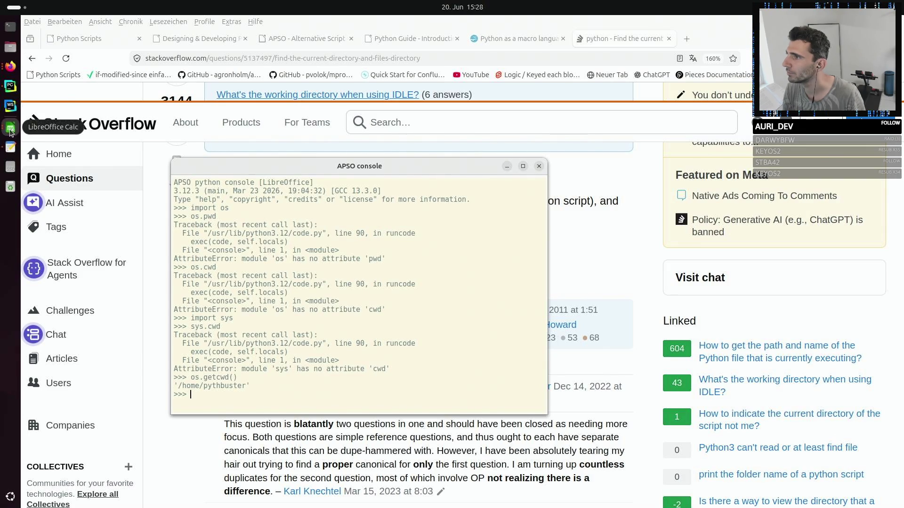
click(480, 205)
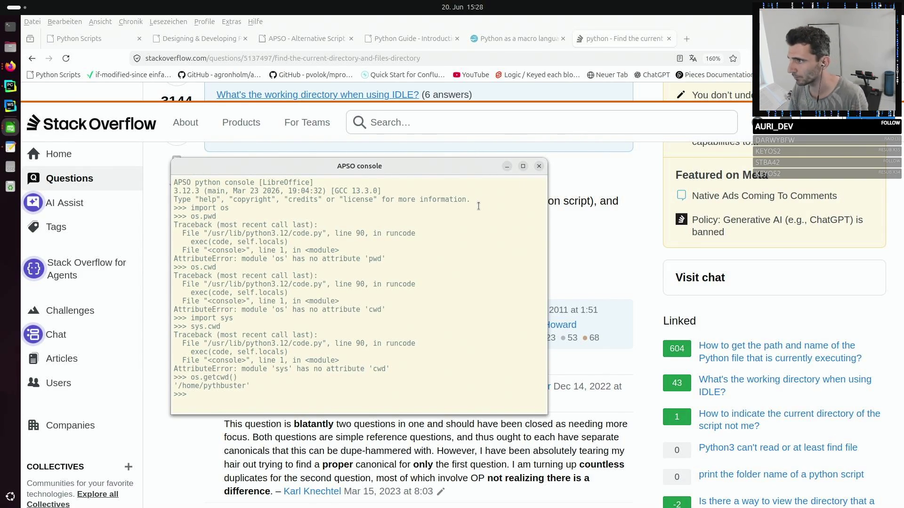
click(10, 66)
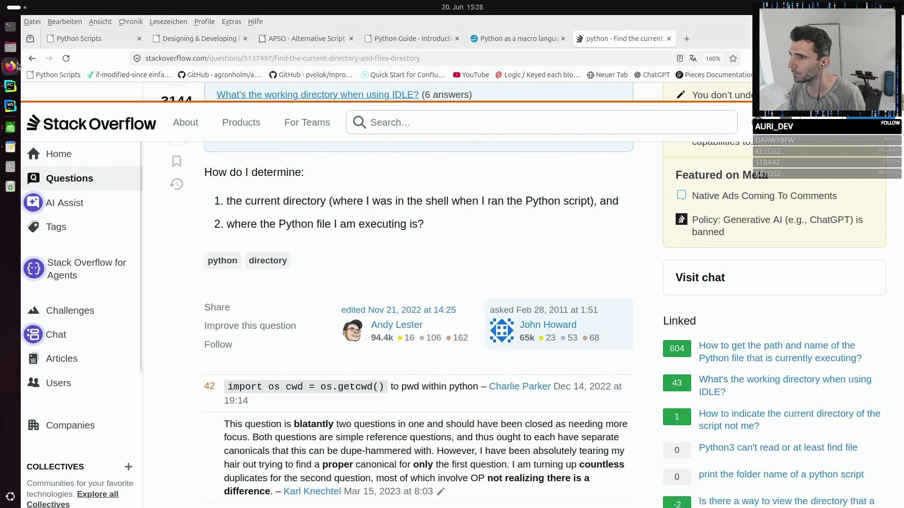
In Files, browse the home folder and enter the hidden .local folder.
click(10, 47)
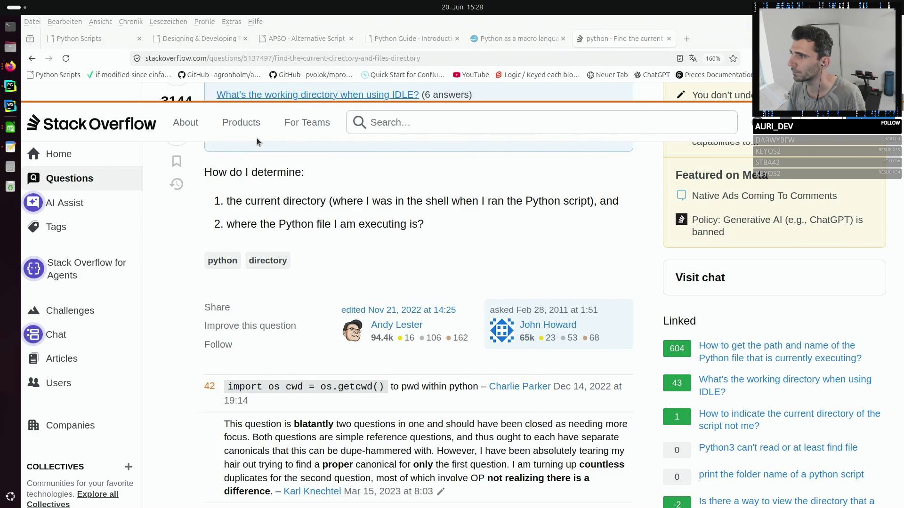
click(310, 49)
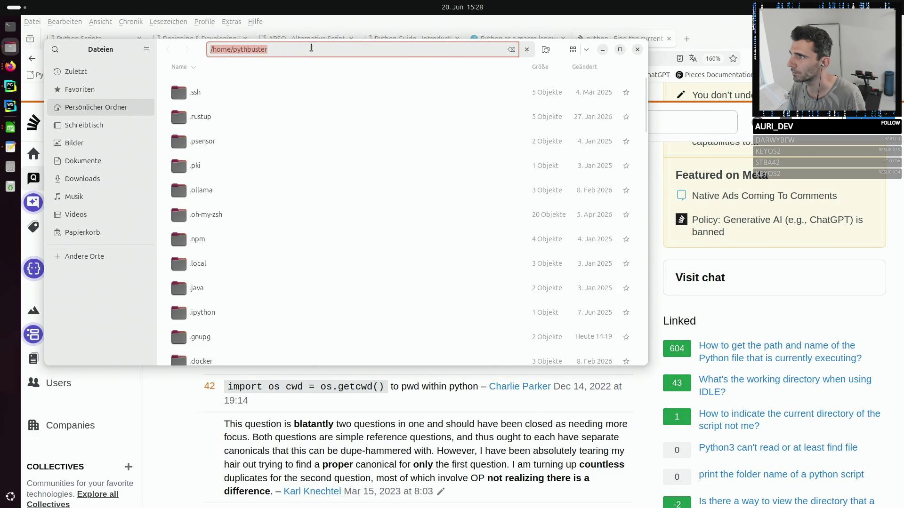
click(216, 240)
scroll(216, 240, down, 3)
scroll(216, 240, down, 5)
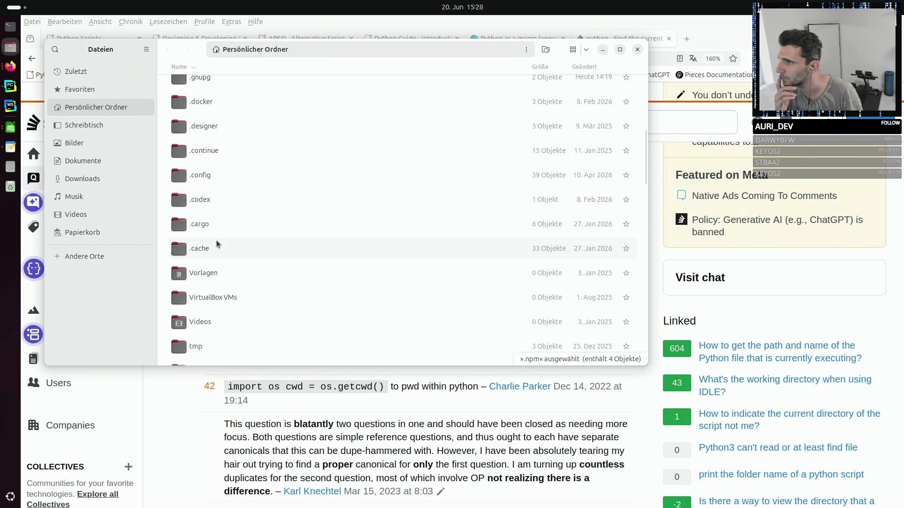
scroll(217, 240, down, 5)
scroll(222, 309, down, 2)
scroll(221, 307, down, 5)
scroll(222, 297, down, 5)
scroll(223, 275, down, 1)
scroll(223, 272, up, 5)
scroll(227, 261, up, 5)
scroll(212, 275, up, 1)
scroll(203, 261, up, 3)
scroll(205, 233, up, 3)
scroll(207, 219, up, 3)
scroll(207, 212, up, 3)
scroll(207, 212, up, 3)
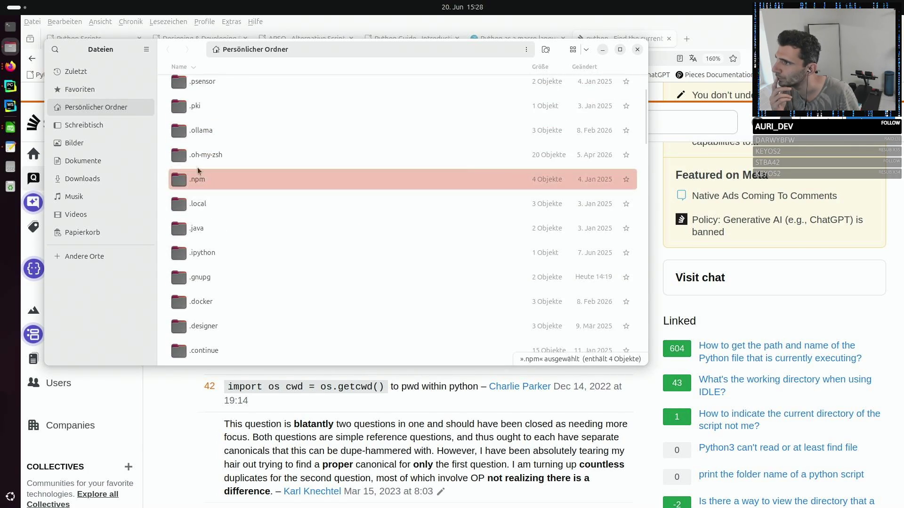
scroll(214, 131, up, 2)
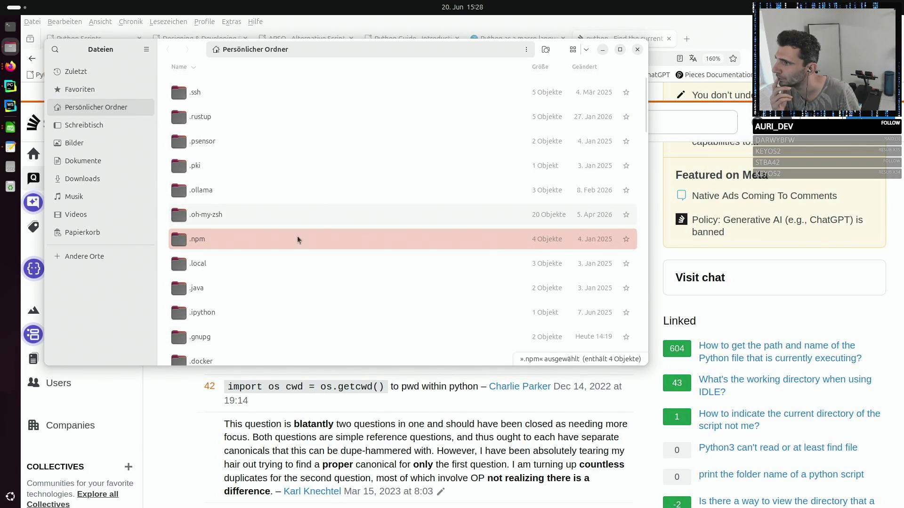
double_click(202, 266)
Look inside .local/bin and .local/share, then bring the browser back to the front.
double_click(194, 99)
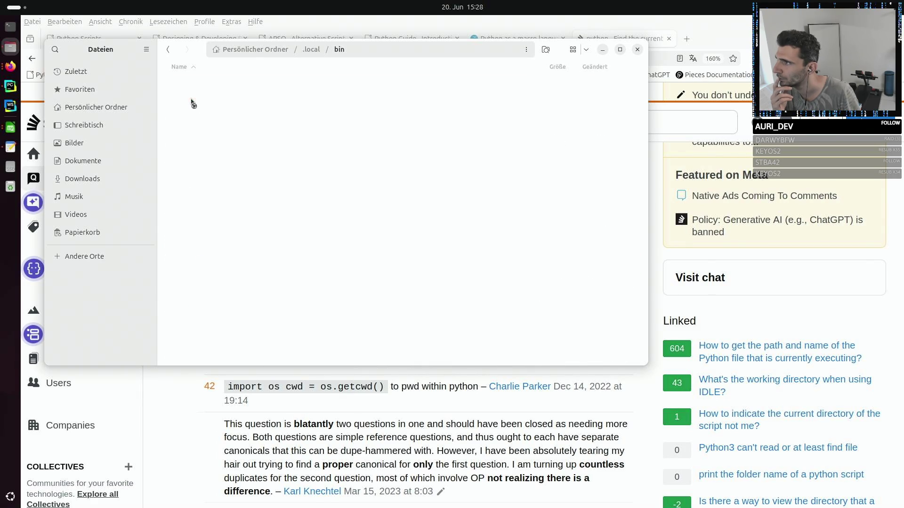
click(308, 51)
double_click(193, 119)
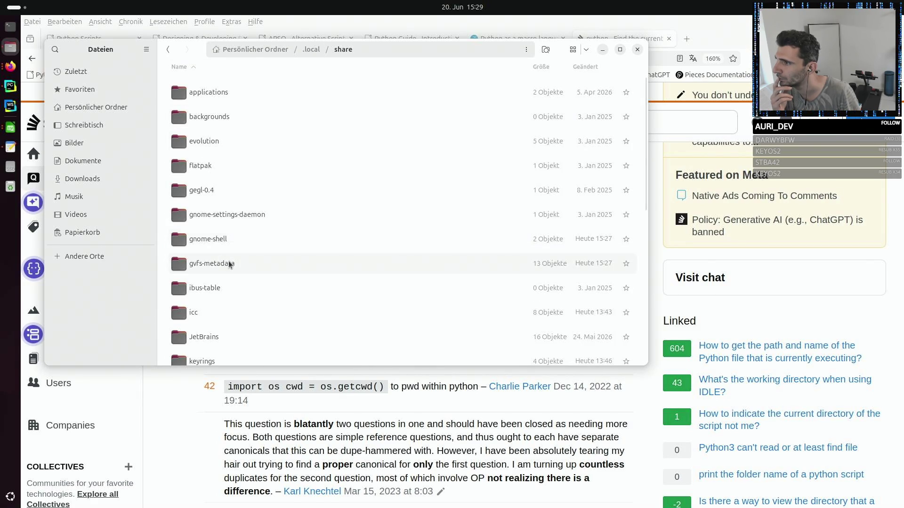
scroll(230, 264, down, 2)
scroll(241, 281, down, 2)
scroll(240, 281, down, 2)
scroll(240, 281, down, 2)
scroll(240, 281, up, 5)
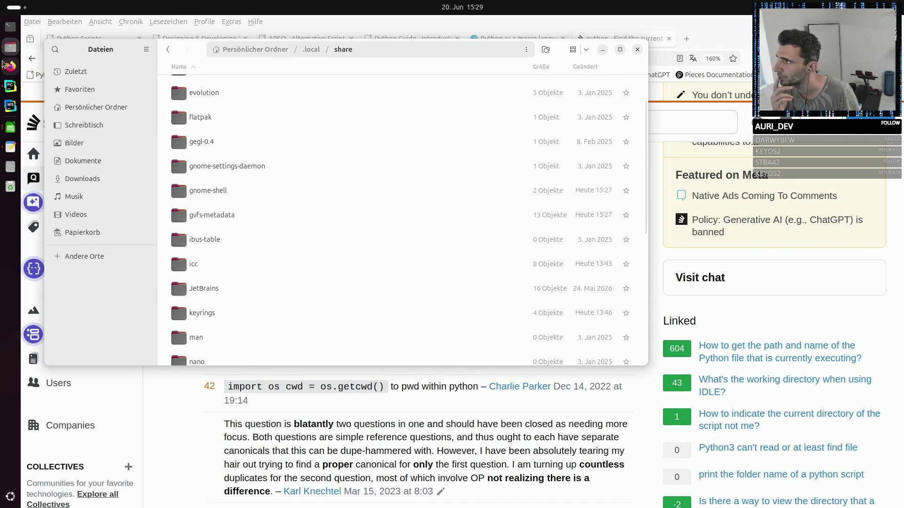
click(5, 64)
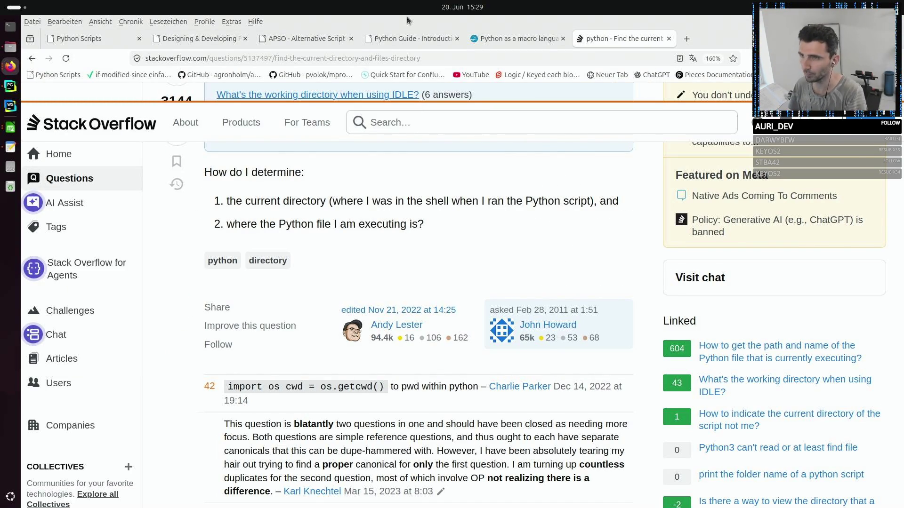
Search Google in a new tab for 'apso ubuntu libreoffice location my macros'.
click(413, 41)
scroll(394, 233, up, 5)
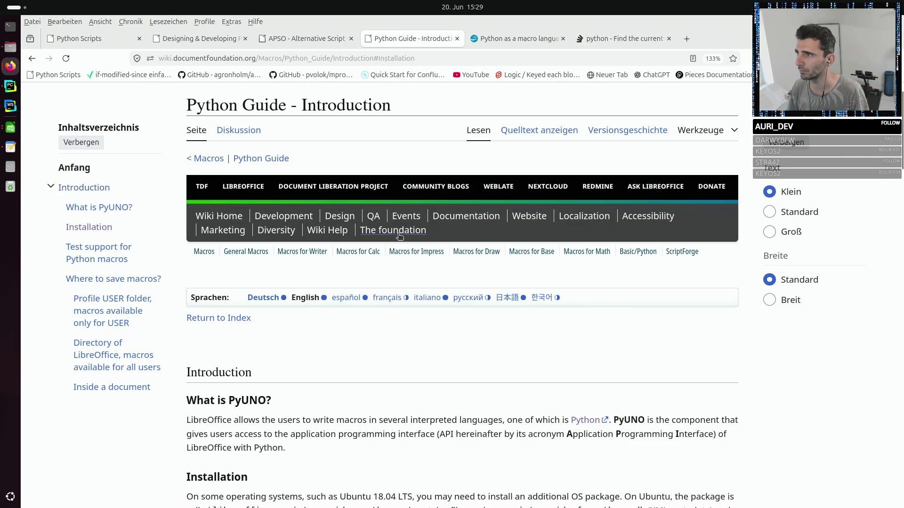
click(309, 45)
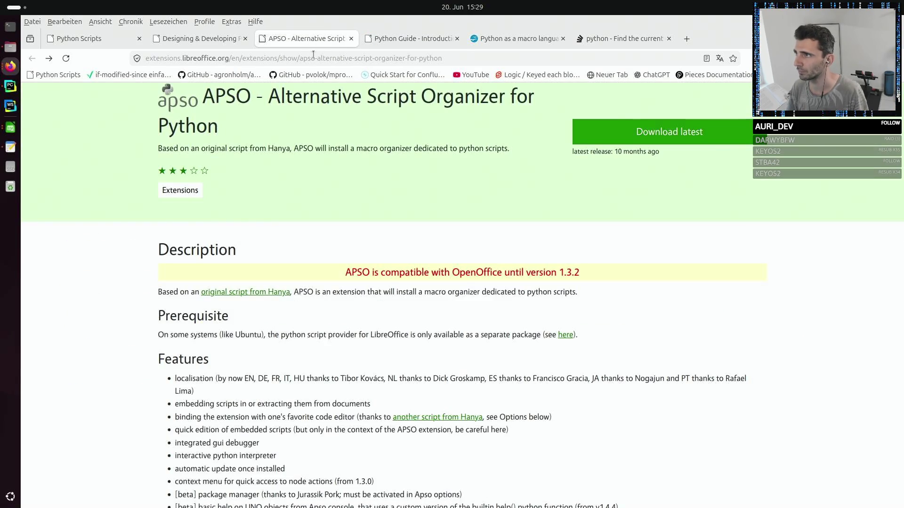
key(ctrl+t)
text(apso ubuntu )
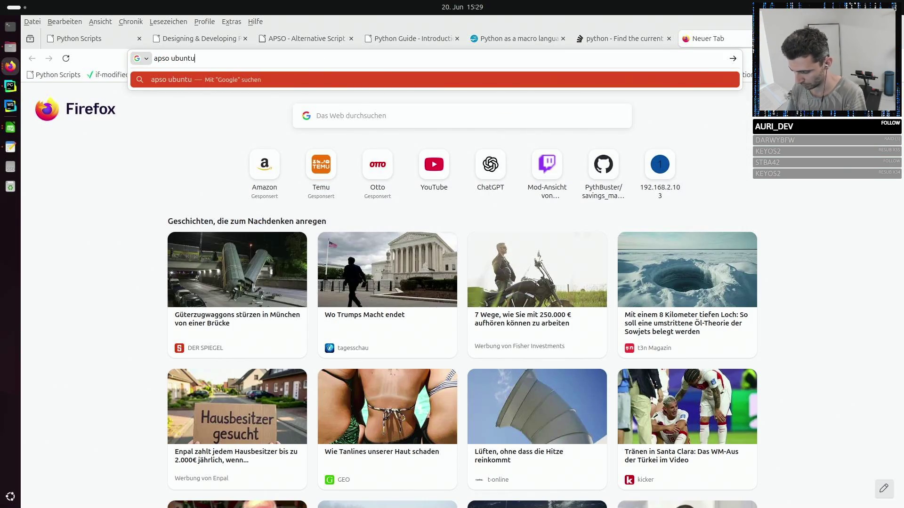
text(libreoffice localtion my macr)
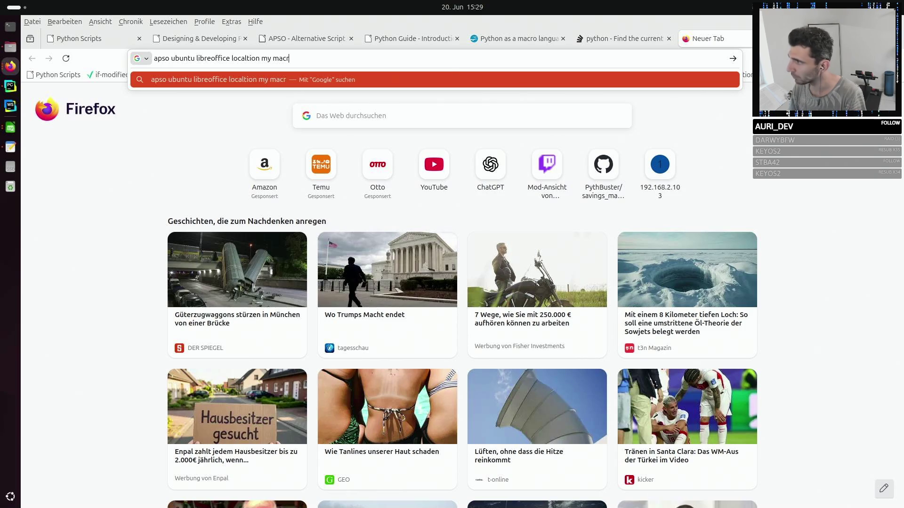
text(os)
key(Return)
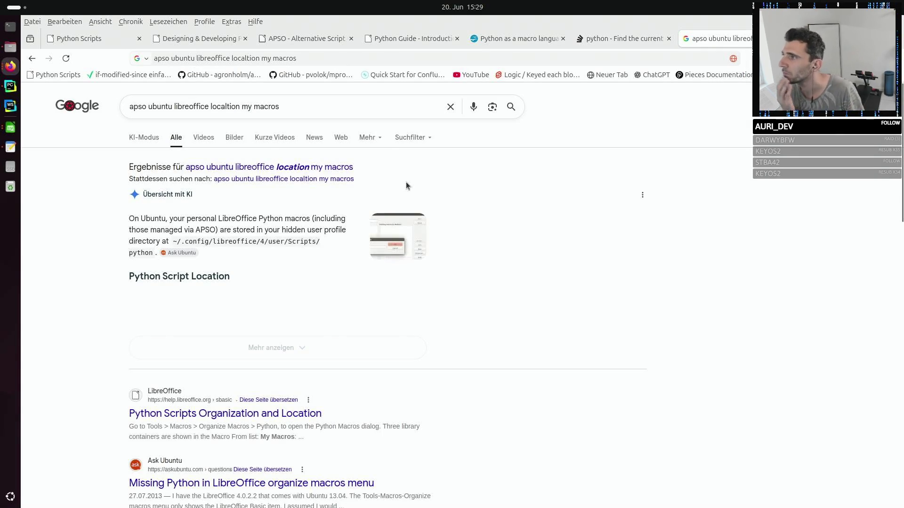
Expand the AI overview, select the path ~/.config/libreoffice/4/user/Scripts/python/, and return to Files.
click(309, 349)
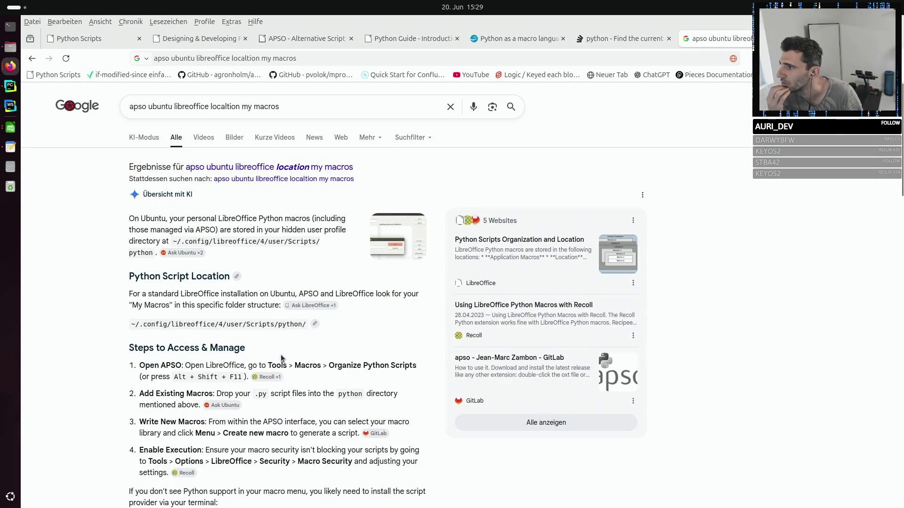
mouse_move(134, 328)
mouse_down()
mouse_move(310, 325)
mouse_move(280, 325)
mouse_up()
double_click(280, 326)
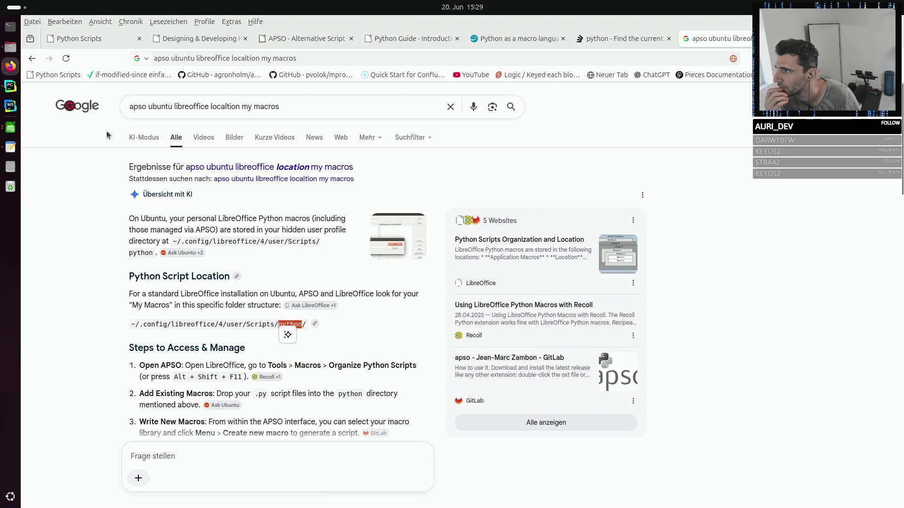
click(10, 47)
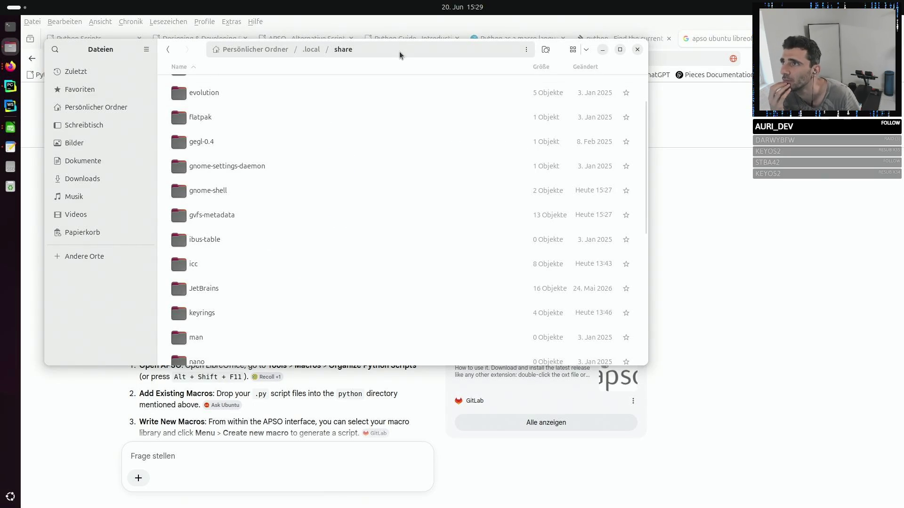
From the home folder enter .config and move the Files window beside the search results.
click(254, 48)
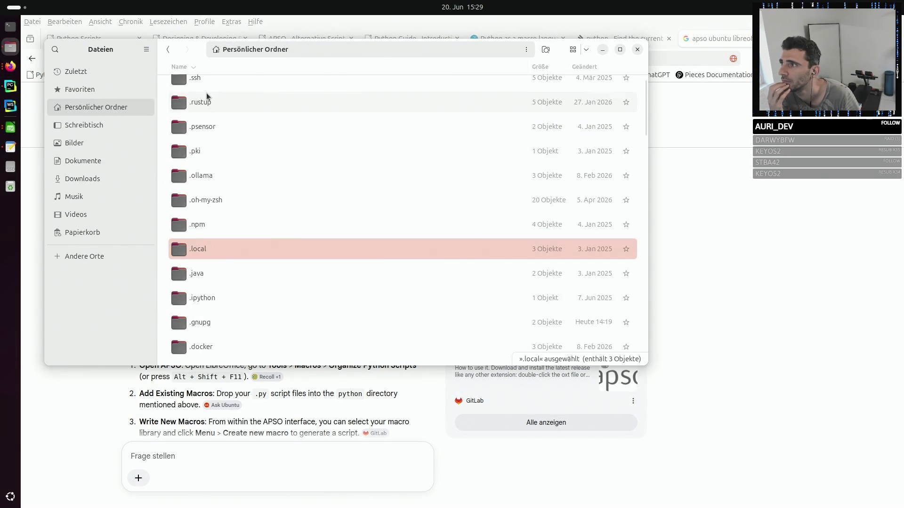
scroll(211, 99, up, 1)
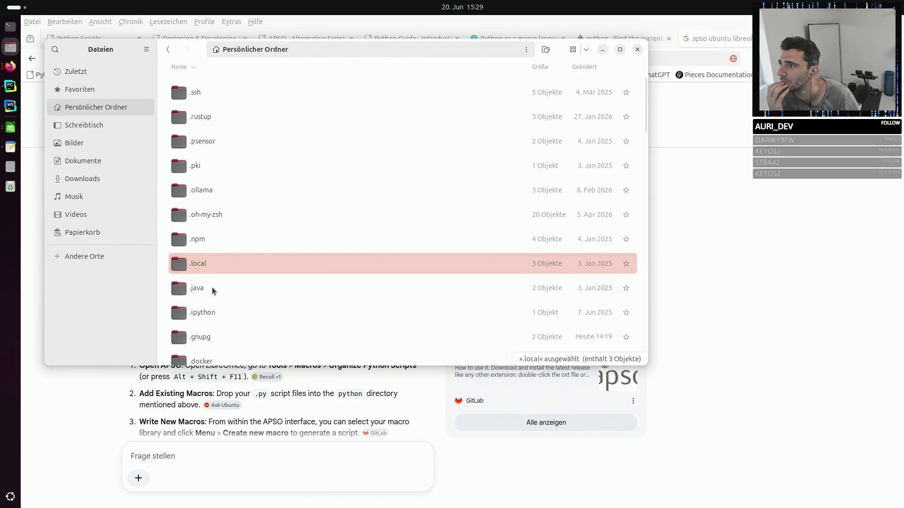
scroll(226, 329, down, 5)
scroll(218, 325, down, 2)
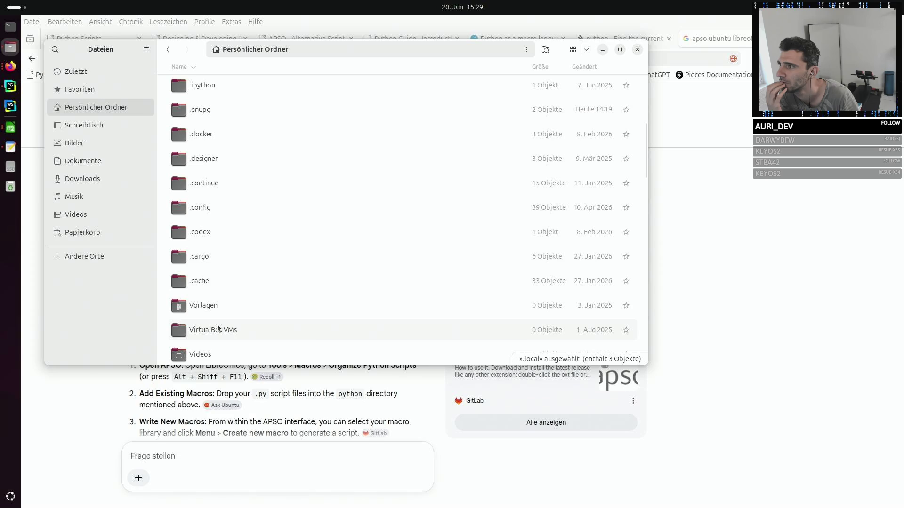
double_click(199, 208)
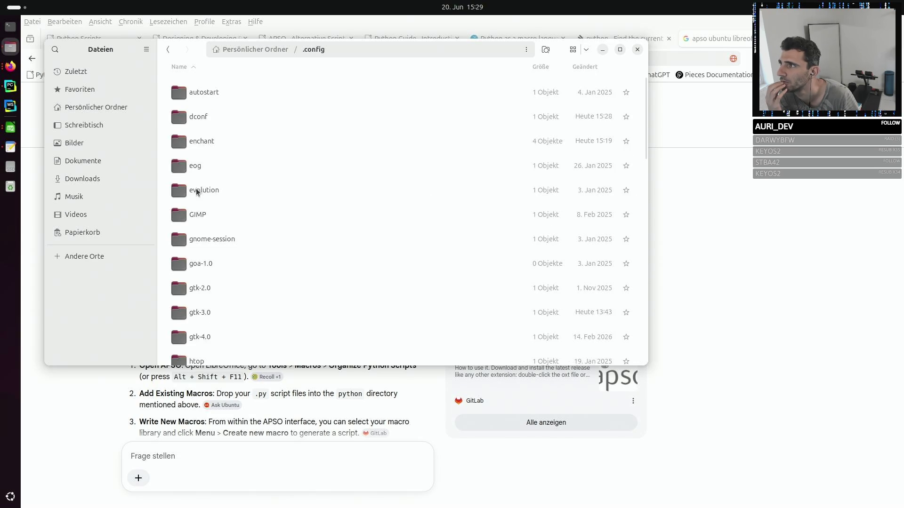
drag(106, 49, 401, 120)
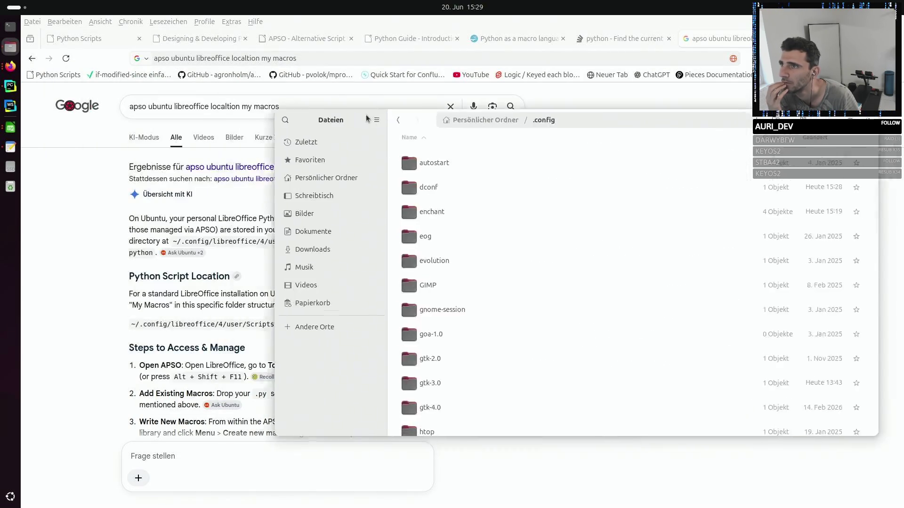
scroll(548, 187, down, 5)
scroll(592, 208, down, 5)
scroll(592, 208, down, 5)
scroll(533, 249, up, 5)
scroll(534, 249, up, 3)
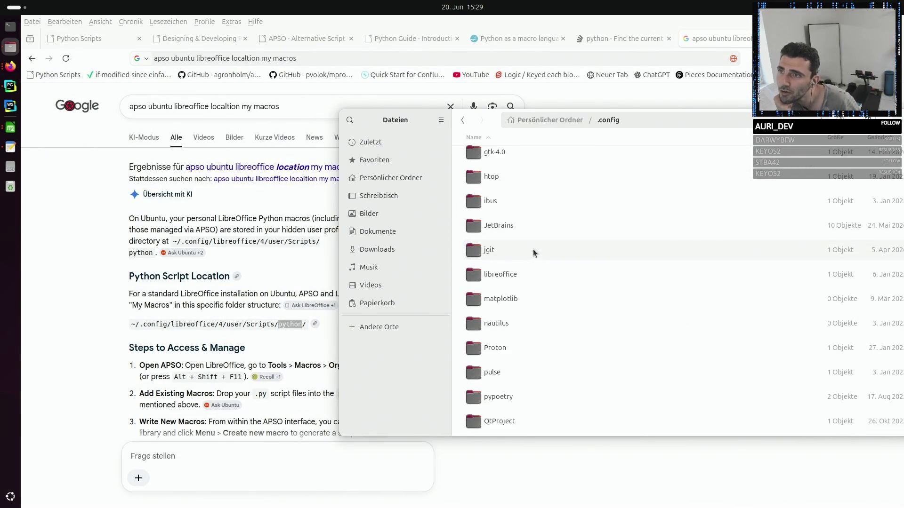
Descend through libreoffice/4/user/Scripts/python and select Test.py.
double_click(489, 275)
double_click(475, 164)
double_click(489, 163)
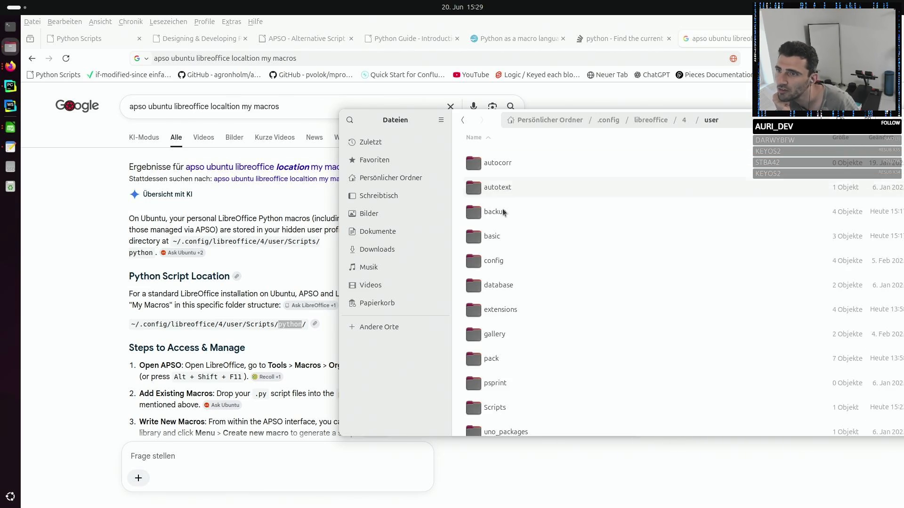
scroll(501, 264, down, 2)
double_click(486, 318)
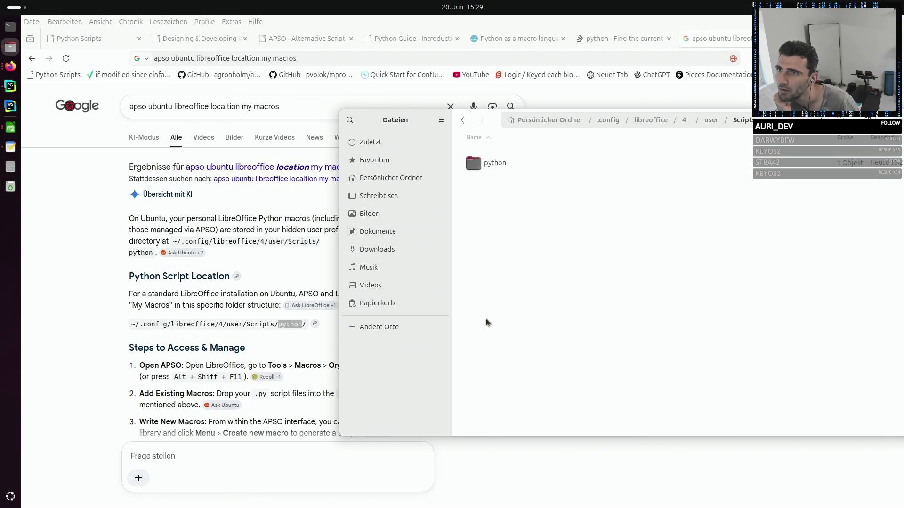
double_click(496, 170)
click(502, 162)
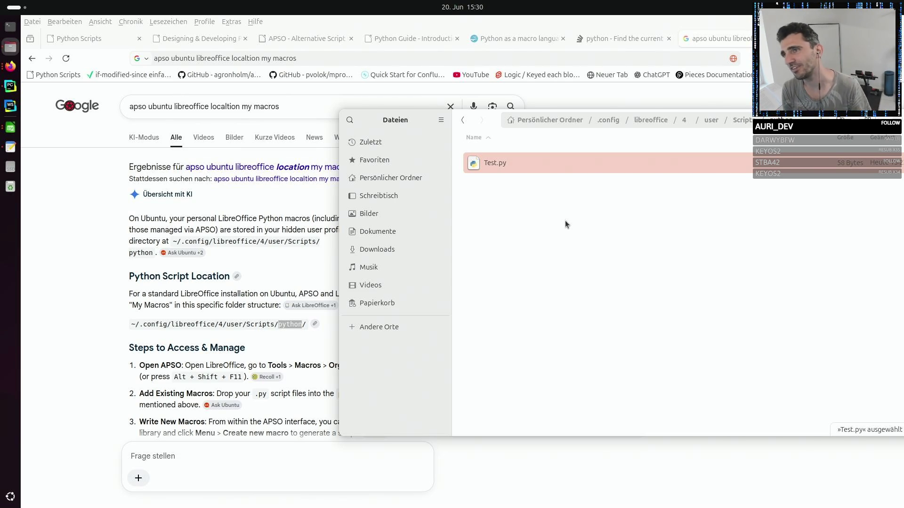
Rename Test.py to lowercase test.py, then switch to LibreOffice and close the APSO console.
right_click(485, 167)
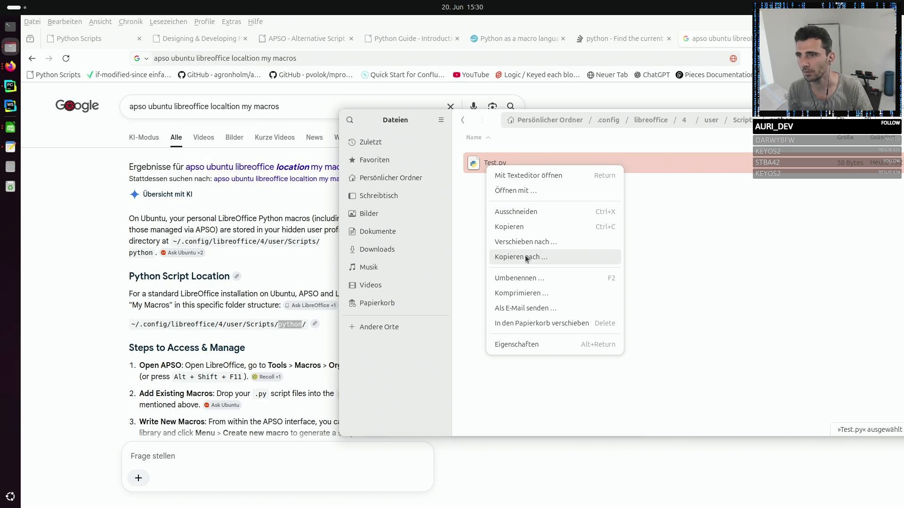
click(520, 278)
text(test)
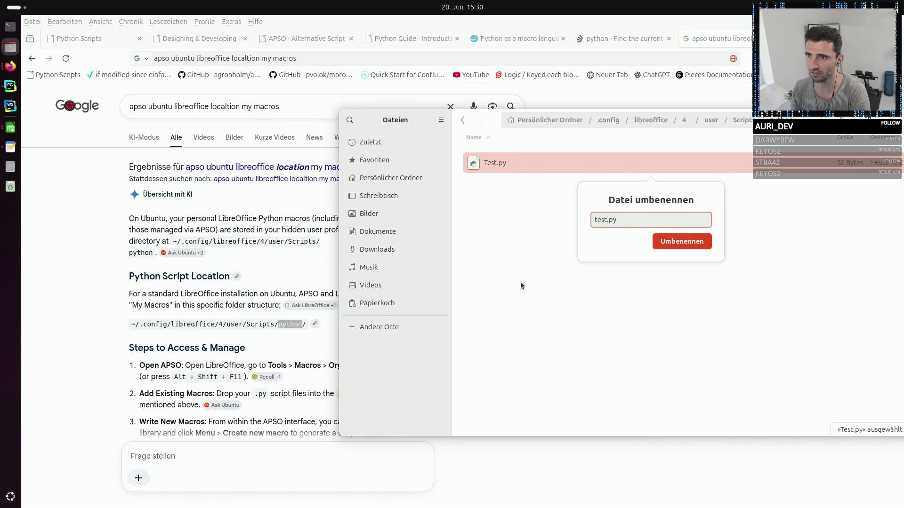
key(Return)
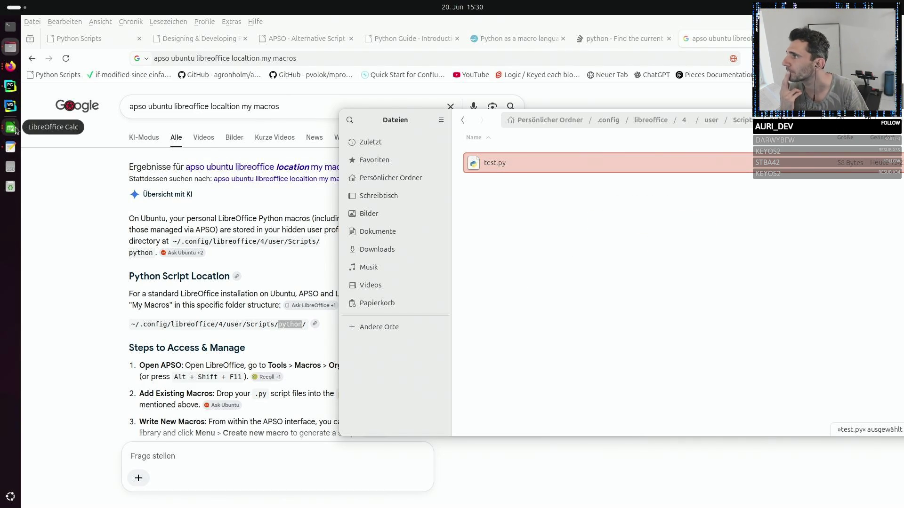
click(11, 128)
click(539, 166)
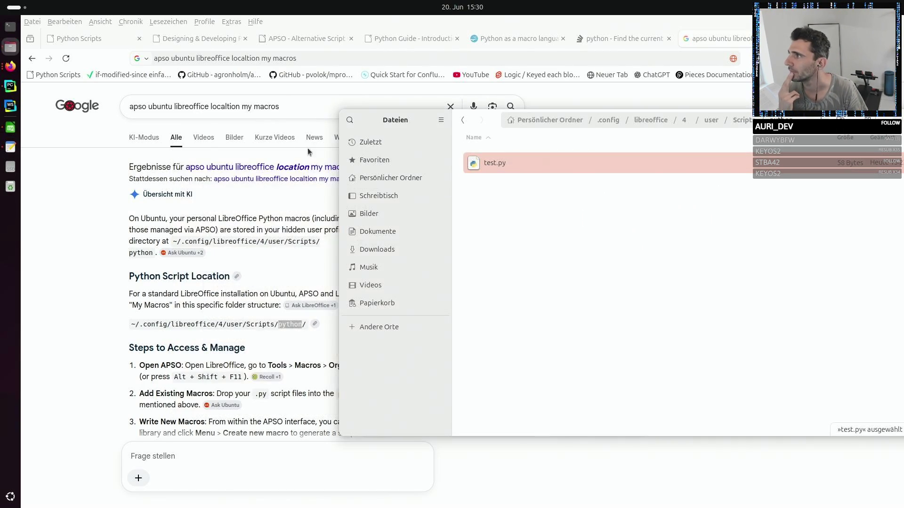
Reopen the APSO organizer in Calc to confirm My Macros now lists lowercase test, then return to Firefox.
click(10, 128)
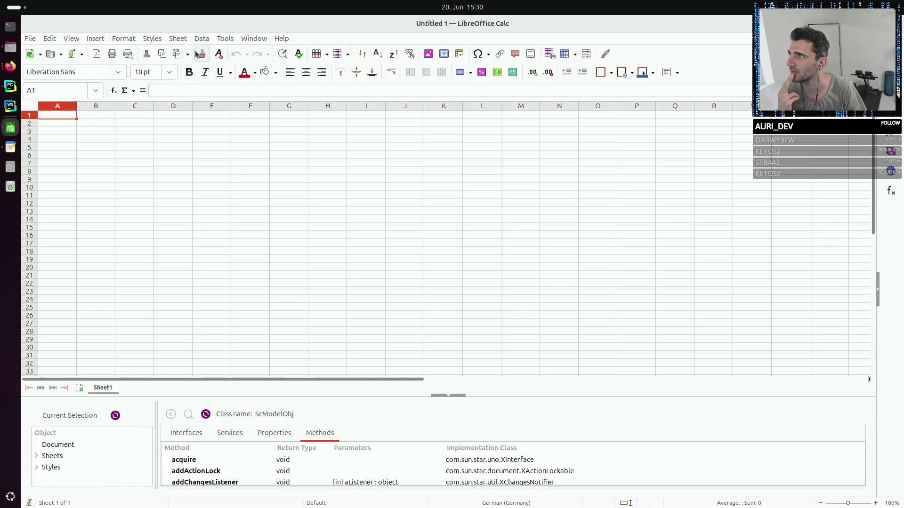
click(226, 38)
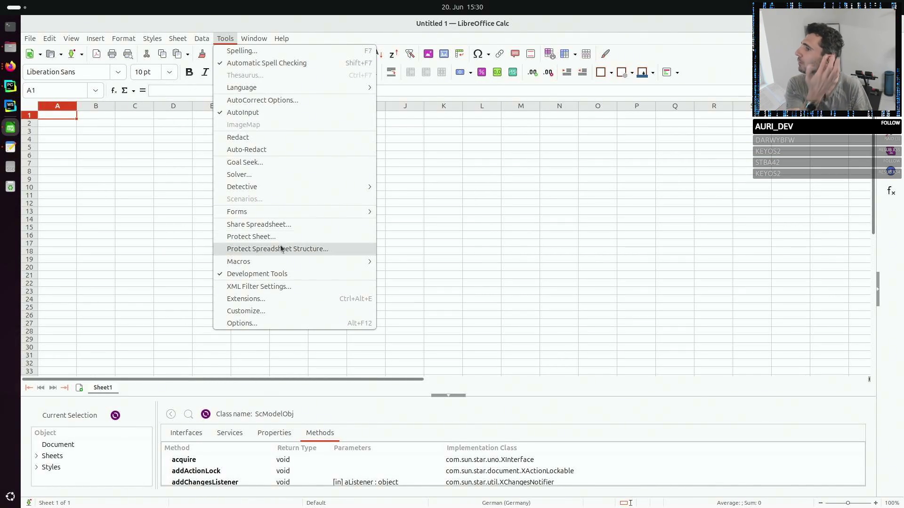
click(426, 299)
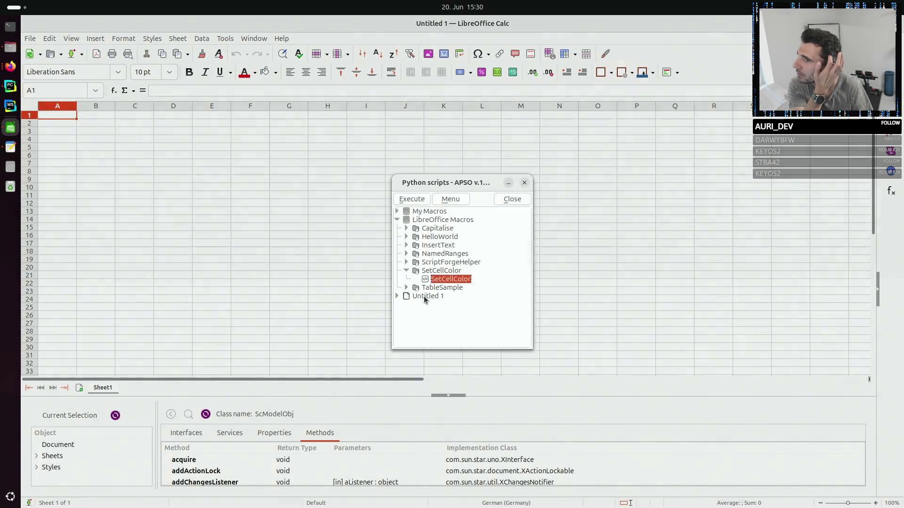
click(398, 211)
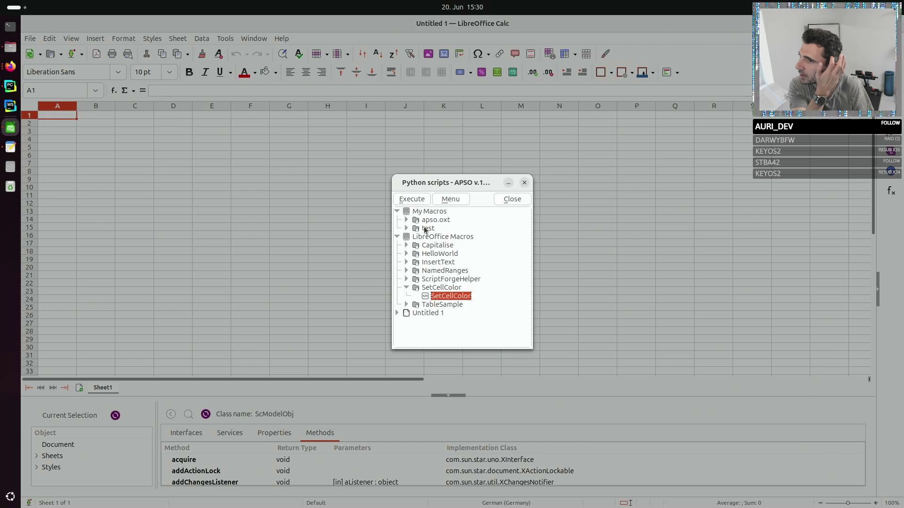
click(426, 228)
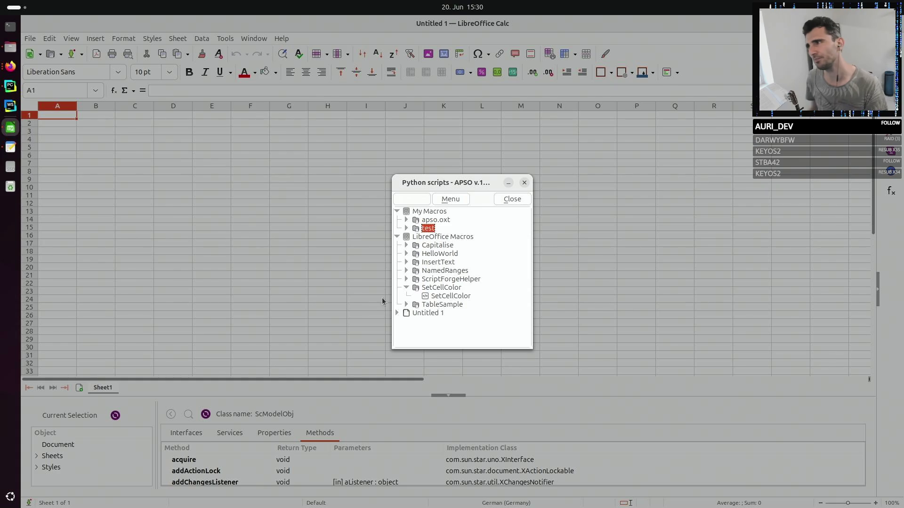
click(10, 67)
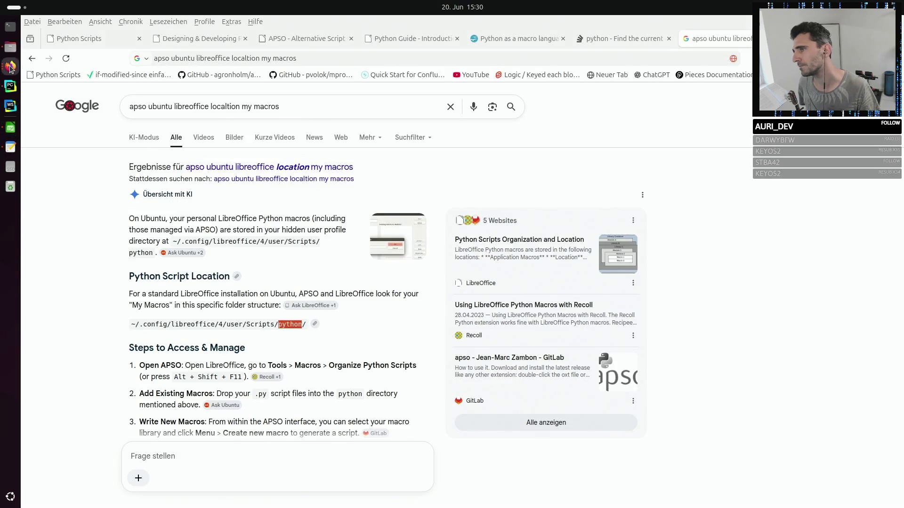
In Files, rename test.py in the python scripts folder to Test.py.
click(11, 46)
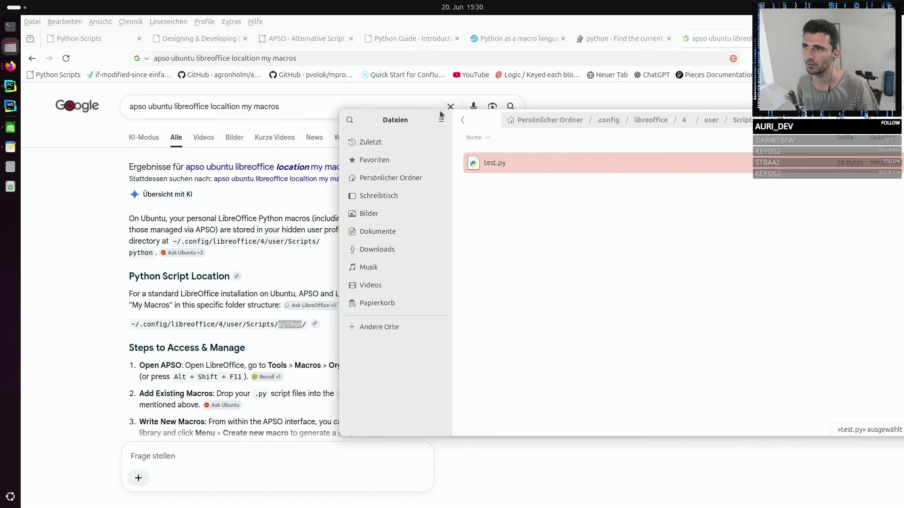
drag(424, 114, 279, 106)
right_click(345, 158)
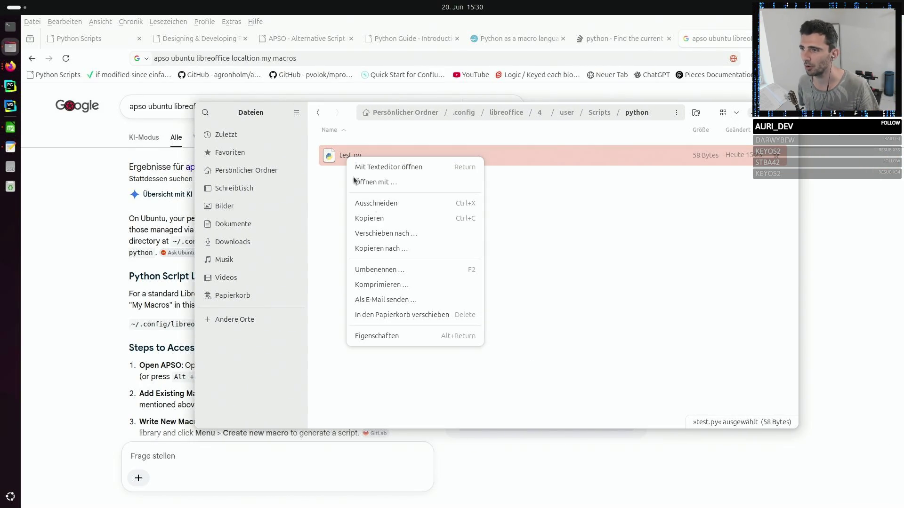
click(396, 271)
text(Test)
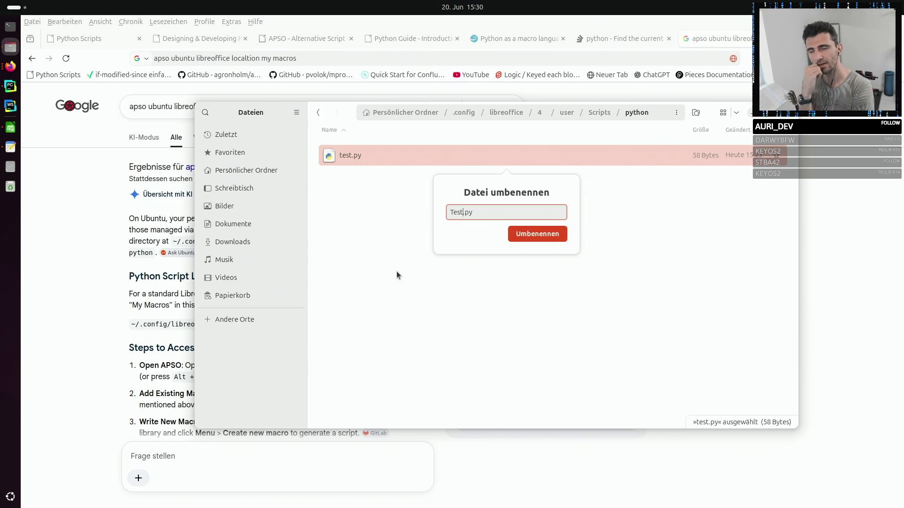
key(Return)
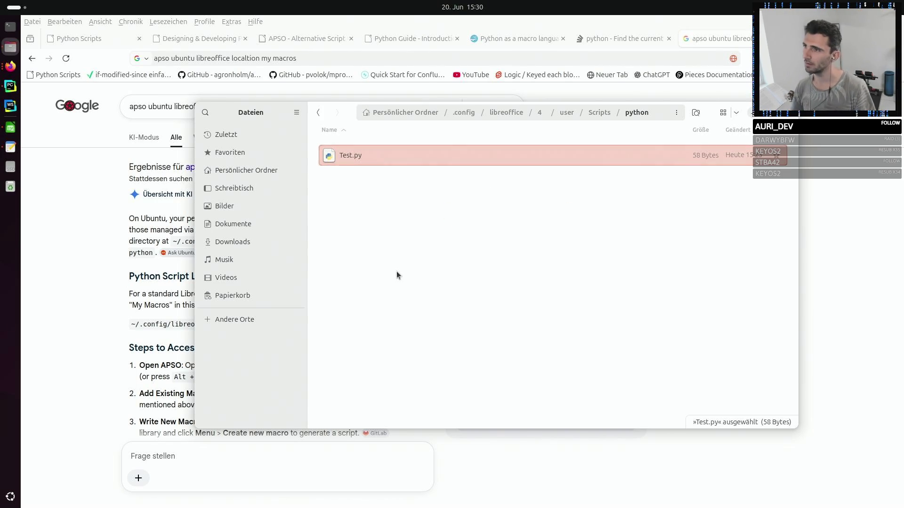
Reopen Test.py in the text editor and place its window over Files.
right_click(373, 159)
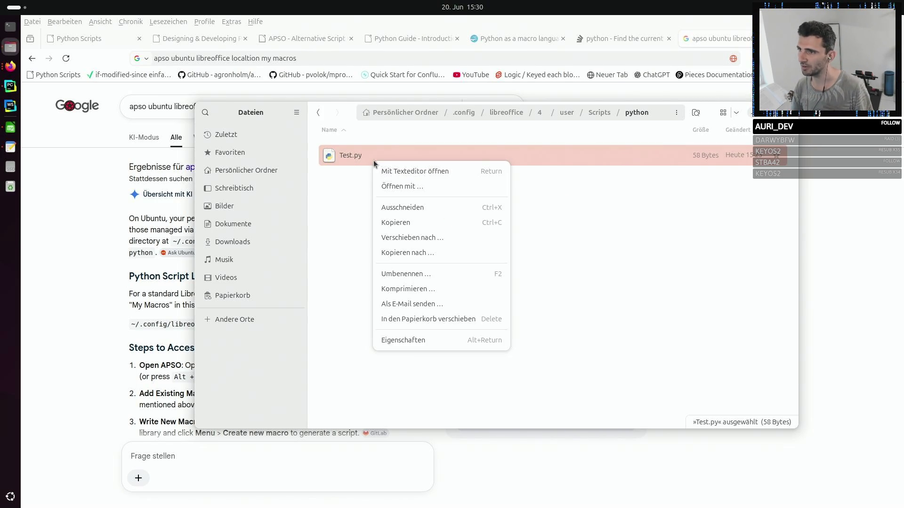
click(409, 172)
drag(559, 306, 293, 203)
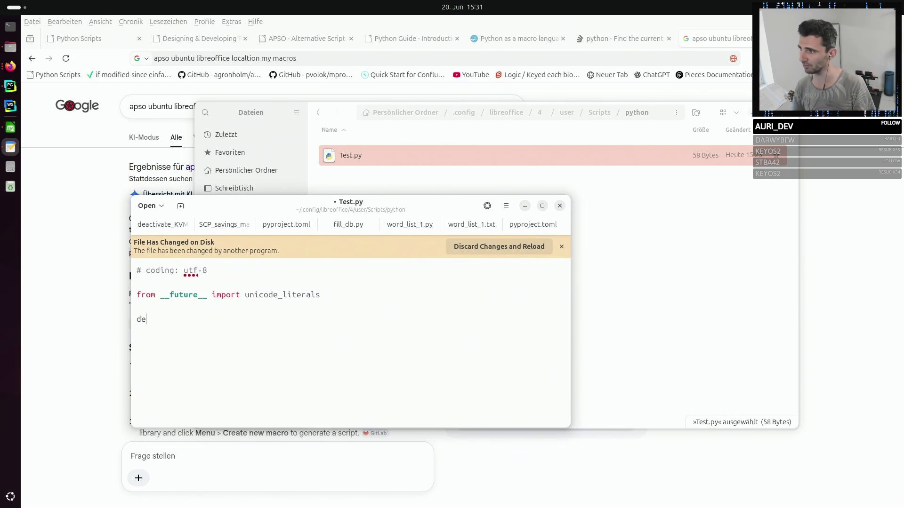
text(TestFunction()
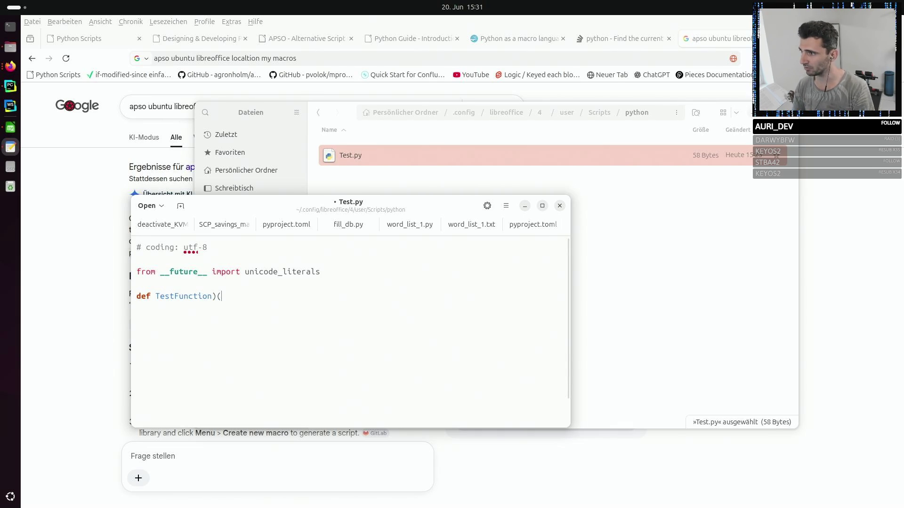
text():)
Finish the 'def TestFunction():' line and switch back to Calc's scripts organizer.
key(Return)
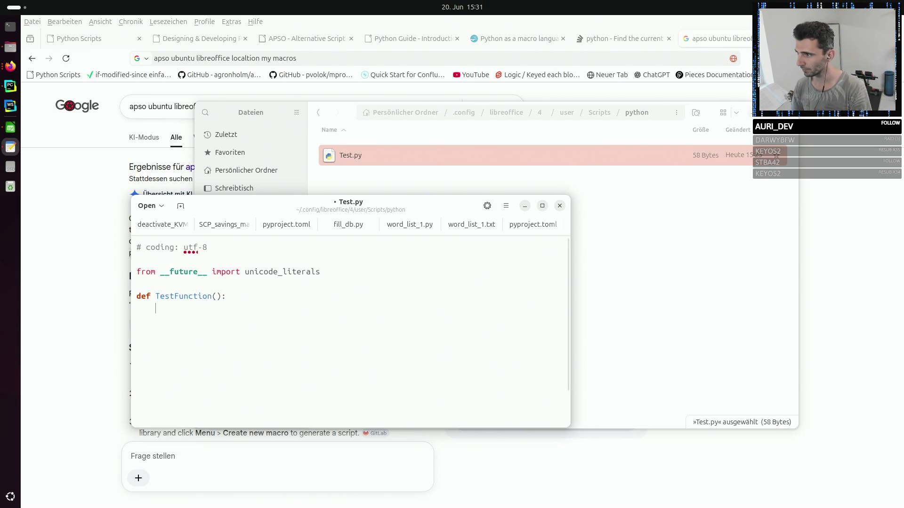
key(alt+Tab)
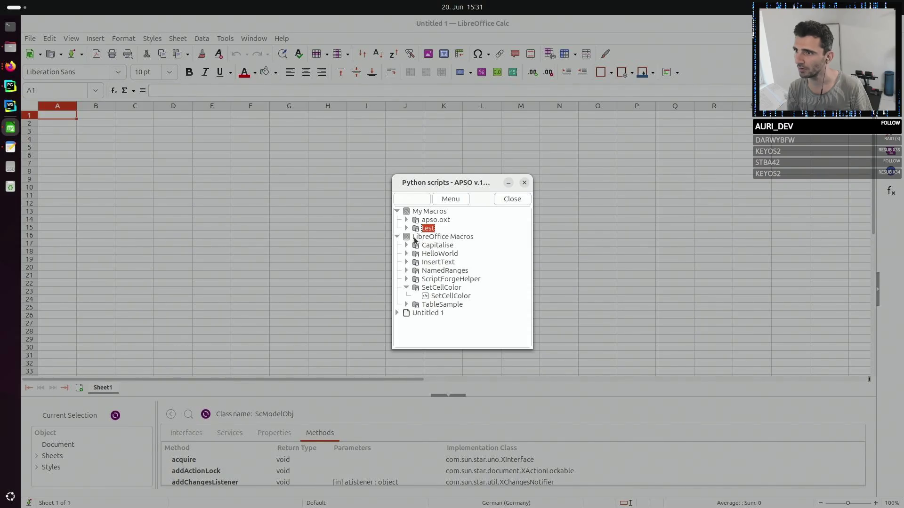
Dismiss the file error and reopen the Python scripts organizer from Tools > Macros.
click(406, 228)
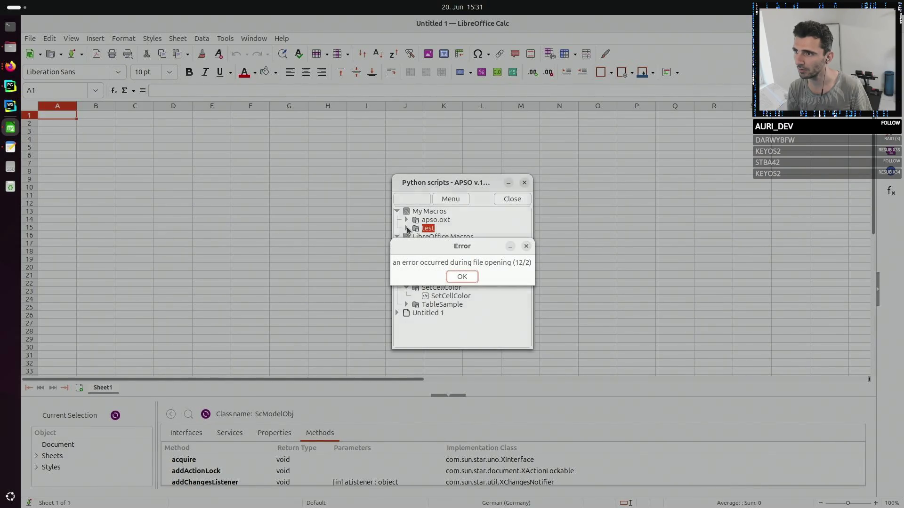
click(471, 277)
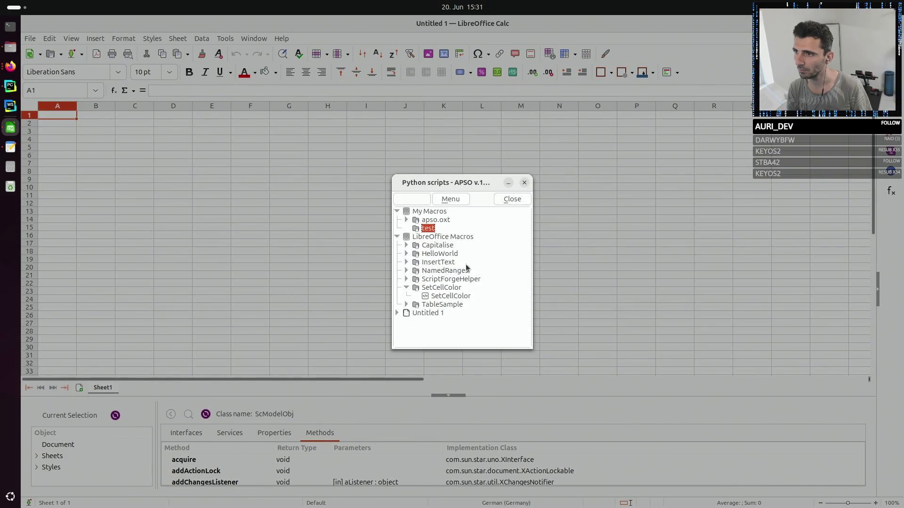
click(513, 200)
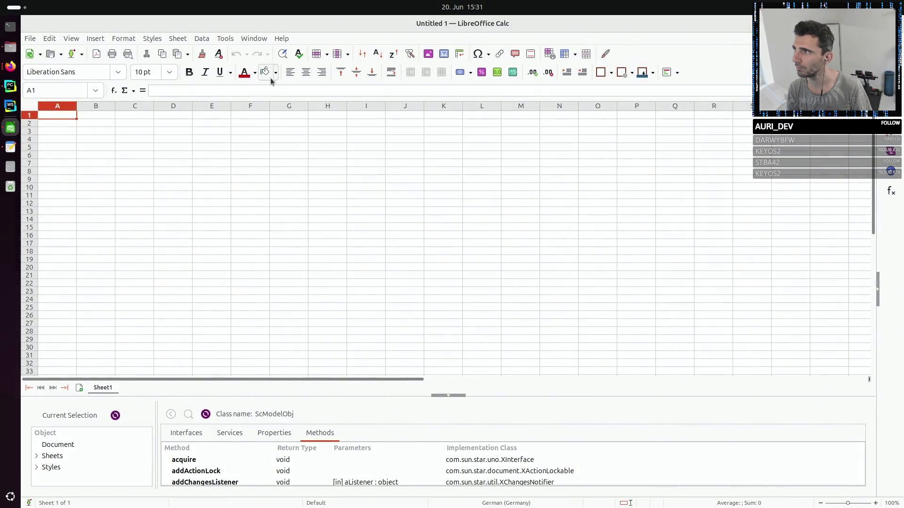
click(225, 38)
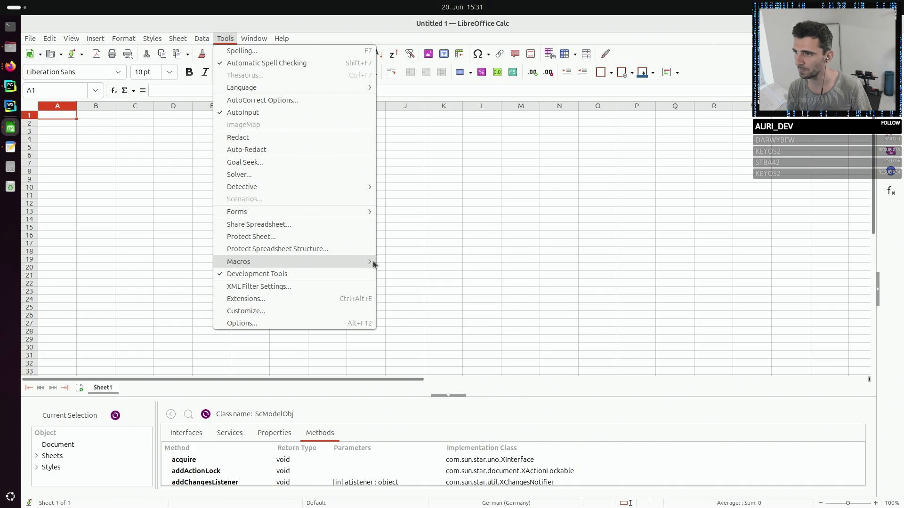
click(418, 301)
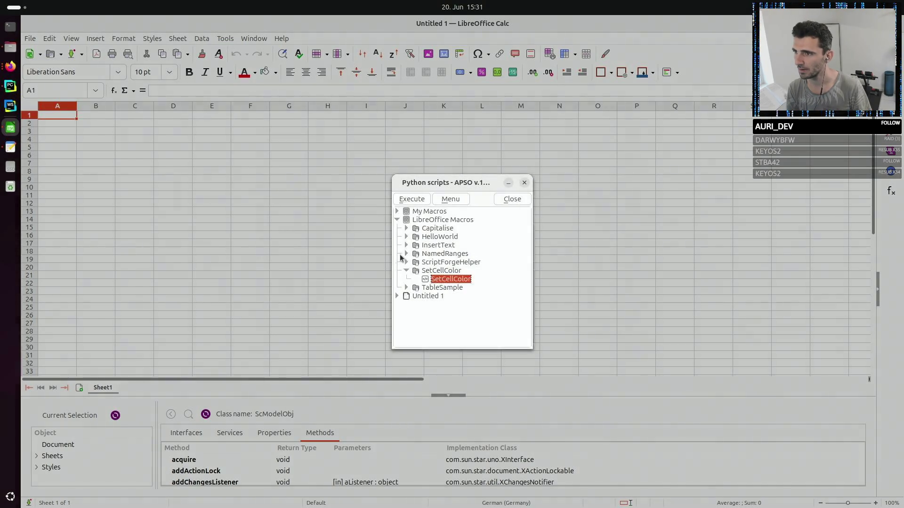
Expand My Macros > Test and select the TestFunction entry.
click(397, 211)
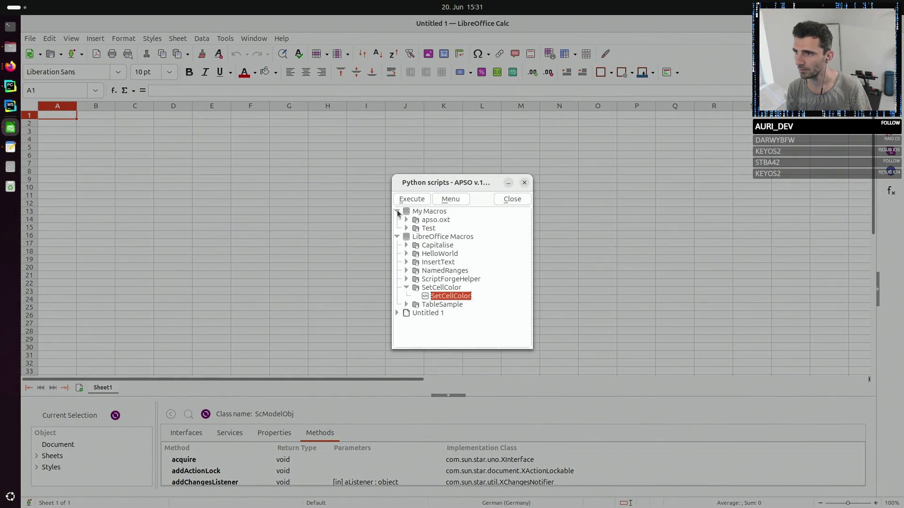
click(406, 228)
click(445, 236)
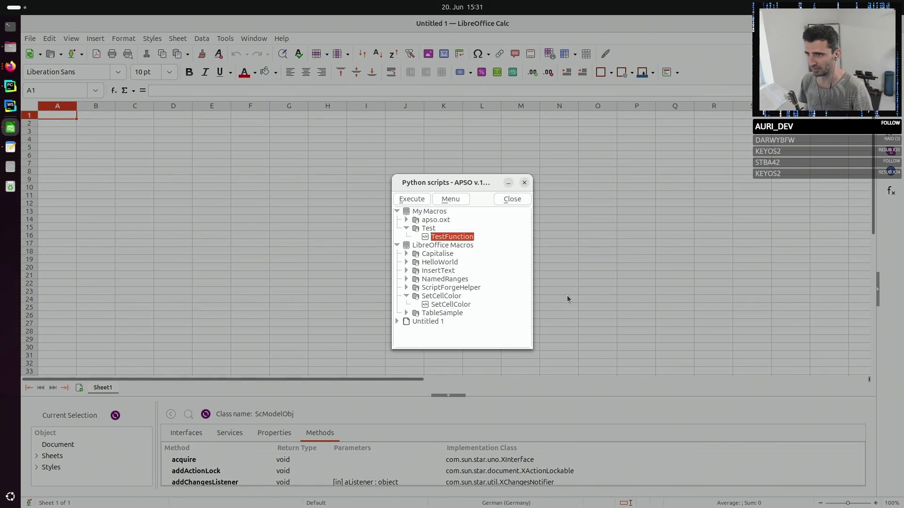
click(433, 221)
click(429, 229)
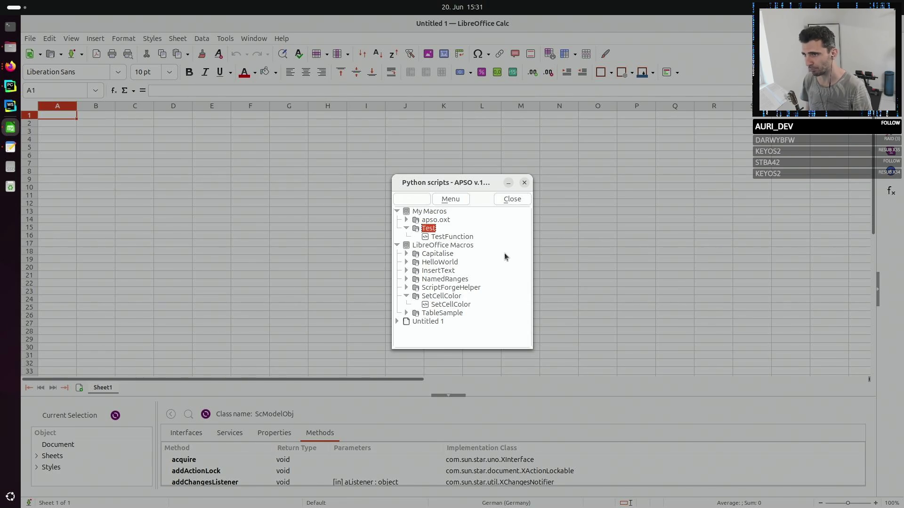
click(436, 237)
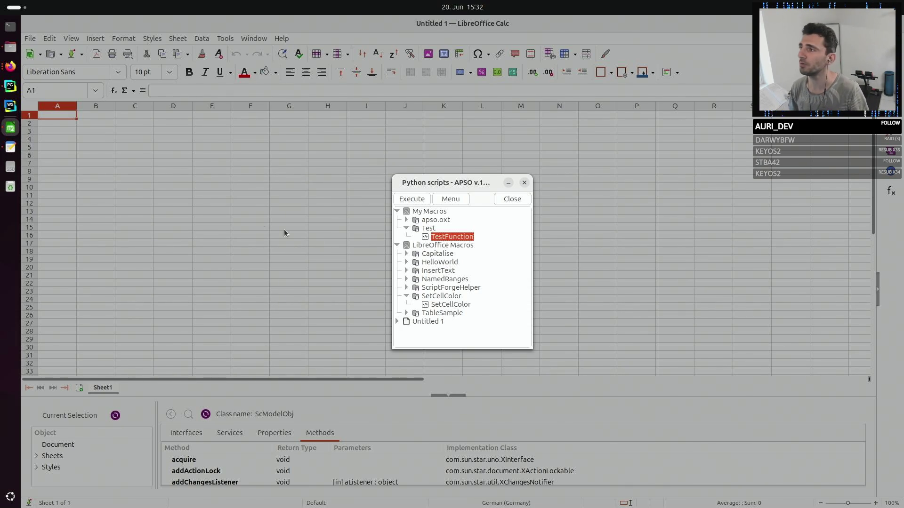
Add a '_helper' function with 'pass' below TestFunction and save Test.py.
click(11, 147)
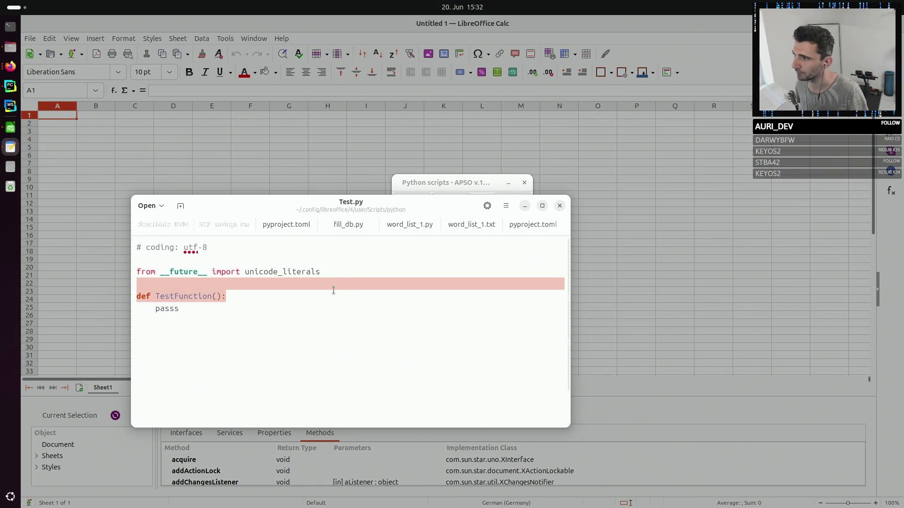
click(282, 322)
key(Return)
text(def _)
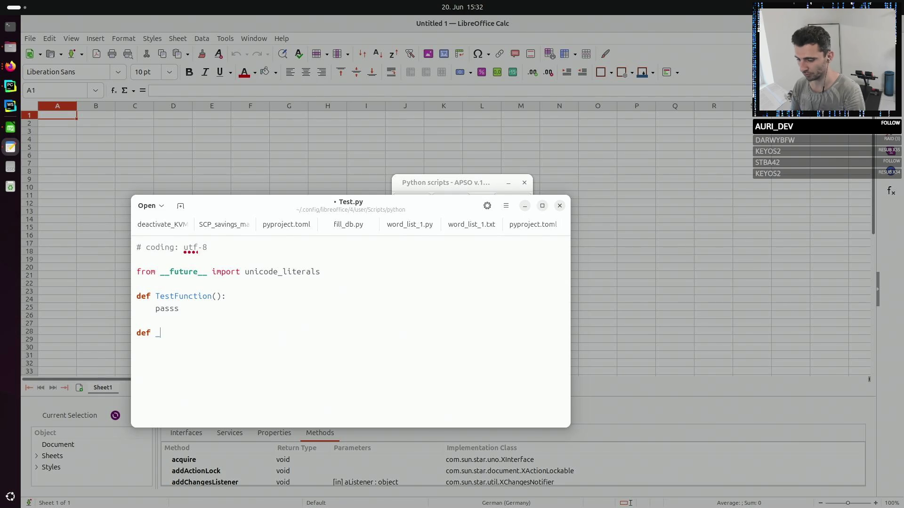
text(lp)
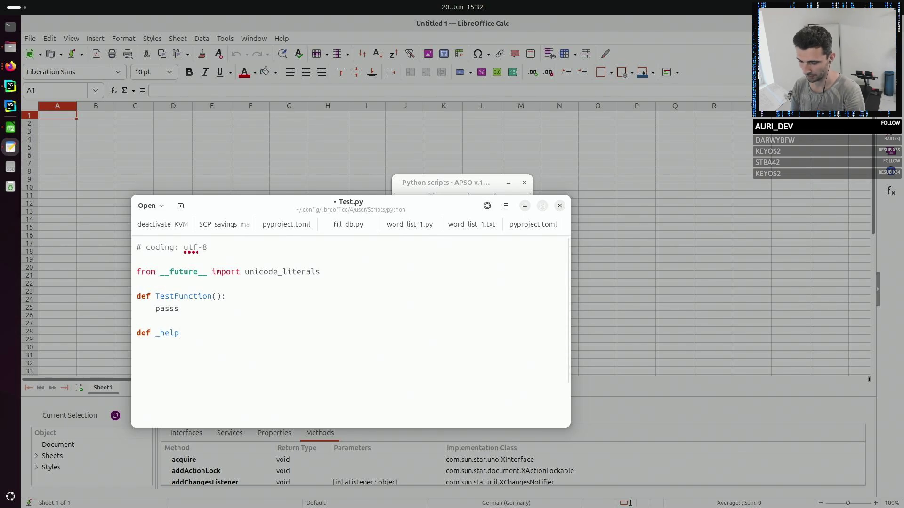
text(oe():)
key(Return)
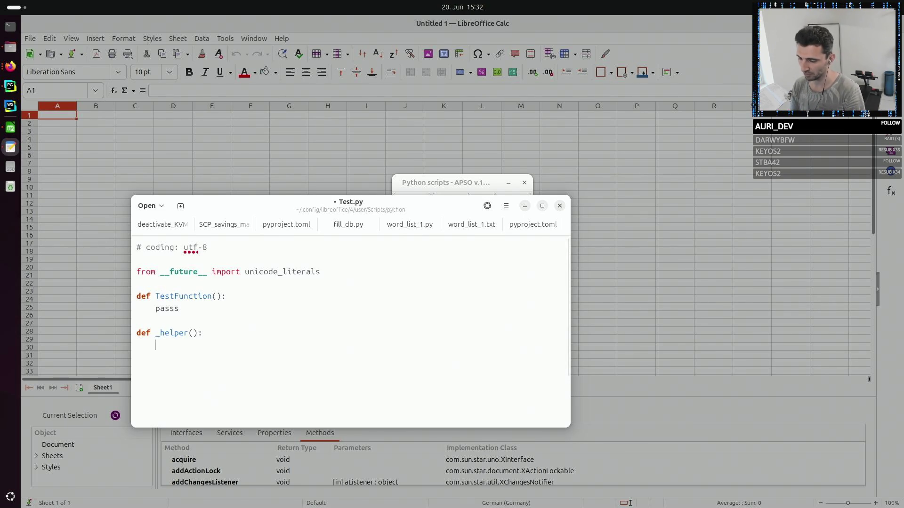
text(ss)
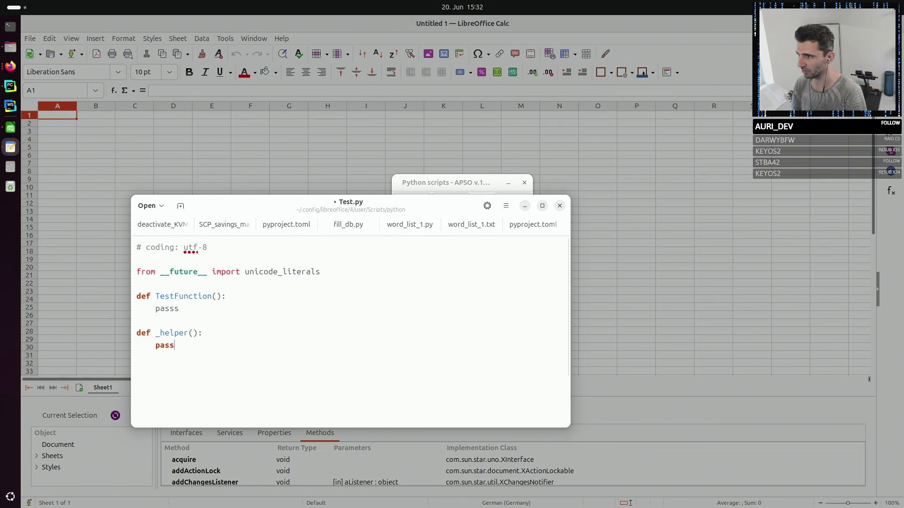
key(ctrl+s)
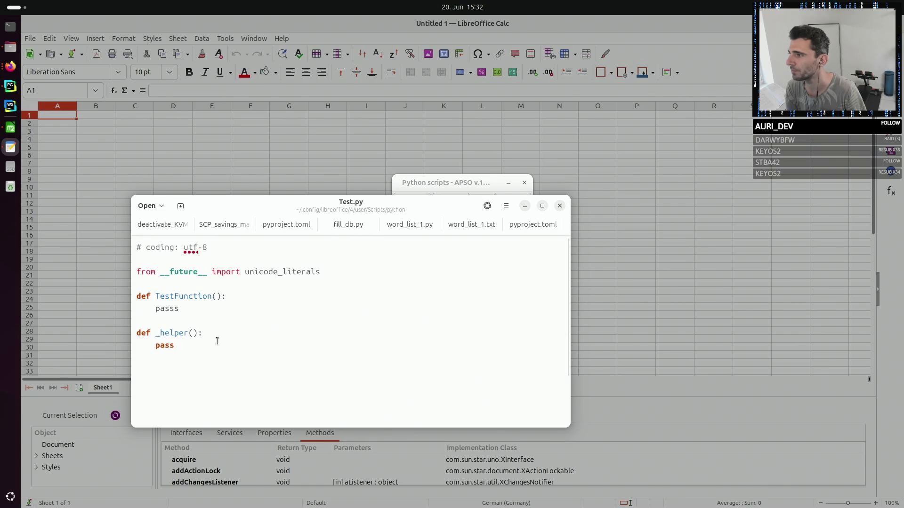
double_click(172, 332)
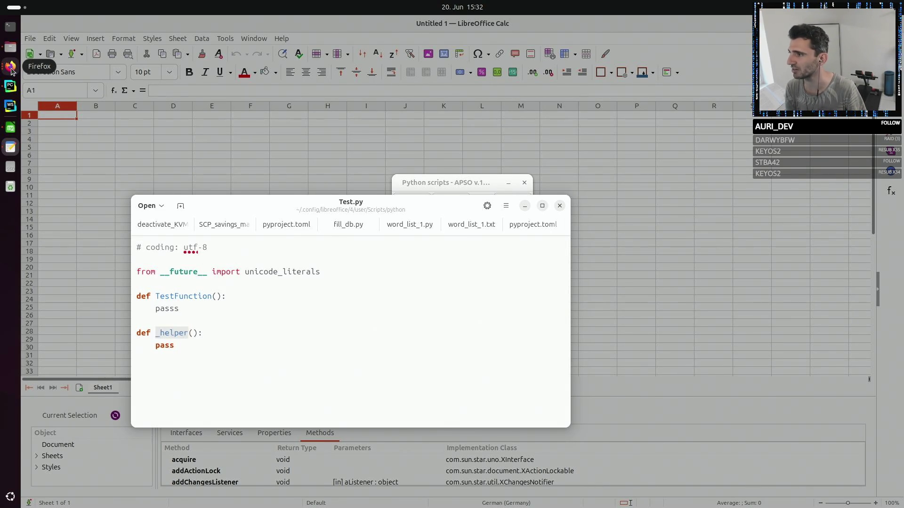
Cycle through Firefox and PyCharm back to Calc's scripts organizer.
click(11, 68)
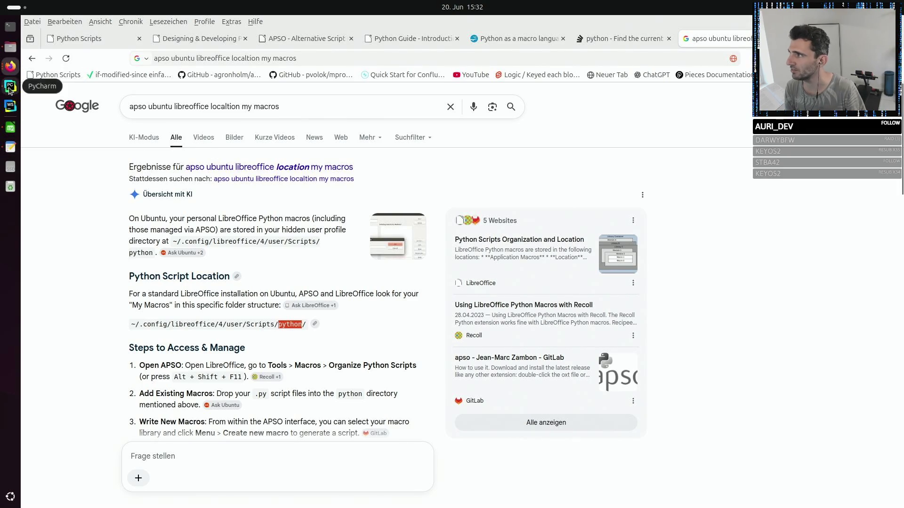
click(10, 87)
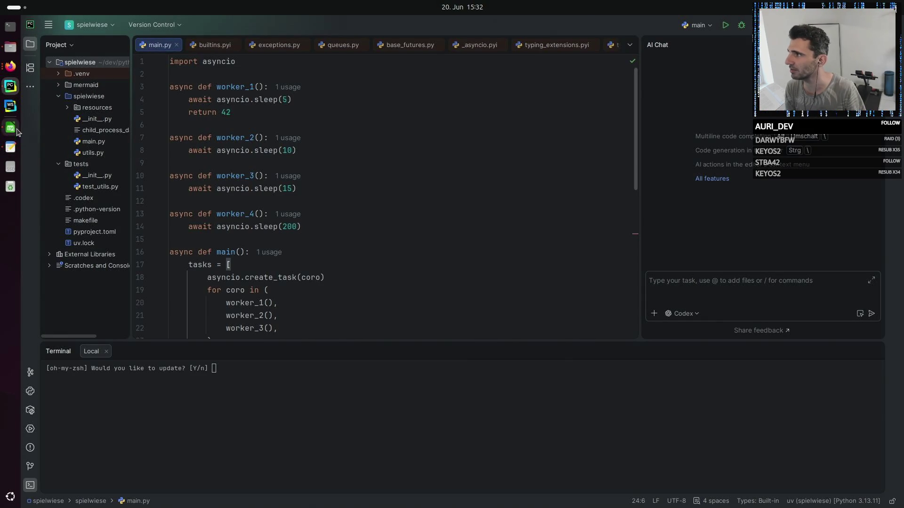
click(10, 128)
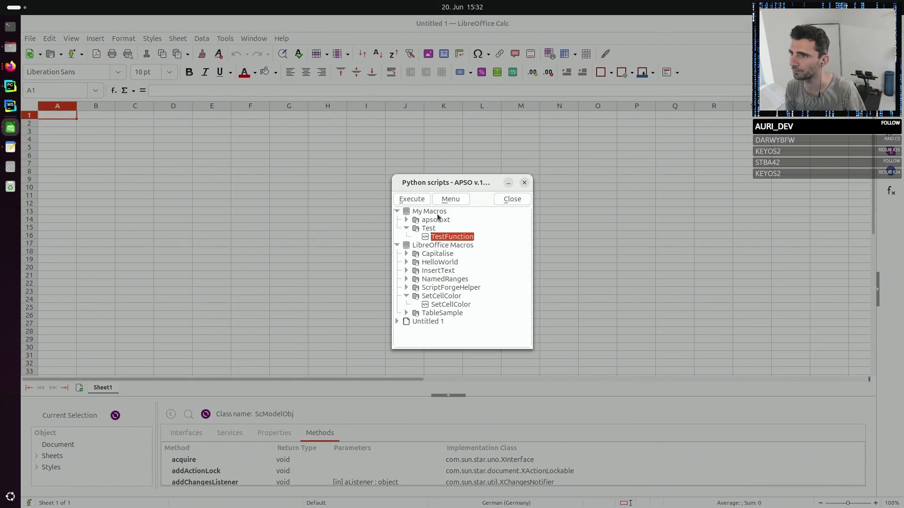
Close and reopen the Python scripts organizer to reload the scripts.
click(524, 183)
click(225, 39)
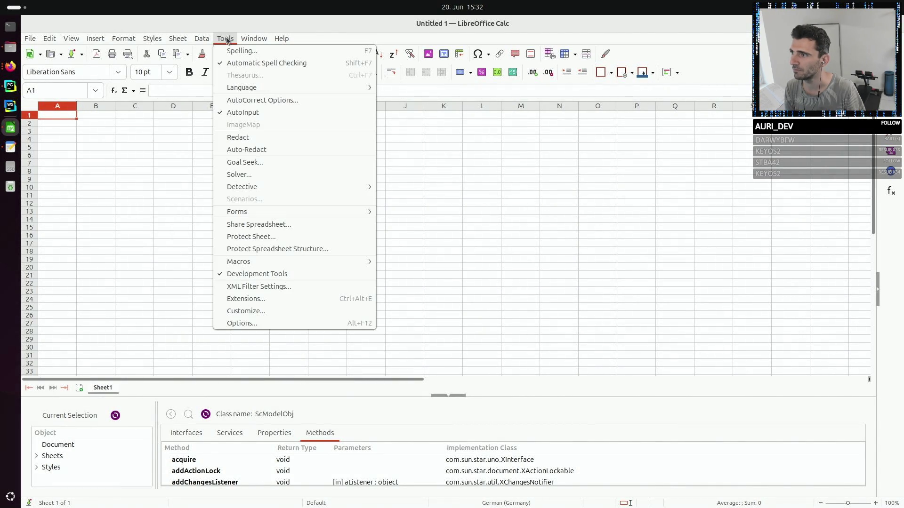
mouse_move(239, 261)
click(447, 299)
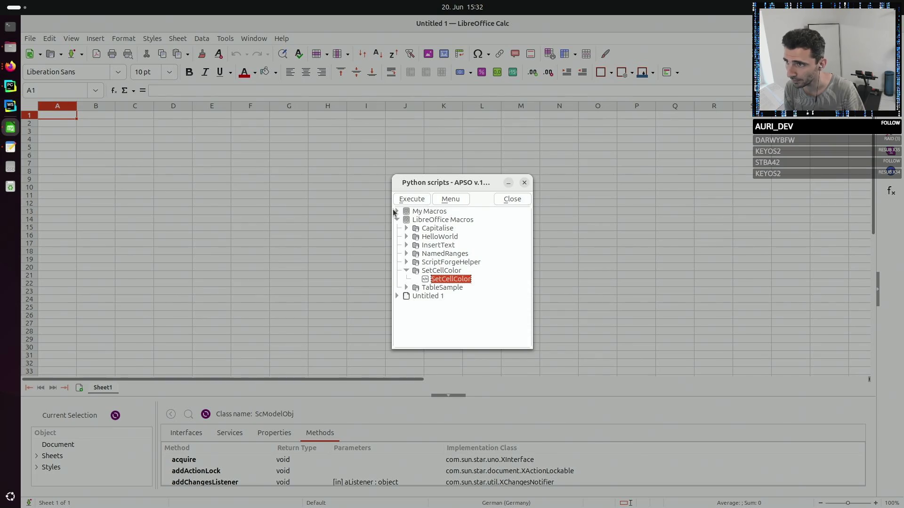
Check that Test now lists _helper and TestFunction, then close the dialog.
click(396, 211)
click(405, 227)
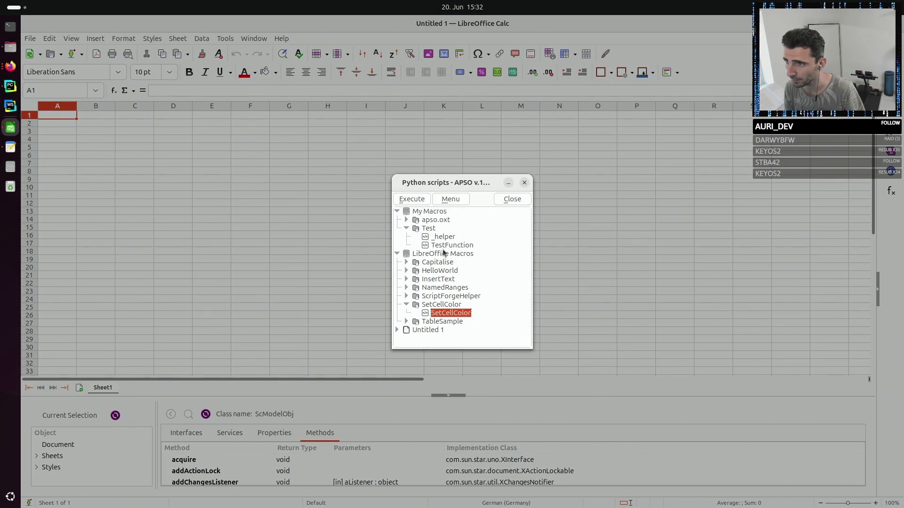
click(443, 237)
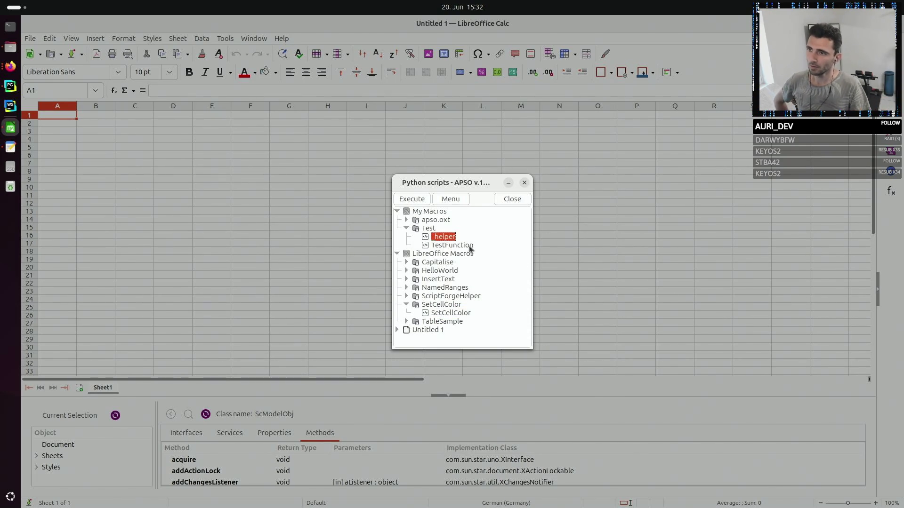
click(527, 245)
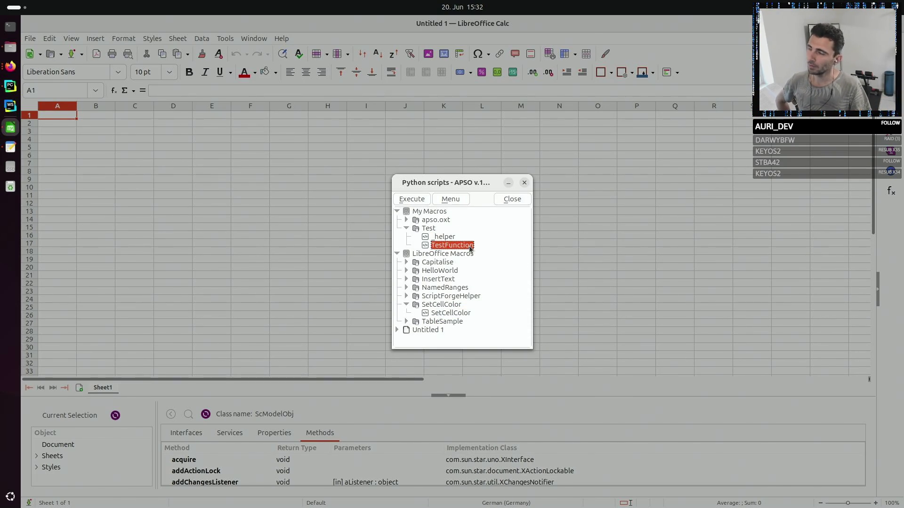
click(526, 184)
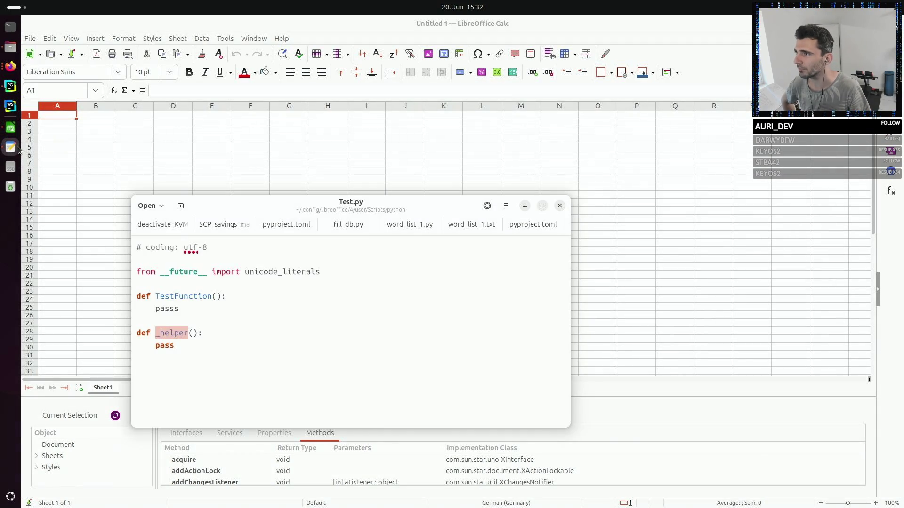
Rename the helper to '__helper' with two underscores and return to Calc's Tools menu.
click(254, 323)
text(_)
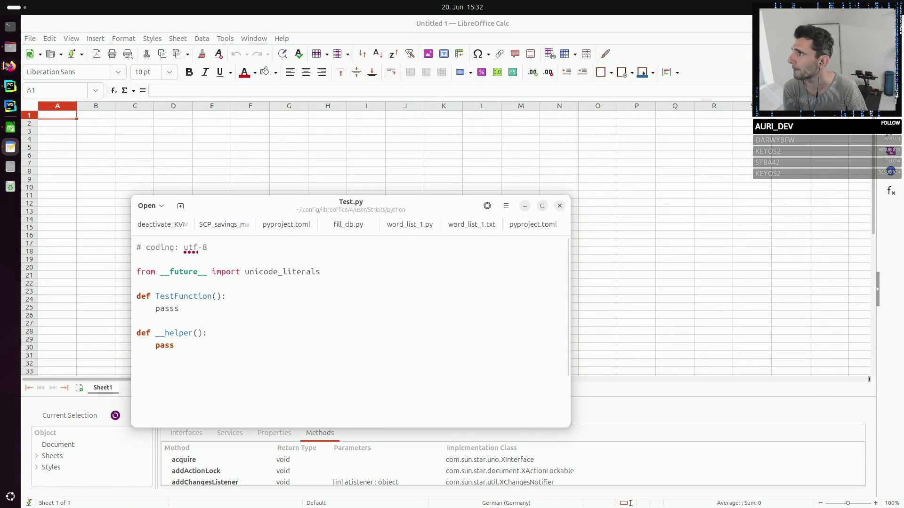
click(10, 86)
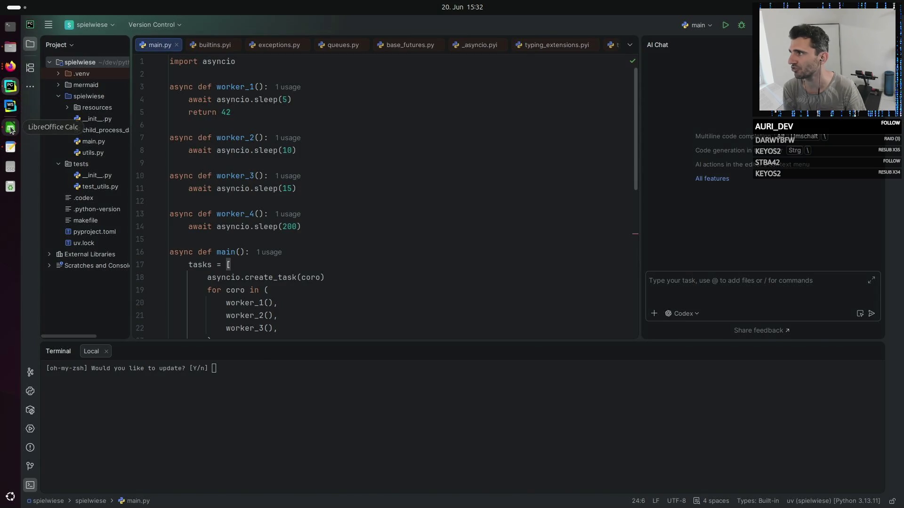
click(10, 128)
click(202, 38)
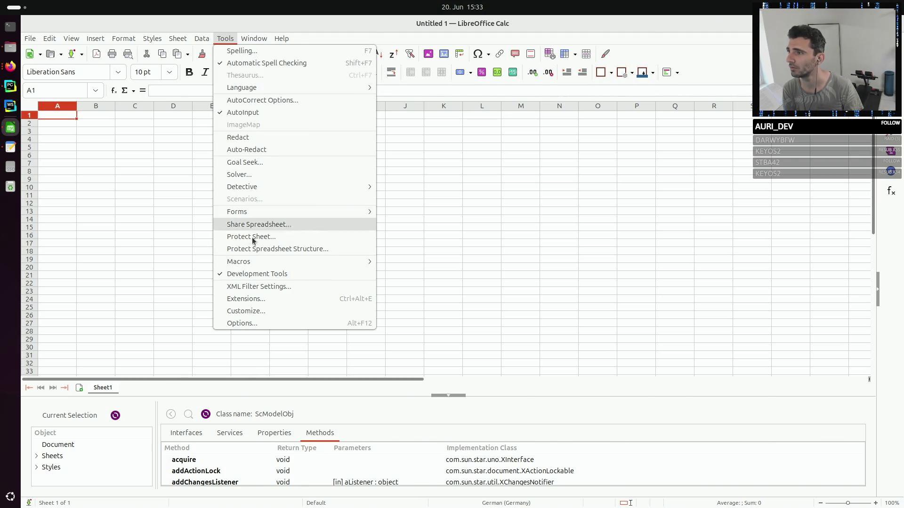
mouse_move(239, 261)
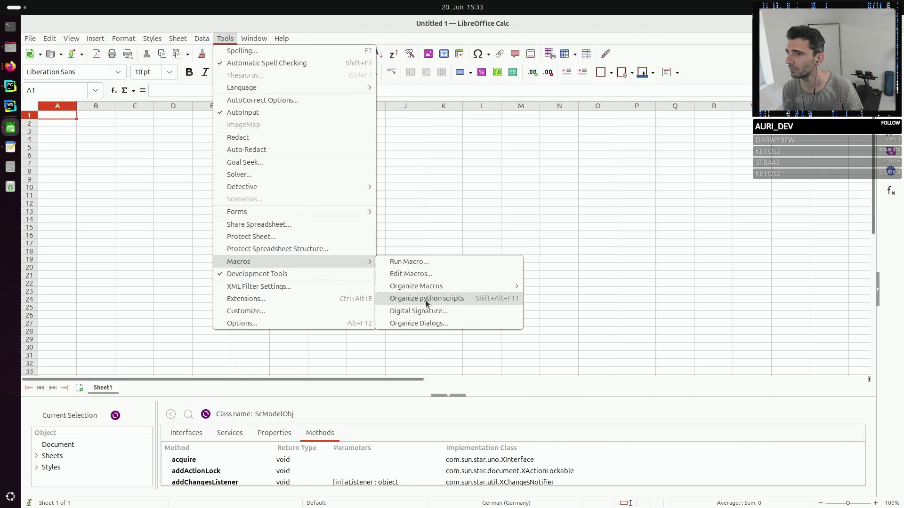
Confirm __helper appears under Test in the organizer, close it and return to Test.py.
click(427, 298)
click(397, 211)
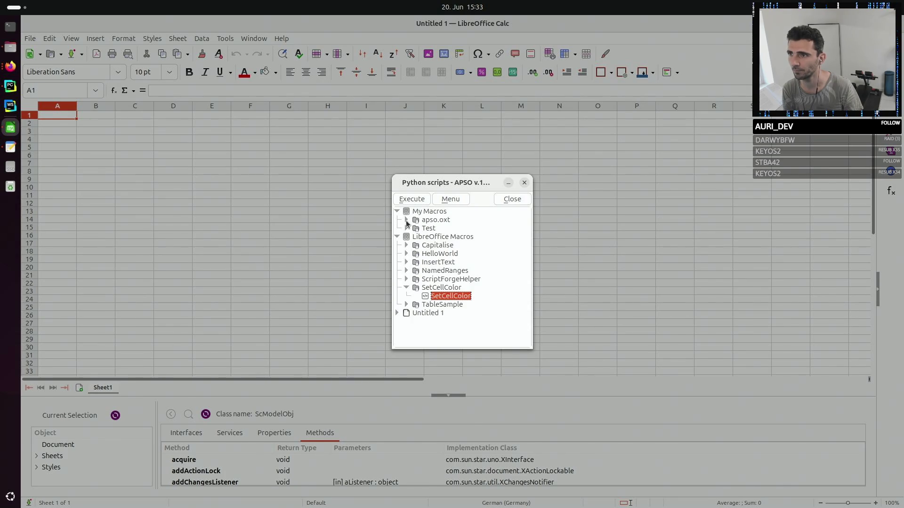
click(405, 220)
click(447, 237)
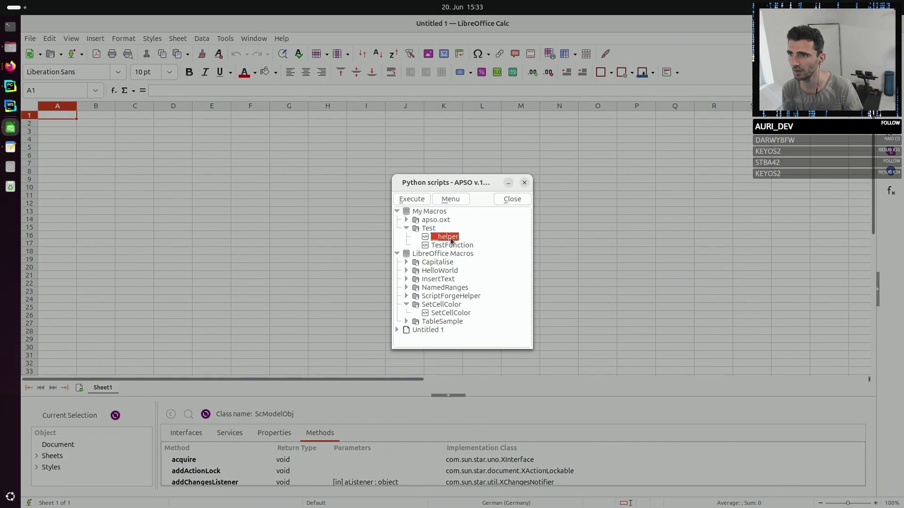
click(513, 198)
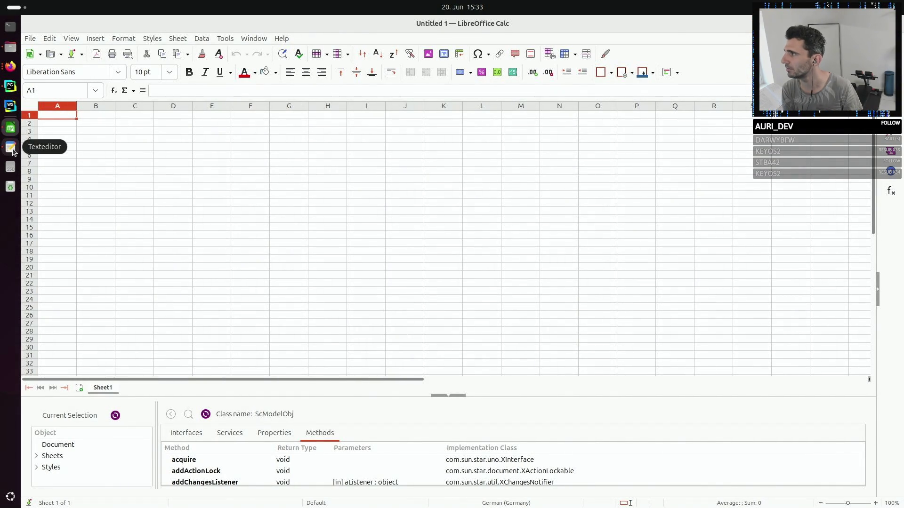
click(11, 147)
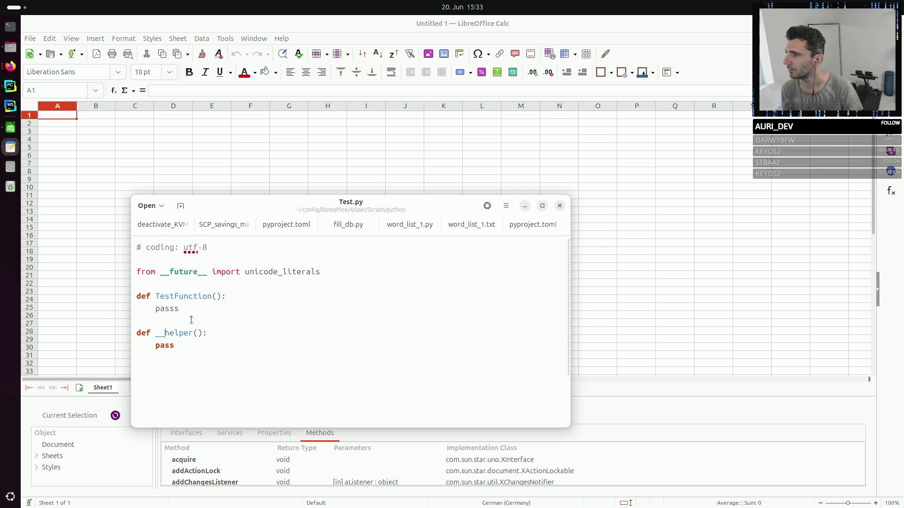
Select the whole __helper function block in Test.py and bring Files forward.
drag(208, 332, 136, 332)
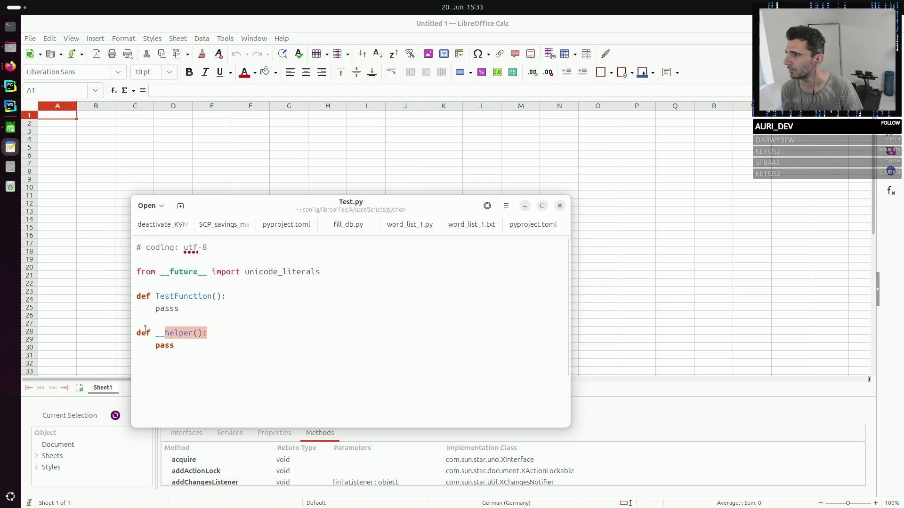
click(369, 306)
drag(198, 363, 131, 338)
key(ctrl+c)
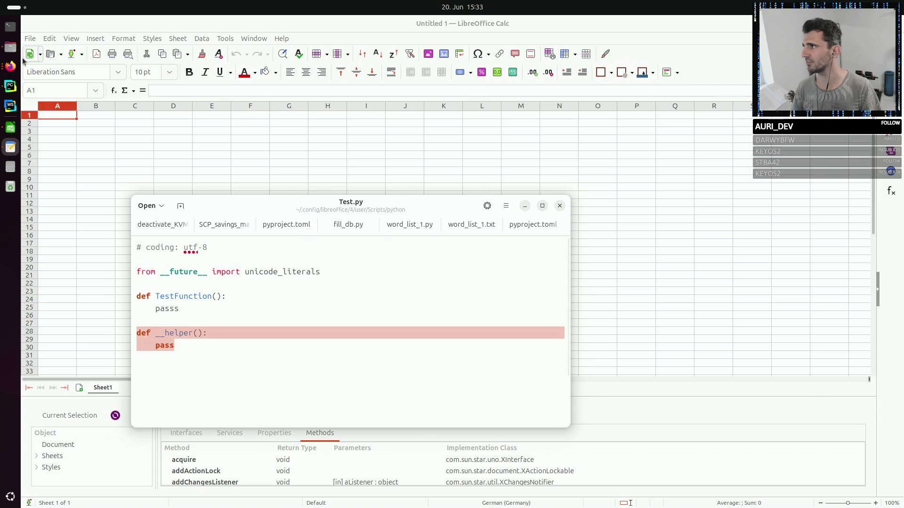
click(10, 47)
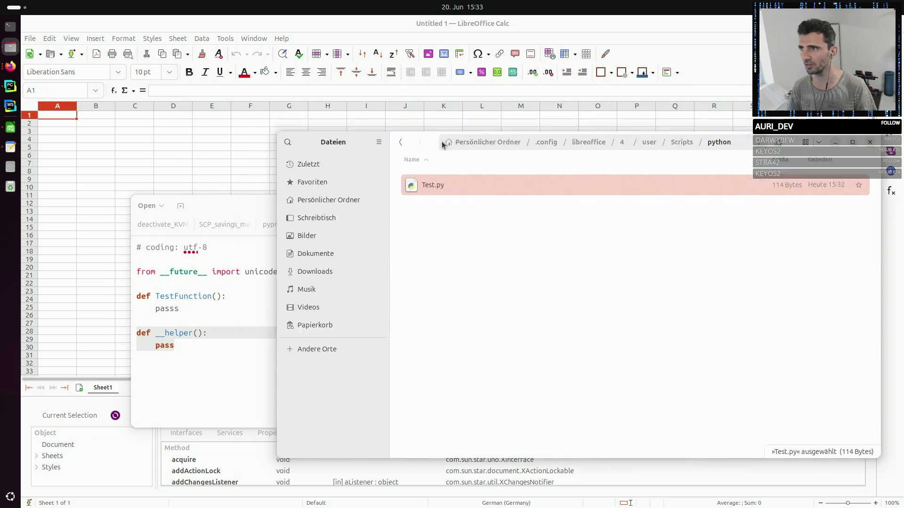
Shift the scripts folder window aside and reselect the __helper block in Test.py.
drag(421, 141, 480, 166)
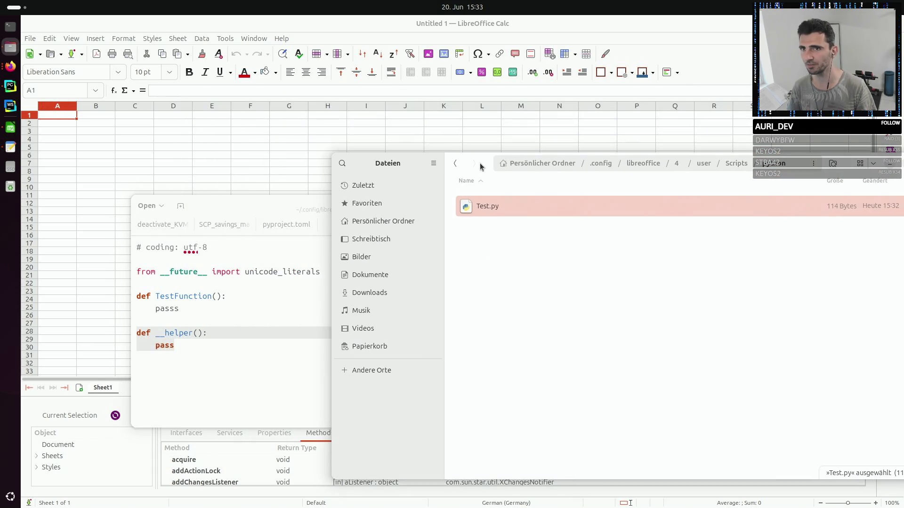
right_click(473, 234)
click(468, 258)
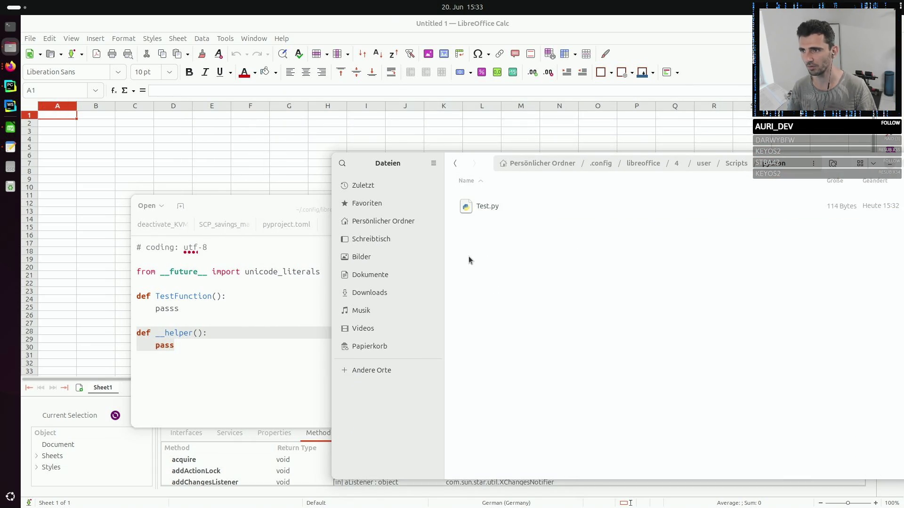
right_click(467, 247)
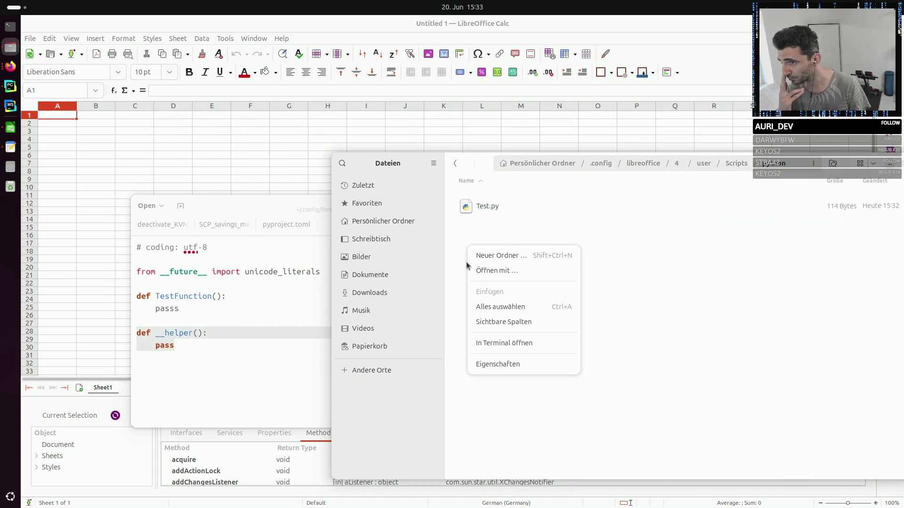
click(462, 265)
drag(475, 163, 431, 139)
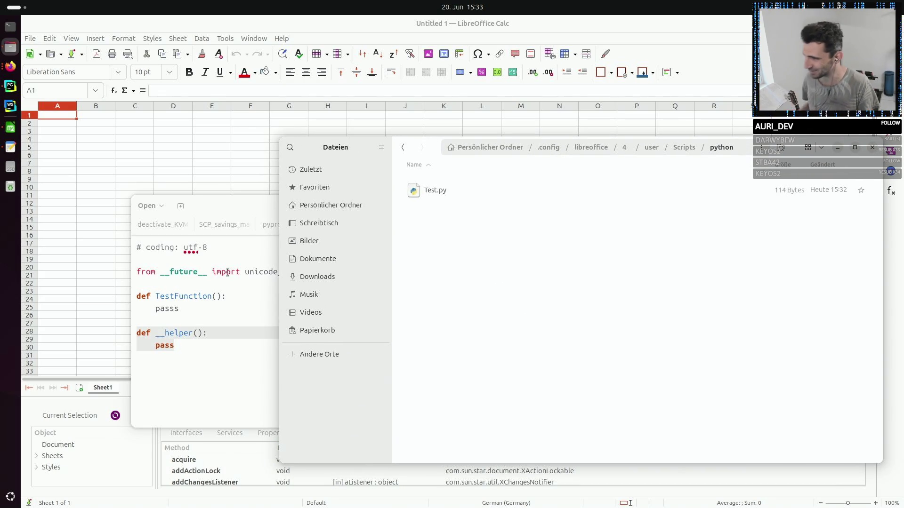
drag(194, 346, 120, 342)
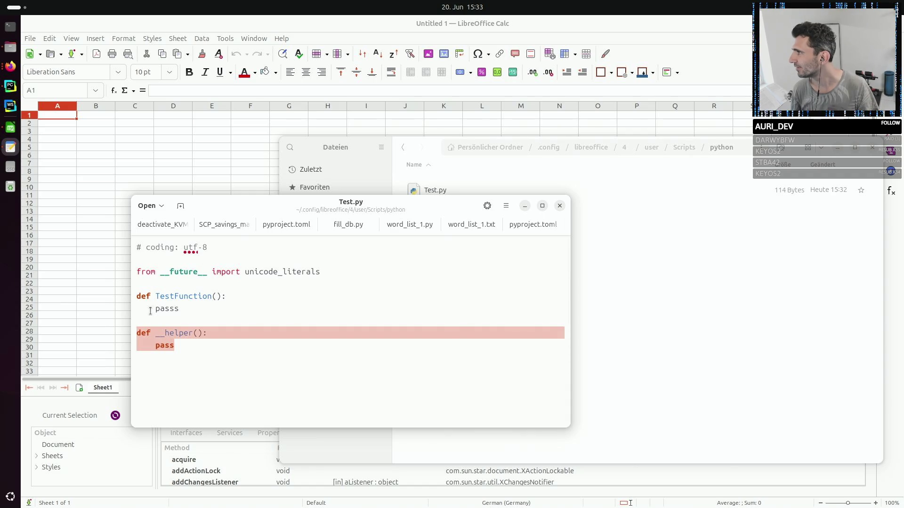
Cut the __helper block and paste it indented inside TestFunction.
drag(206, 357, 106, 331)
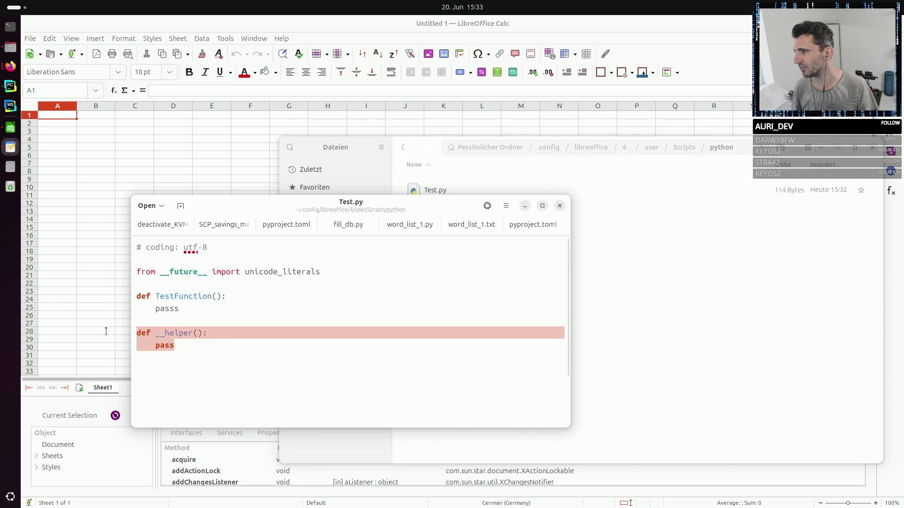
text(c)
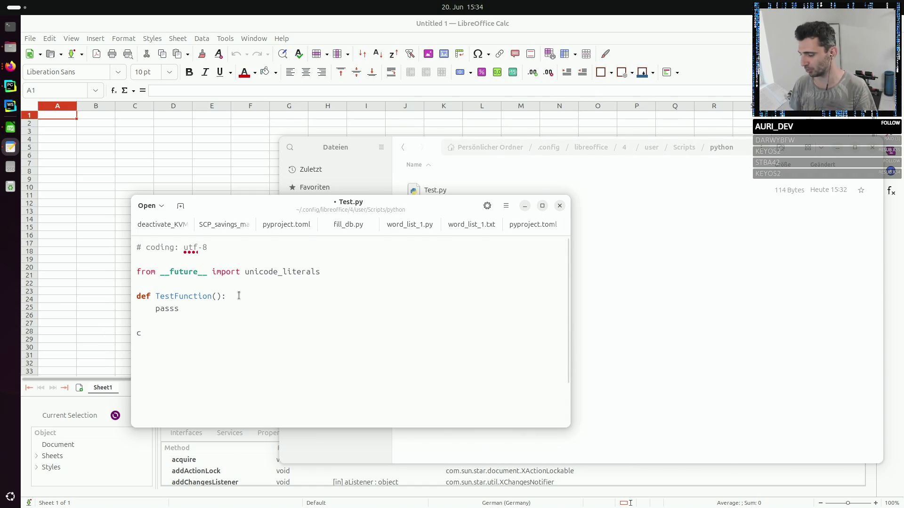
key(ctrl+z)
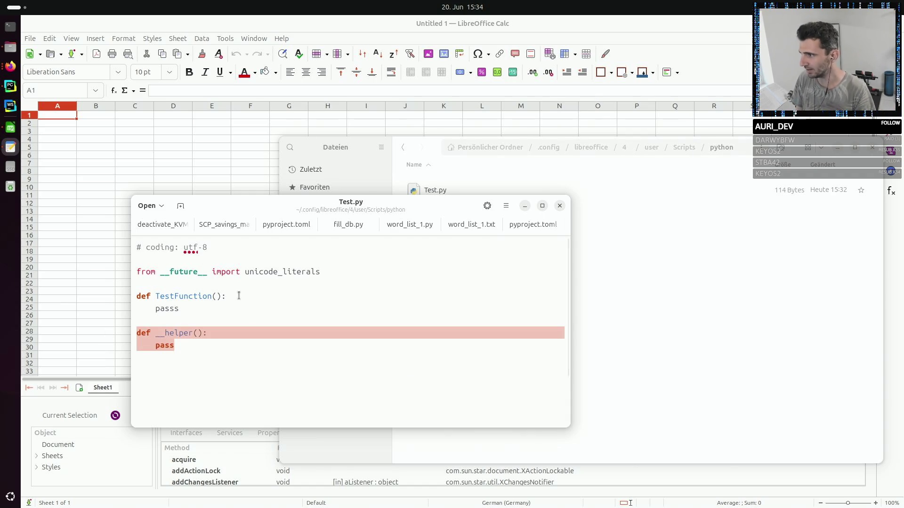
key(ctrl+shift+z)
key(Return)
key(ctrl+v)
drag(187, 323, 123, 313)
key(Tab)
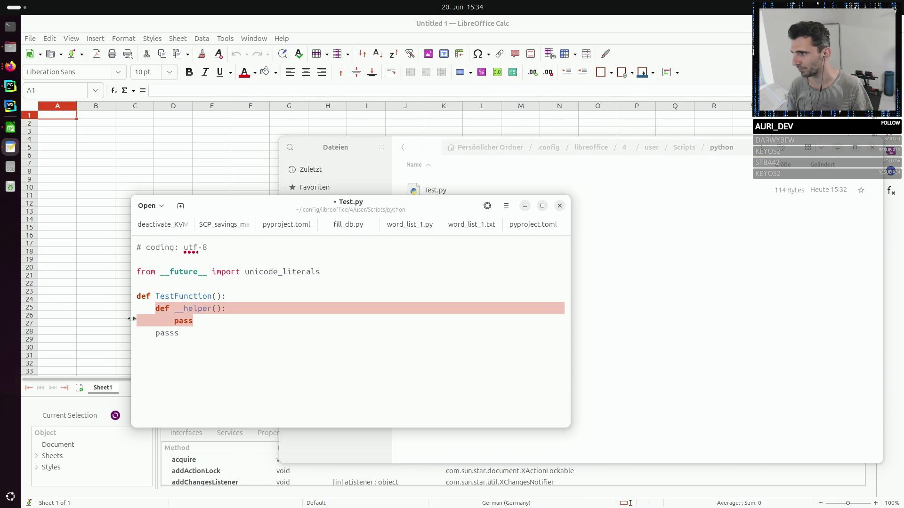
Rename it to 'helper', fix the stray 'passs', and select TestFunction's outer pass line.
click(185, 340)
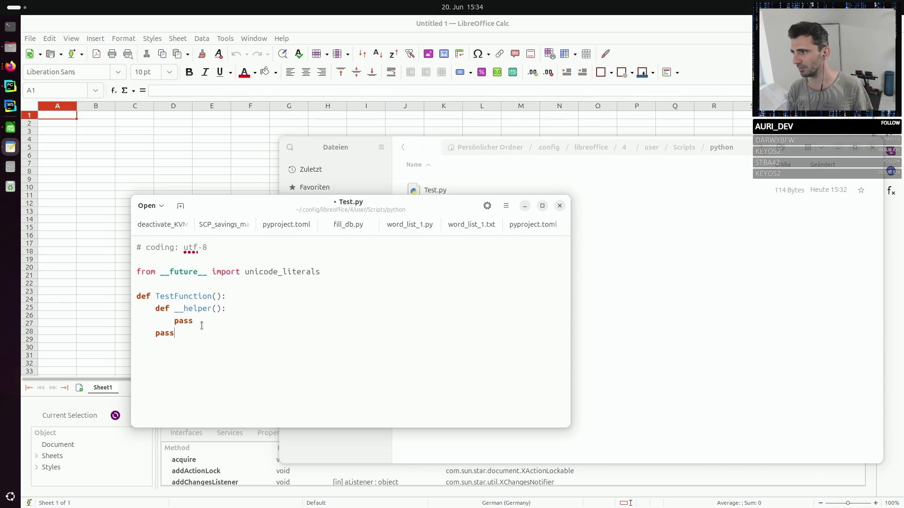
key(BackSpace)
key(BackSpace)
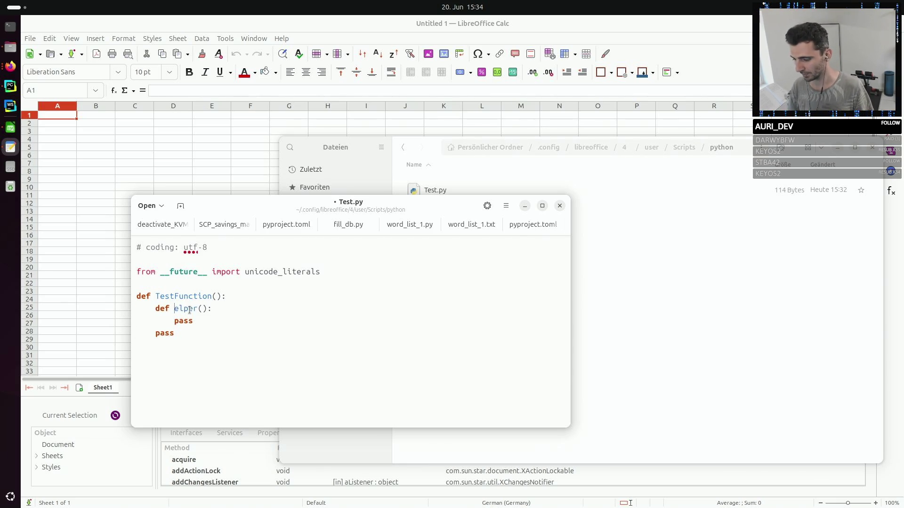
key(Return)
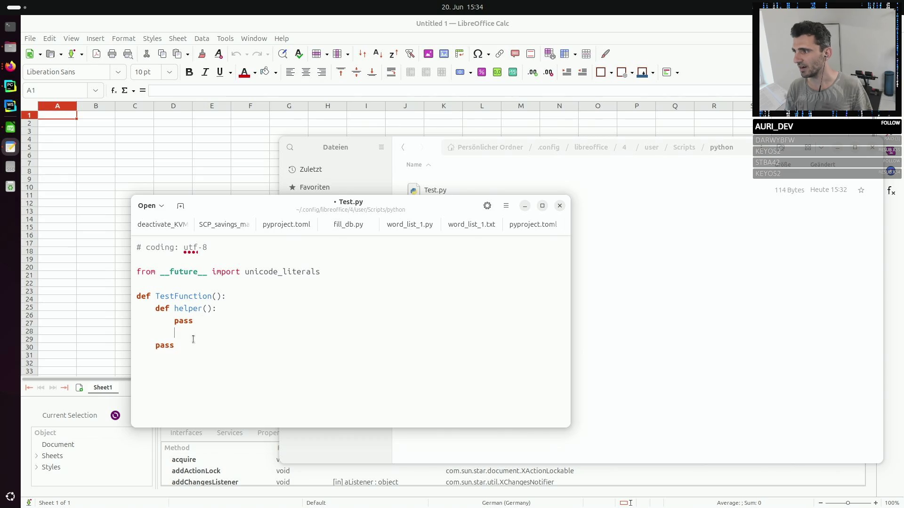
drag(181, 348, 152, 347)
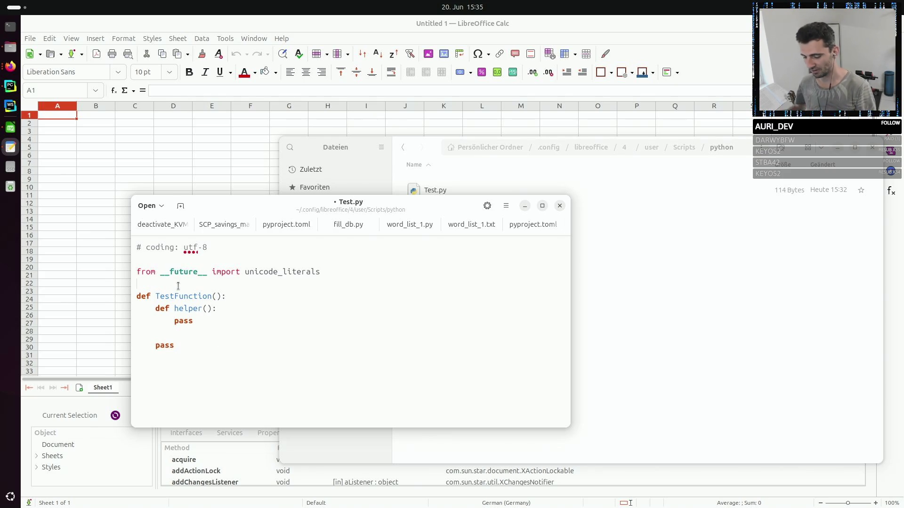
Add a Helper class with a pass body above TestFunction in Test.py and save.
key(Return)
text(class)
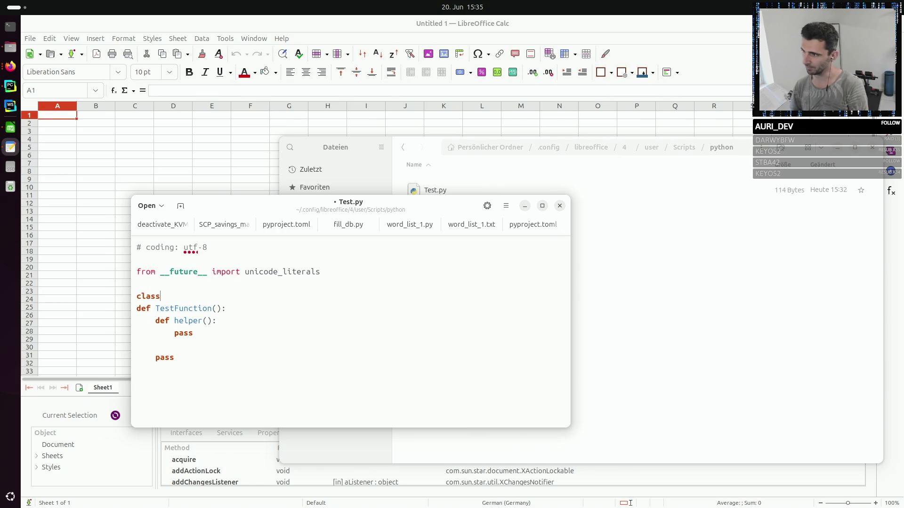
text( Helper:)
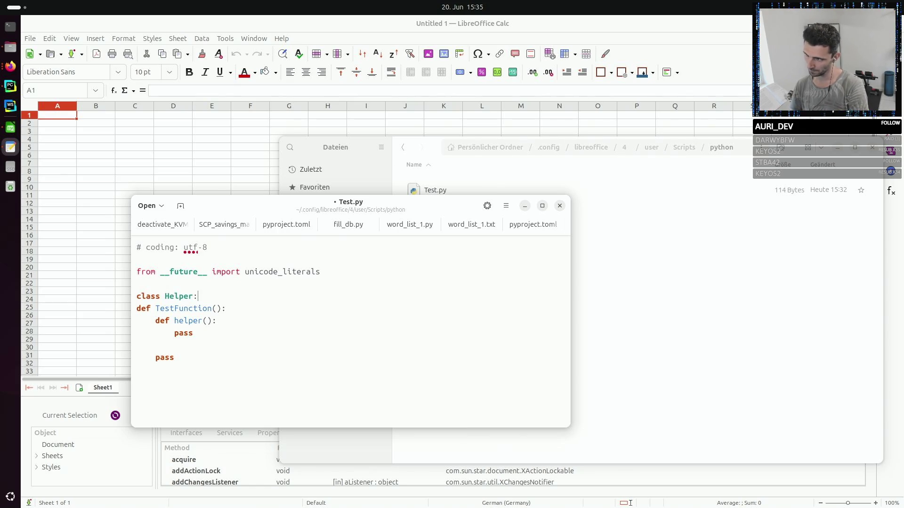
key(Return)
text(pass)
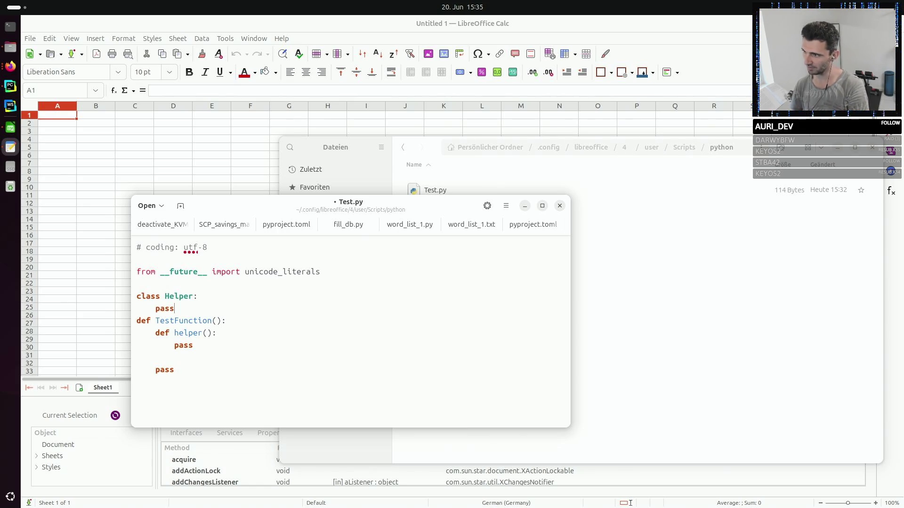
key(Return)
key(ctrl+s)
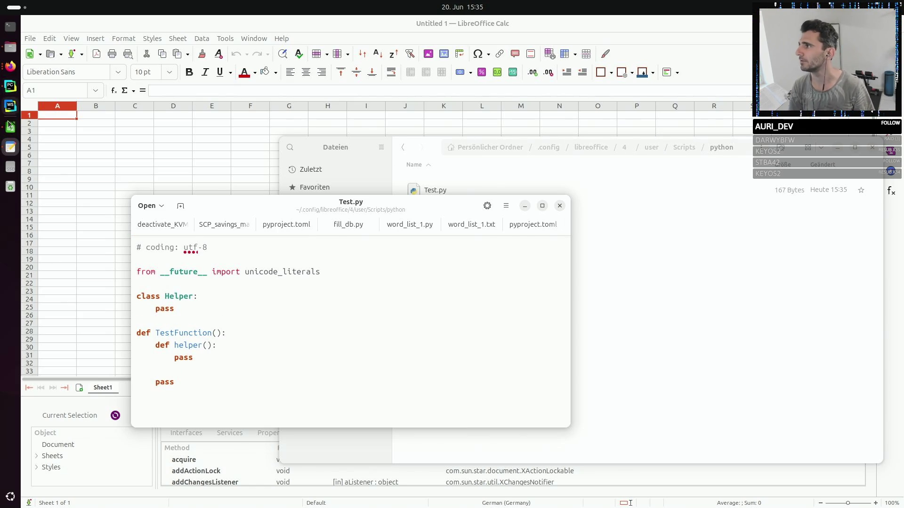
Return to Calc and bring up its Tools commands.
click(10, 127)
click(178, 39)
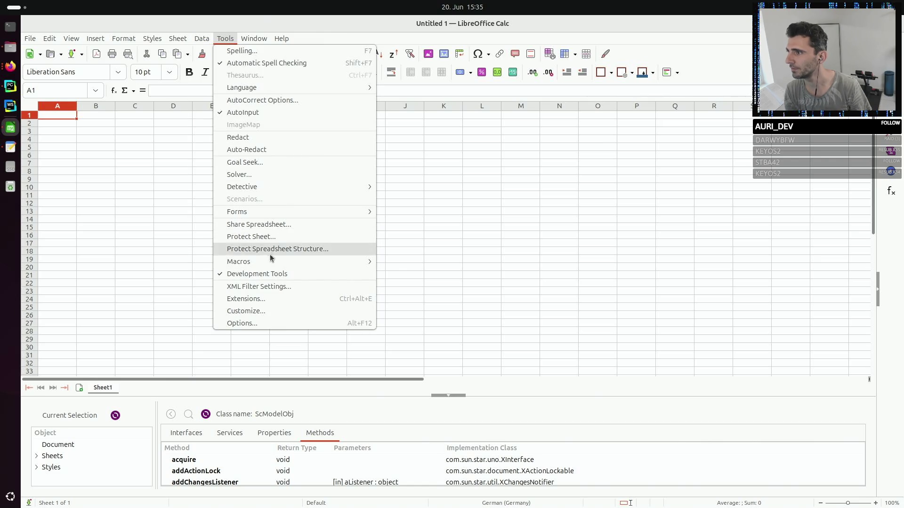
In the APSO organizer, locate TestFunction under My Macros > Test, then bring Test.py forward.
mouse_move(239, 261)
click(433, 300)
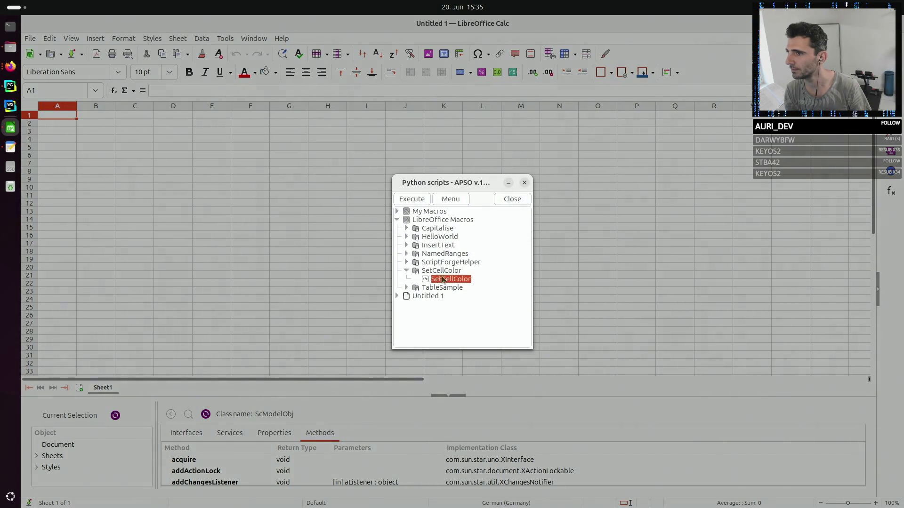
click(396, 212)
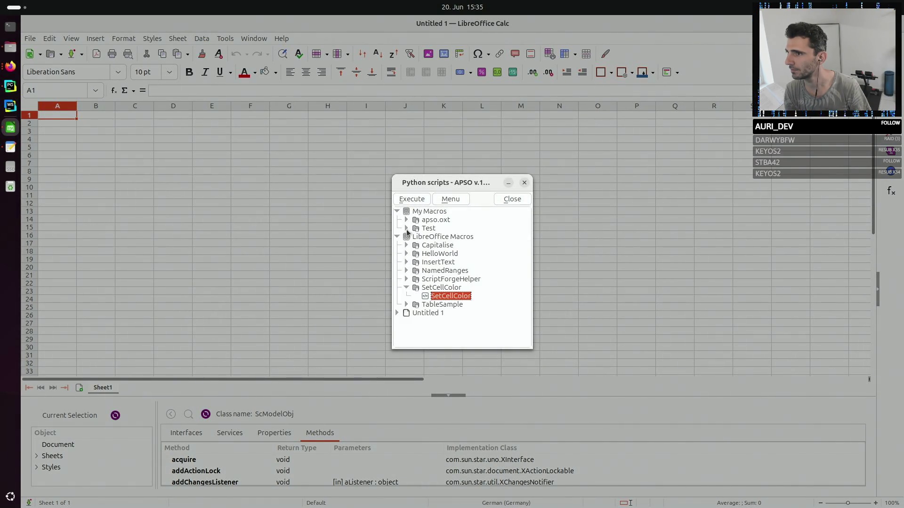
click(407, 228)
click(450, 236)
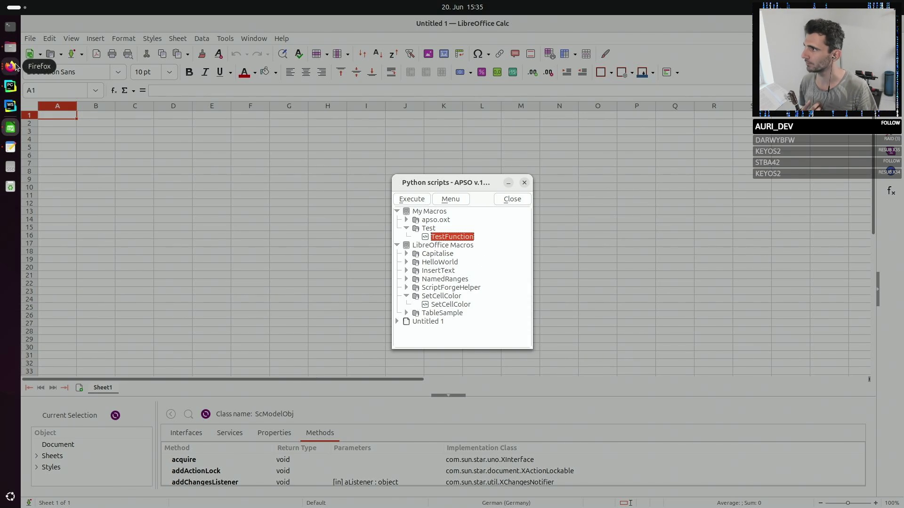
click(11, 147)
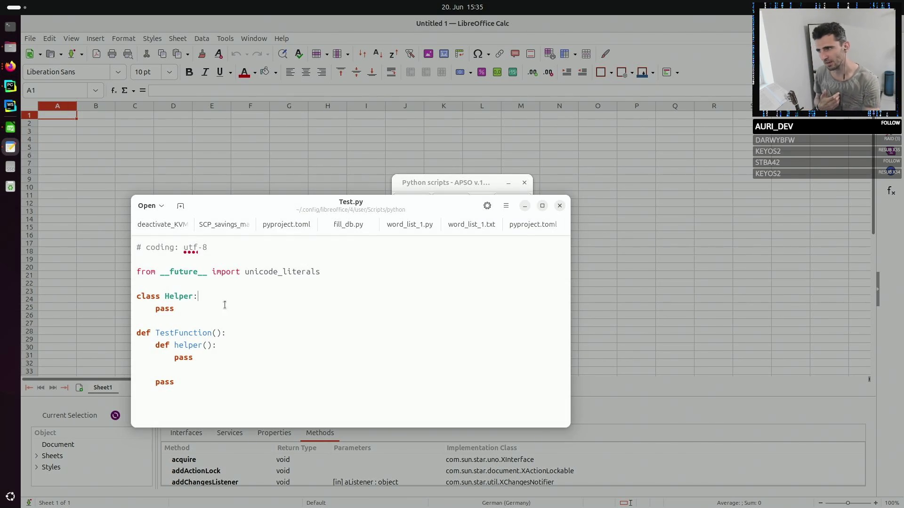
Replace Helper's pass with def trim(text: str) -> str: returning text.trim().
click(213, 297)
text(Server)
key(BackSpace)
key(BackSpace)
key(BackSpace)
key(BackSpace)
key(BackSpace)
key(Delete)
key(Down)
key(BackSpace)
key(BackSpace)
key(BackSpace)
text(def)
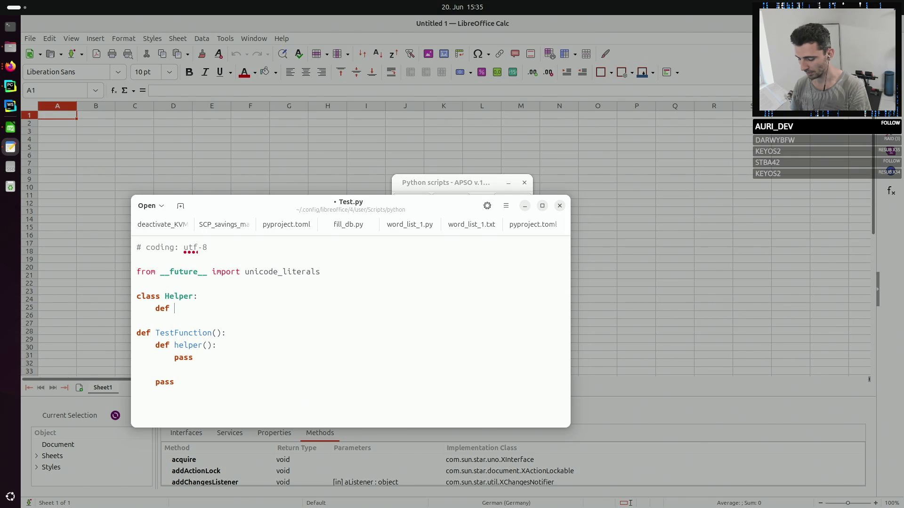
key(BackSpace)
text(trim())
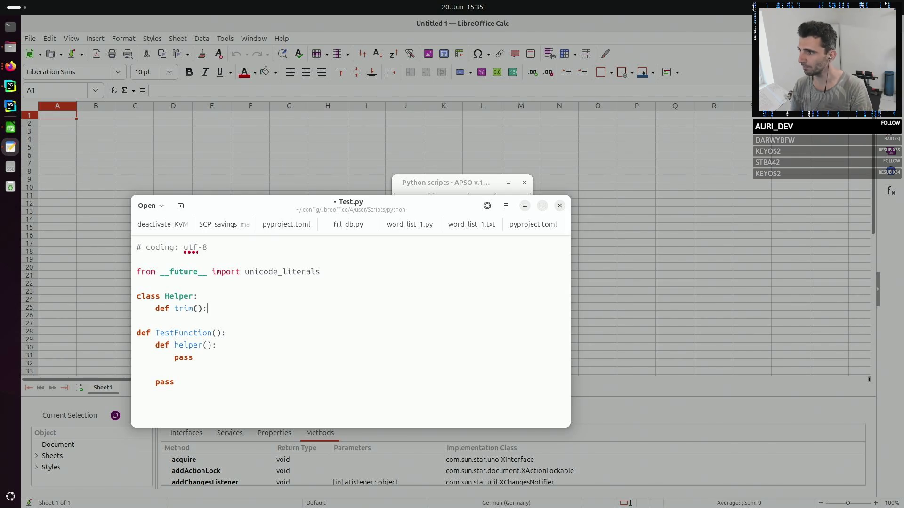
text(:)
key(Return)
key(Up)
key(End)
key(Left)
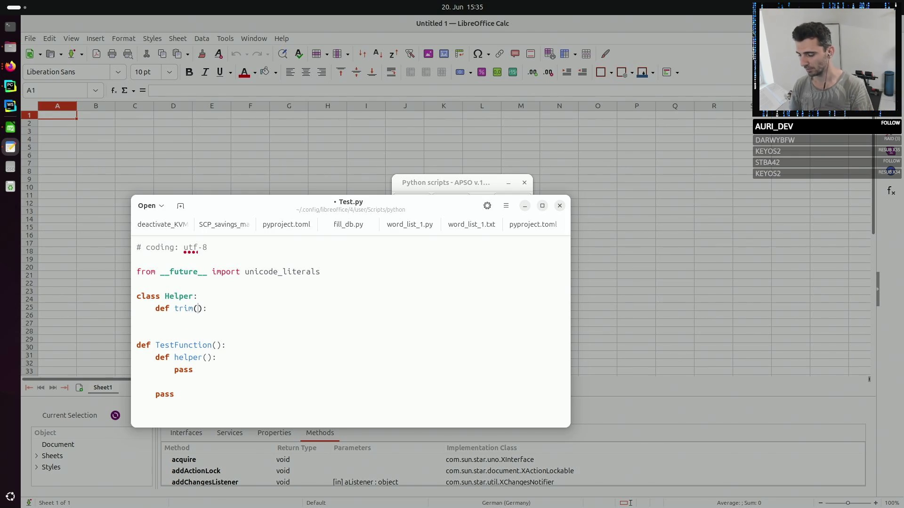
text(text:)
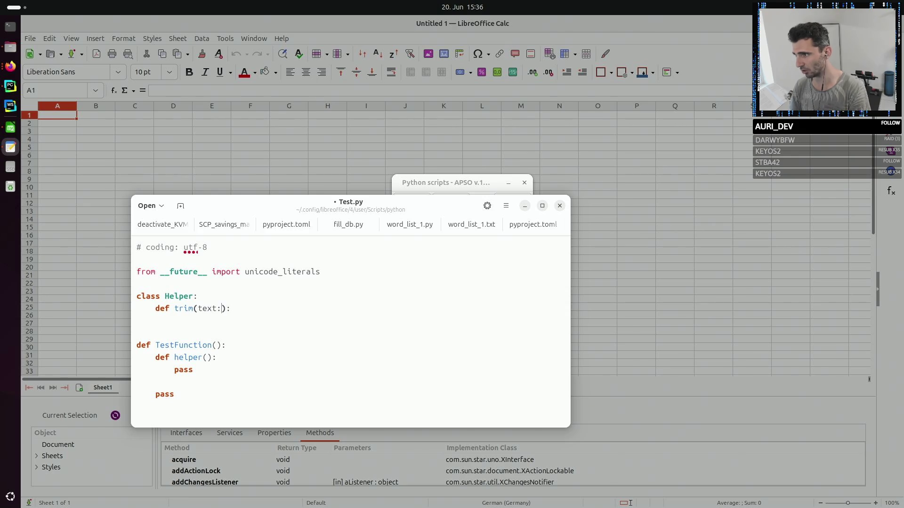
text( str)
key(Right)
text(-> str:)
key(Return)
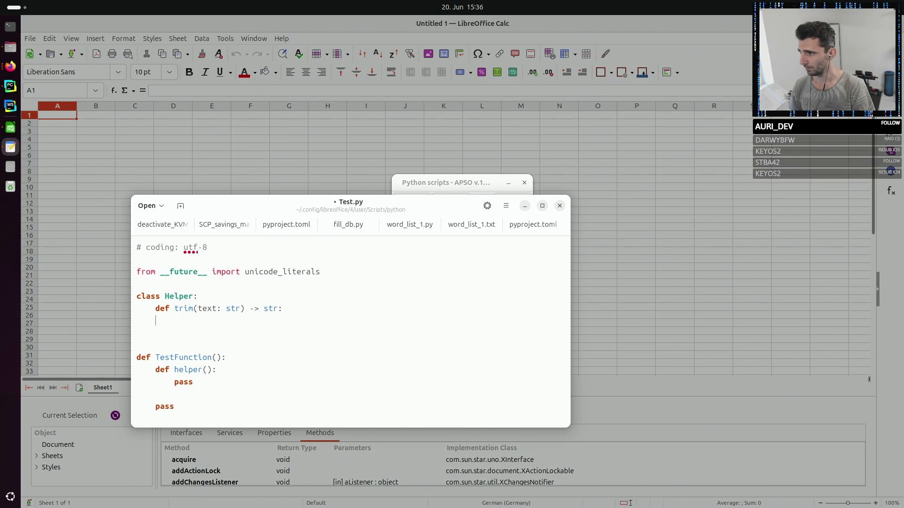
text(return tex)
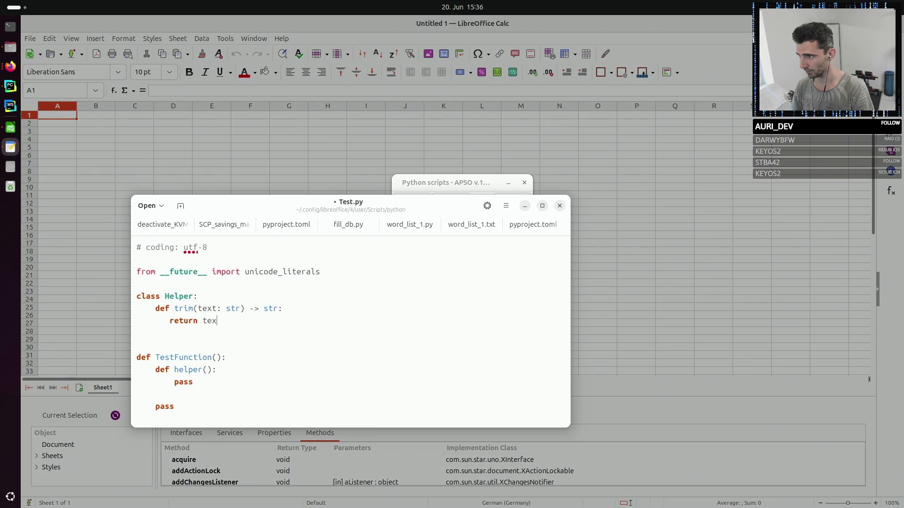
text(t.trim())
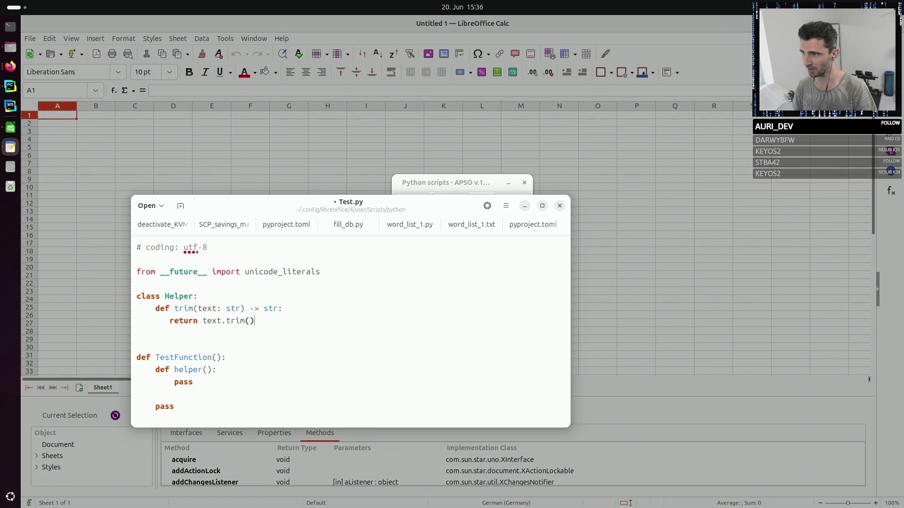
Save Test.py and select the whole TestFunction block.
key(ctrl+s)
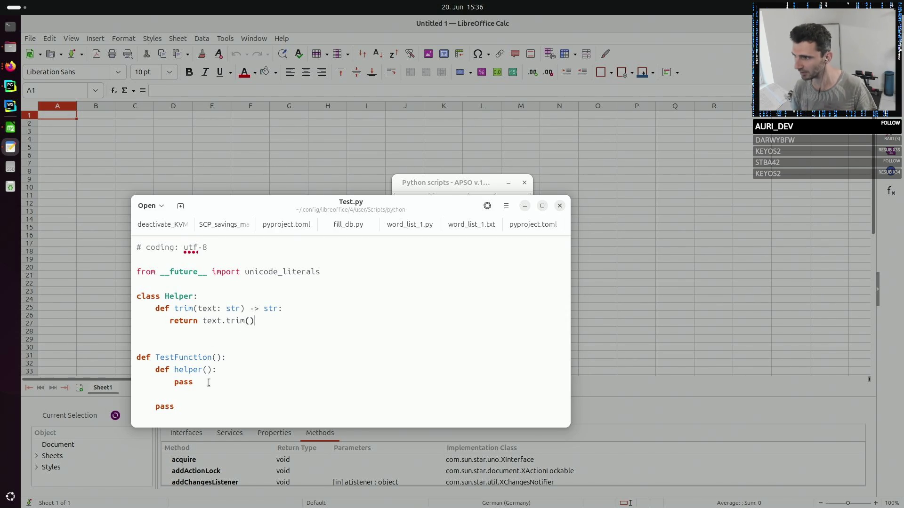
drag(187, 407, 212, 351)
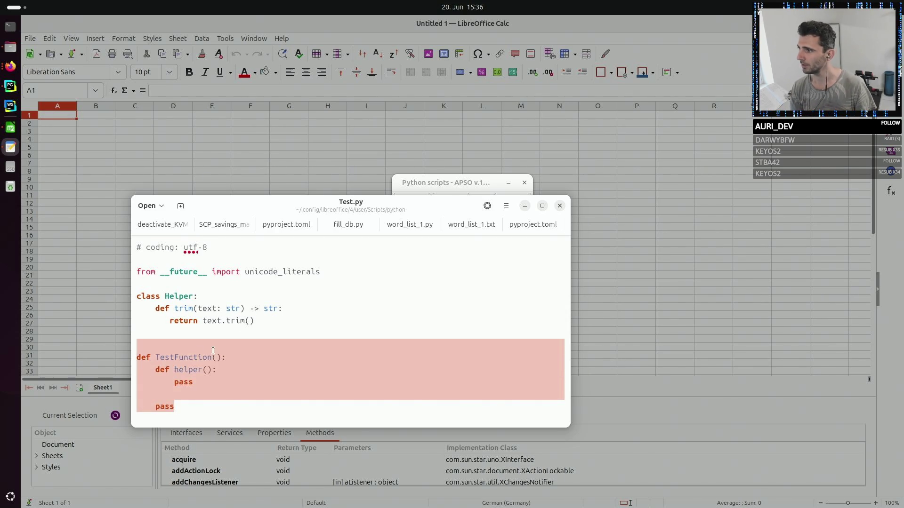
Replace TestFunction with clean_marked_text whose body calls trim(text=...).
key(BackSpace)
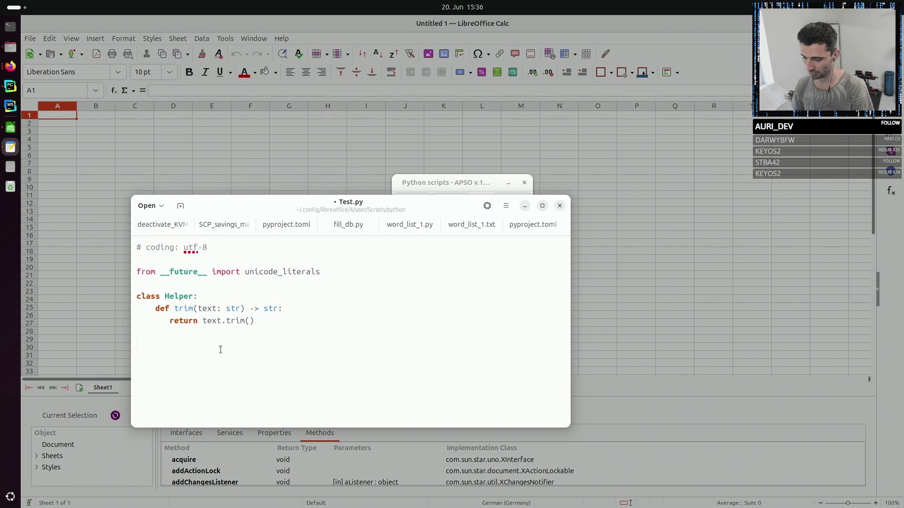
text(def )
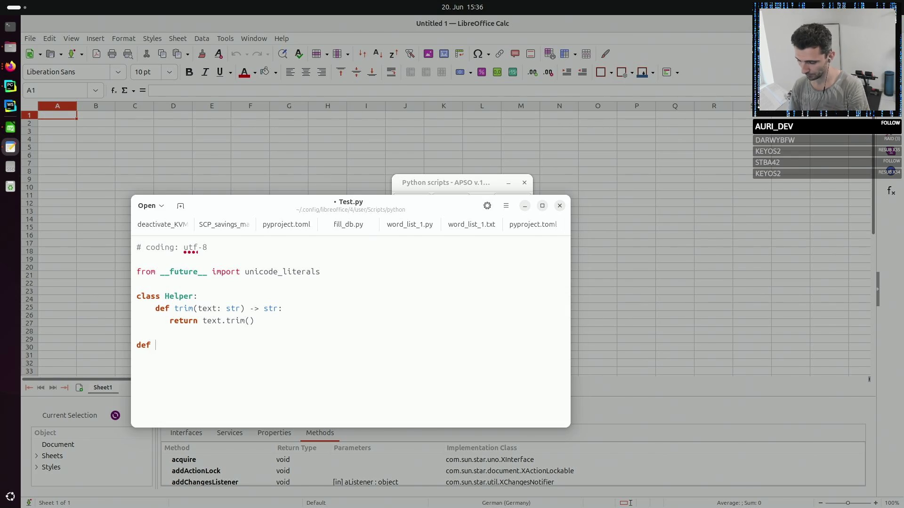
text(clean_text():)
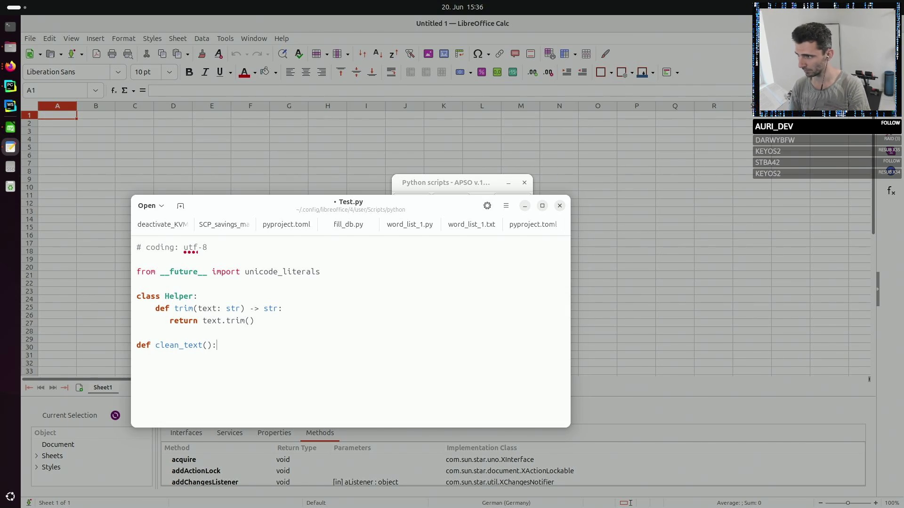
key(Left)
key(Left)
key(Left)
text(makred_)
key(BackSpace)
key(BackSpace)
text(rk)
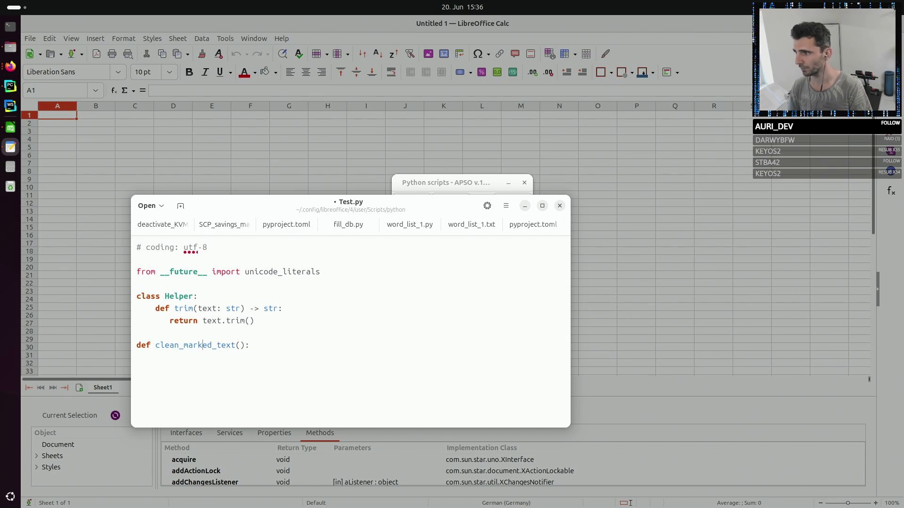
text(urrent_cell = ....)
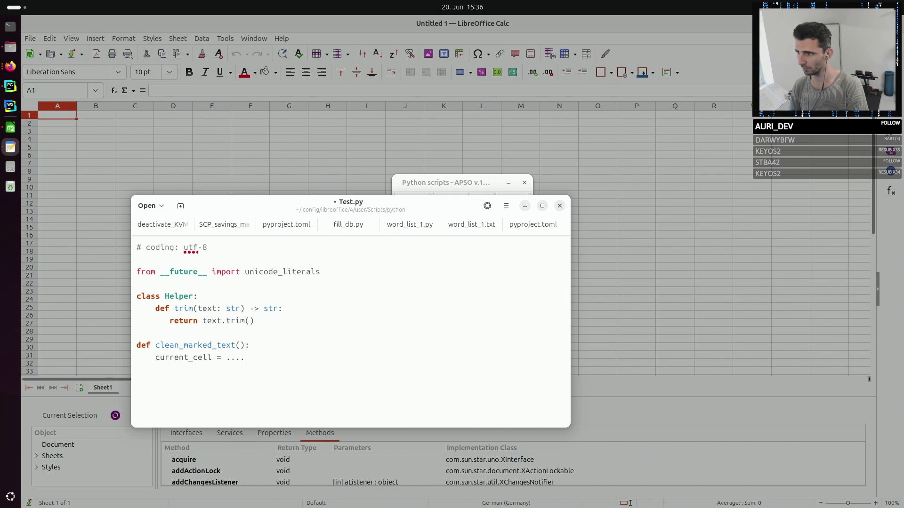
text(one)
key(Return)
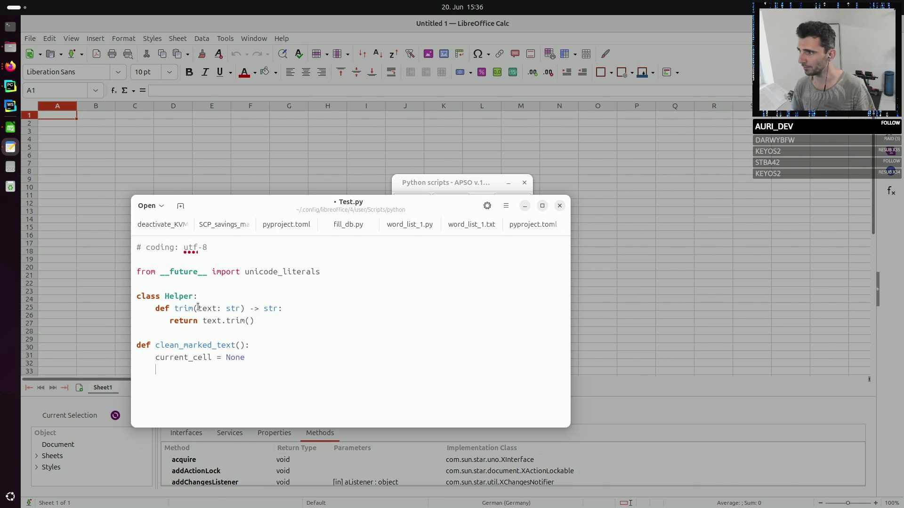
double_click(188, 309)
key(ctrl+c)
click(178, 369)
key(ctrl+v)
text(()
text(z)
text(r)
key(BackSpace)
key(BackSpace)
text(tecz)
key(BackSpace)
key(BackSpace)
text(xt=text)
Add a text string line after current_cell = None, pass current_cell into the trim call, and save.
click(274, 358)
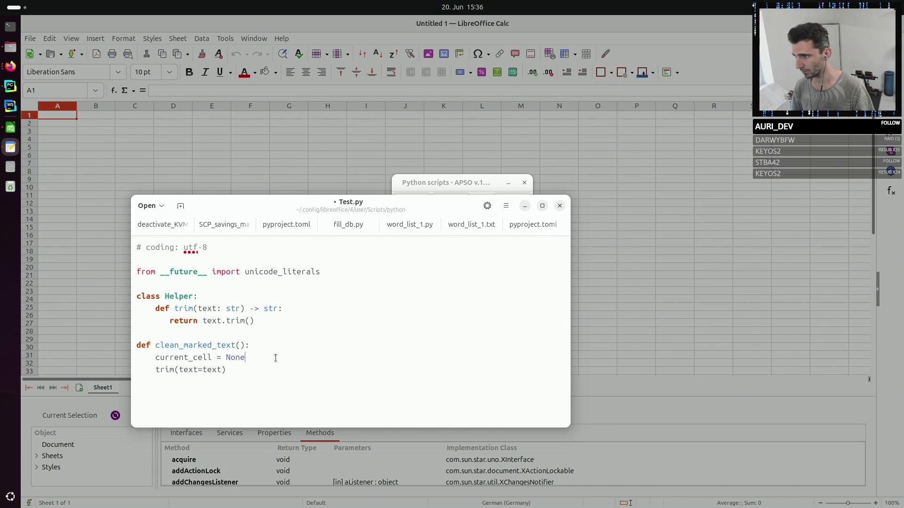
key(Return)
text(text = current_cell = "   )
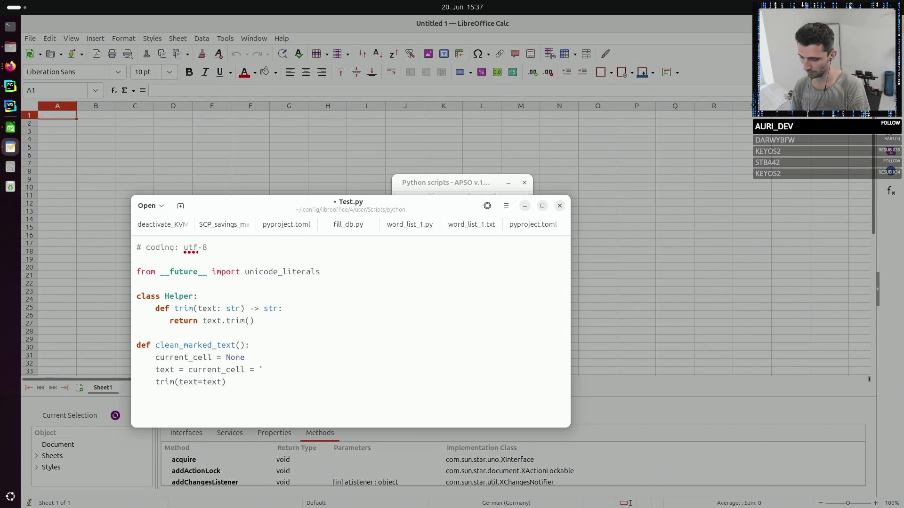
text(my test)
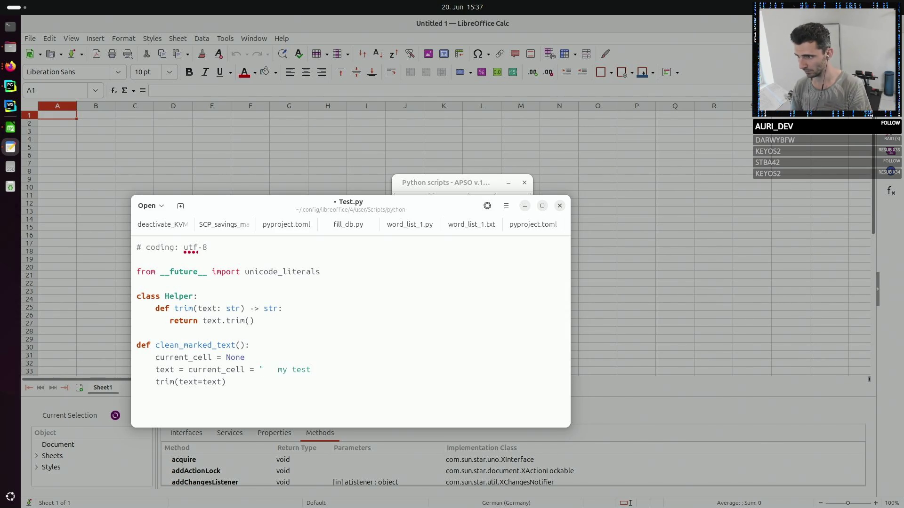
key(BackSpace)
key(BackSpace)
text(xt     ")
key(Down)
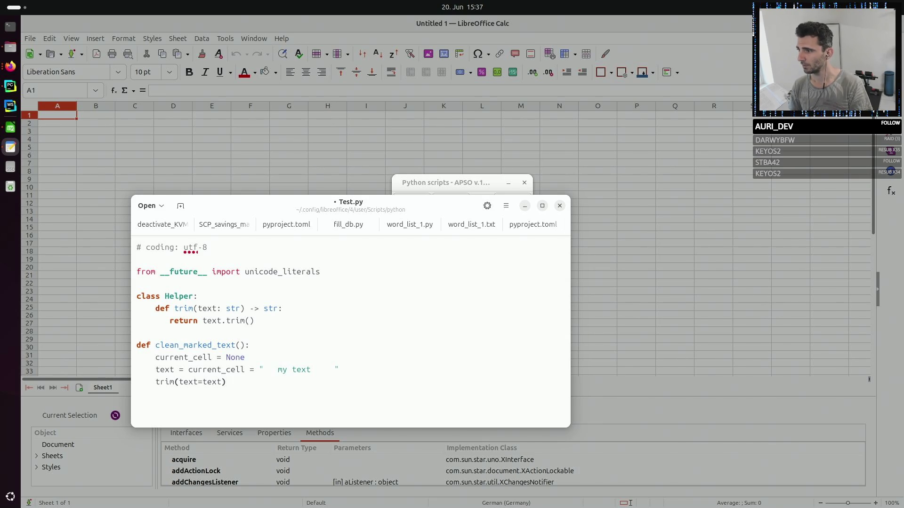
key(Home)
text(return)
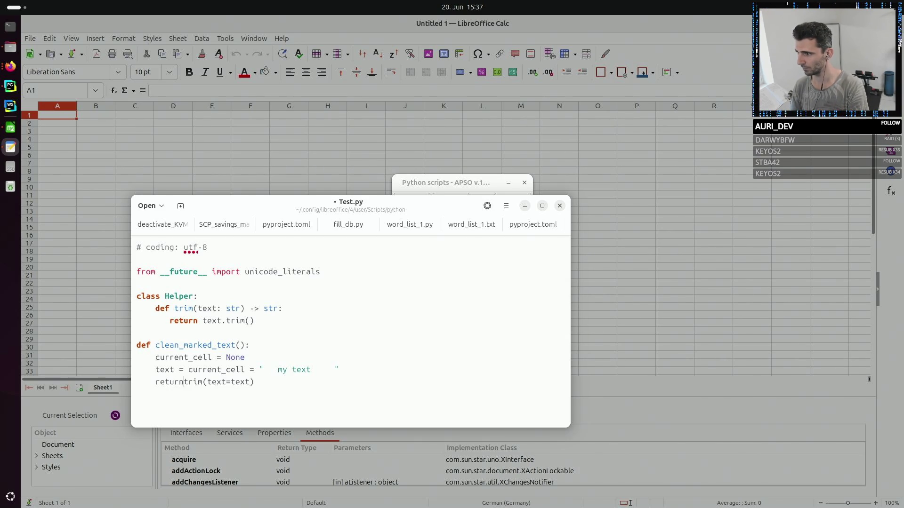
key(BackSpace)
key(BackSpace)
key(BackSpace)
key(BackSpace)
key(BackSpace)
key(BackSpace)
key(BackSpace)
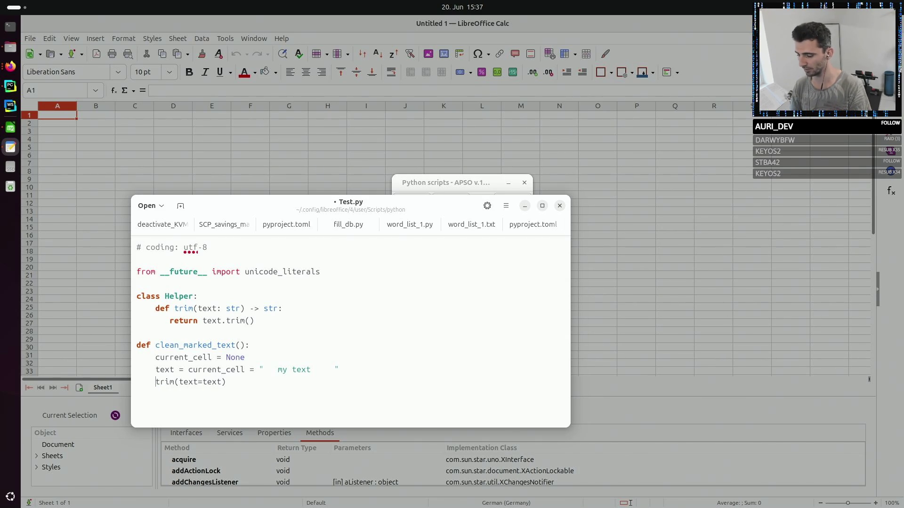
text(text)
double_click(185, 358)
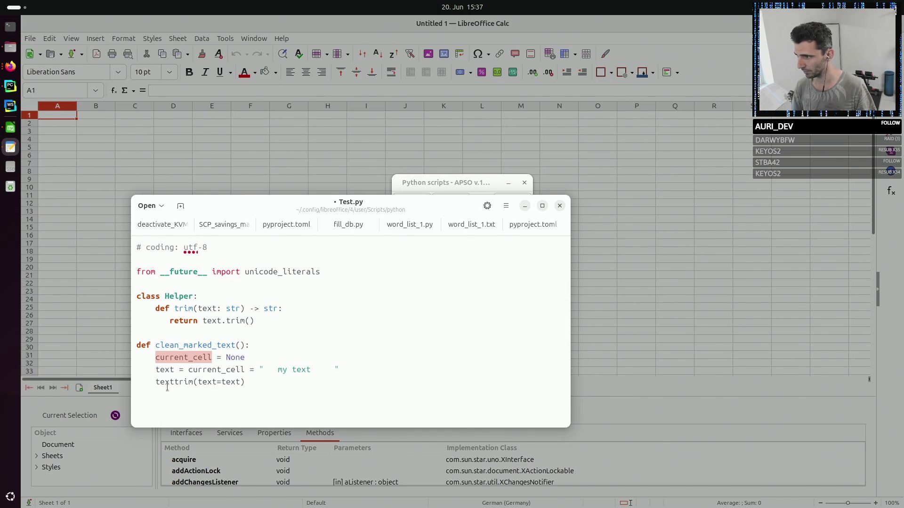
drag(174, 382, 155, 382)
key(ctrl+v)
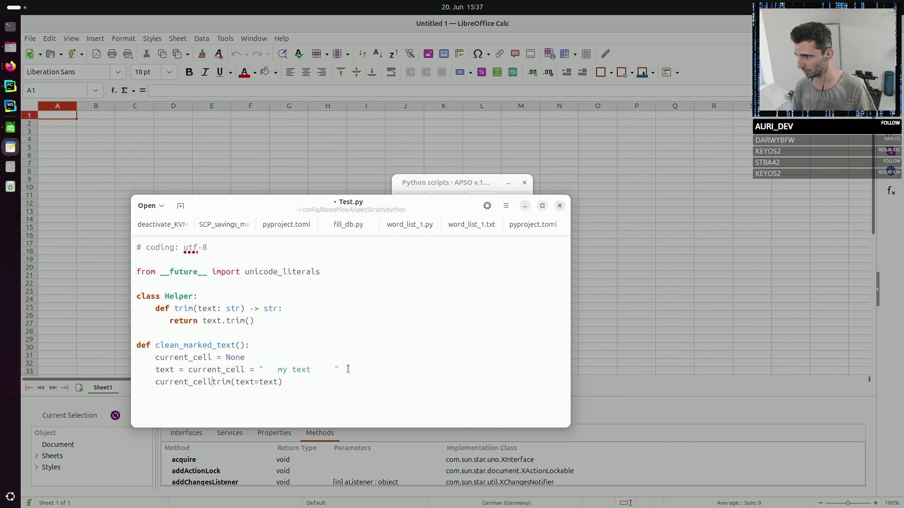
text(=)
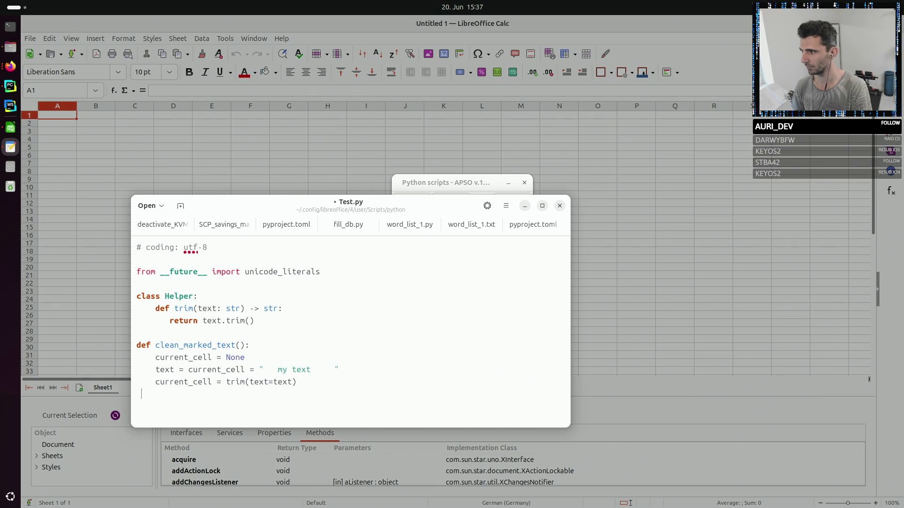
key(ctrl+s)
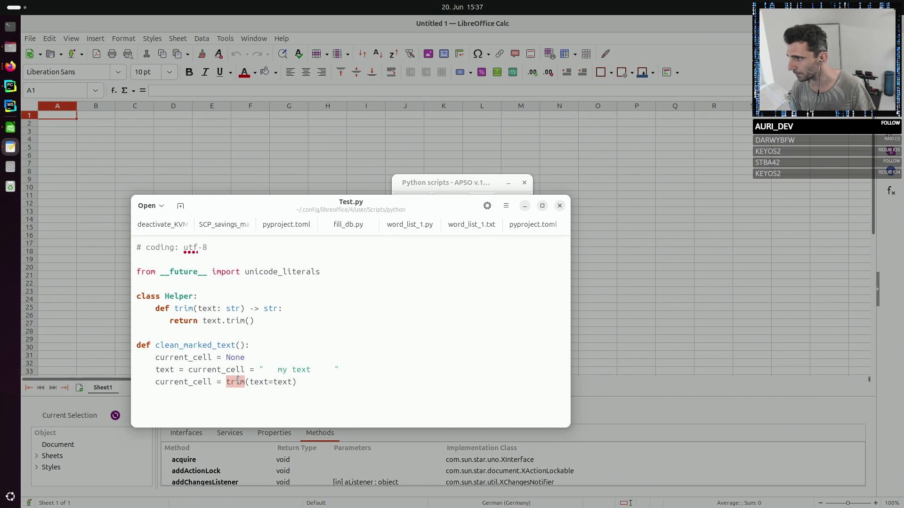
click(217, 297)
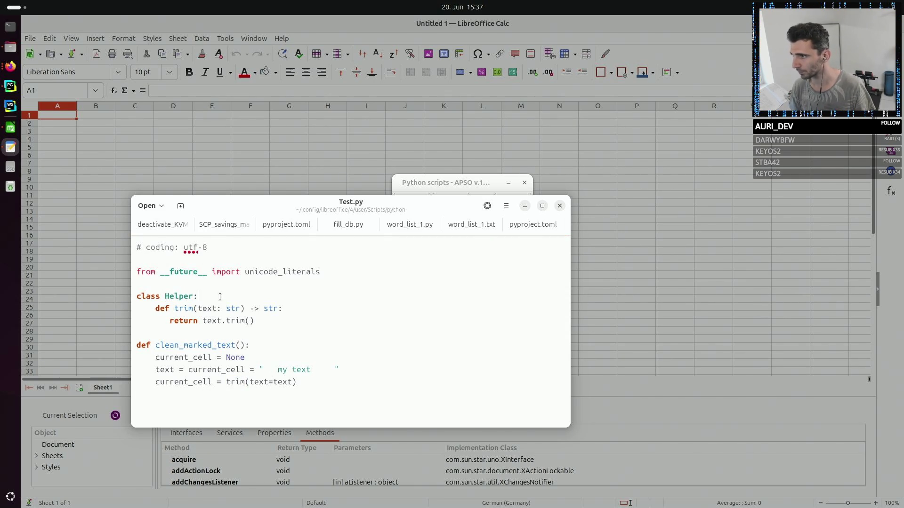
key(Return)
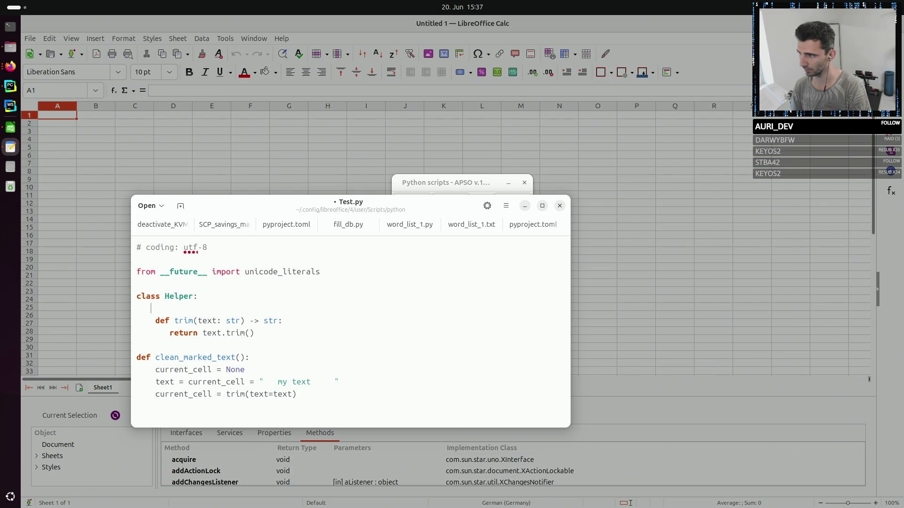
text(@static)
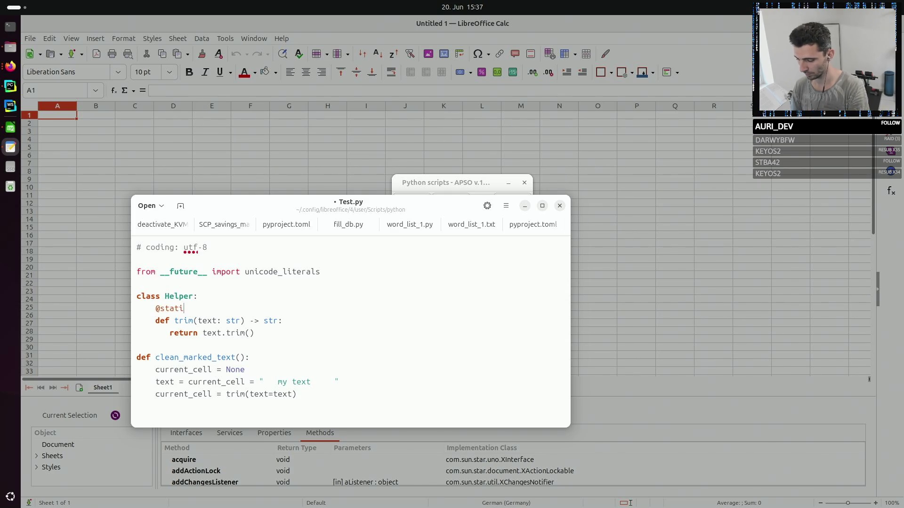
text(methode)
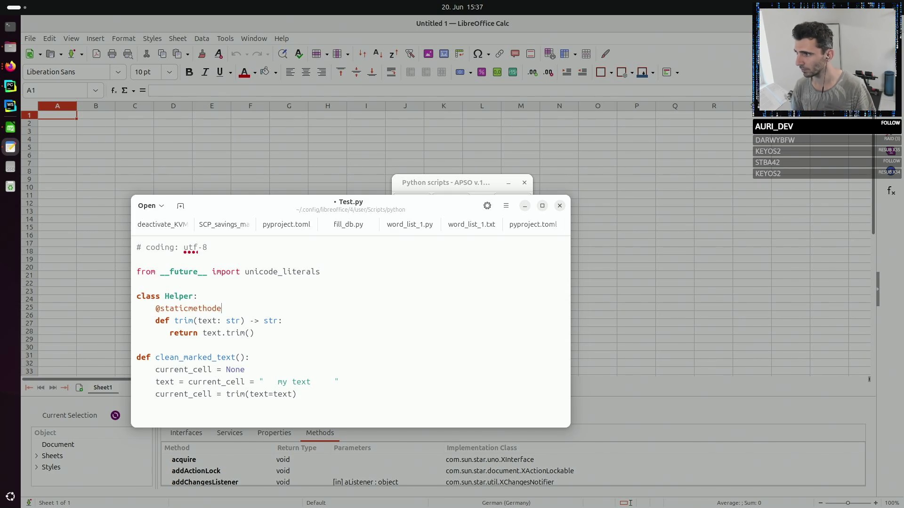
key(BackSpace)
key(ctrl+s)
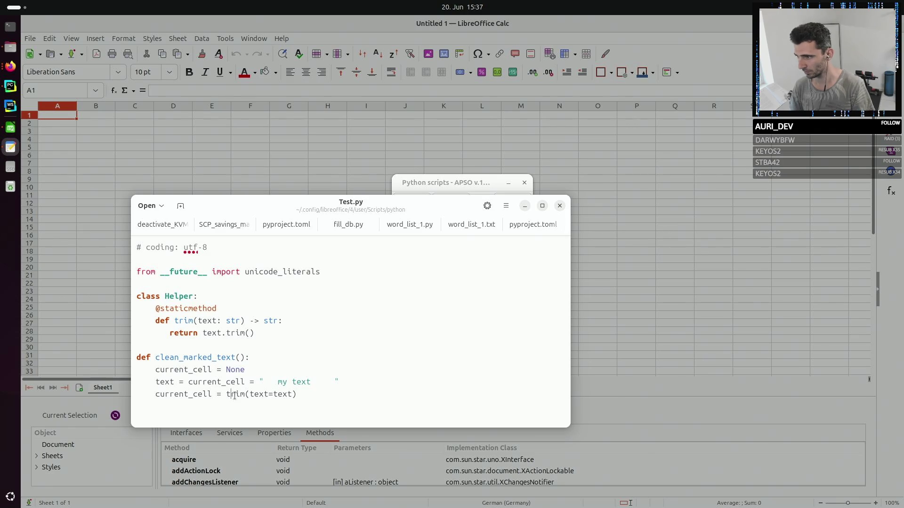
text(Helper.)
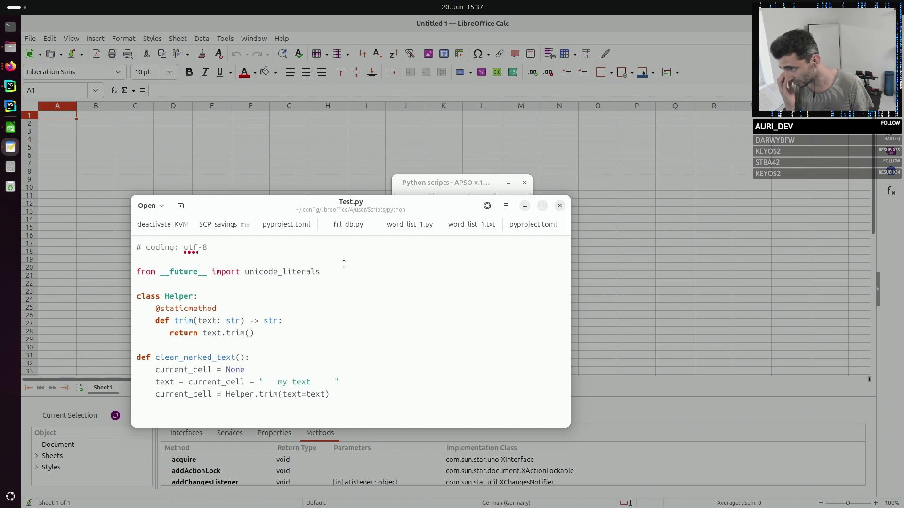
click(361, 396)
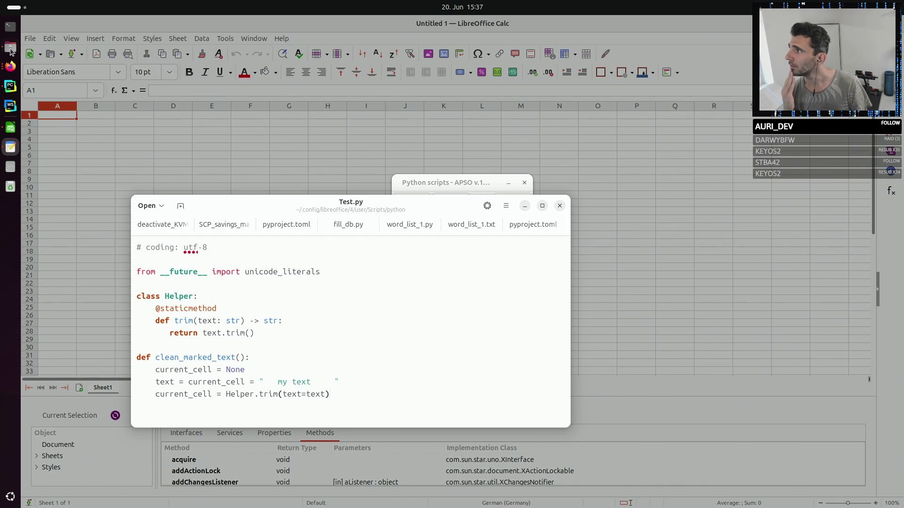
Run clean_marked_text from the Test library via Calc's APSO organizer.
click(10, 67)
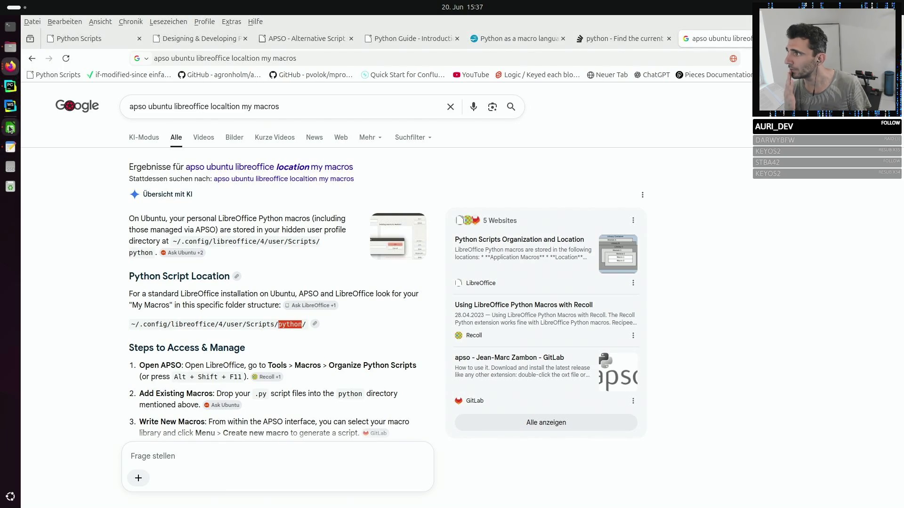
click(10, 127)
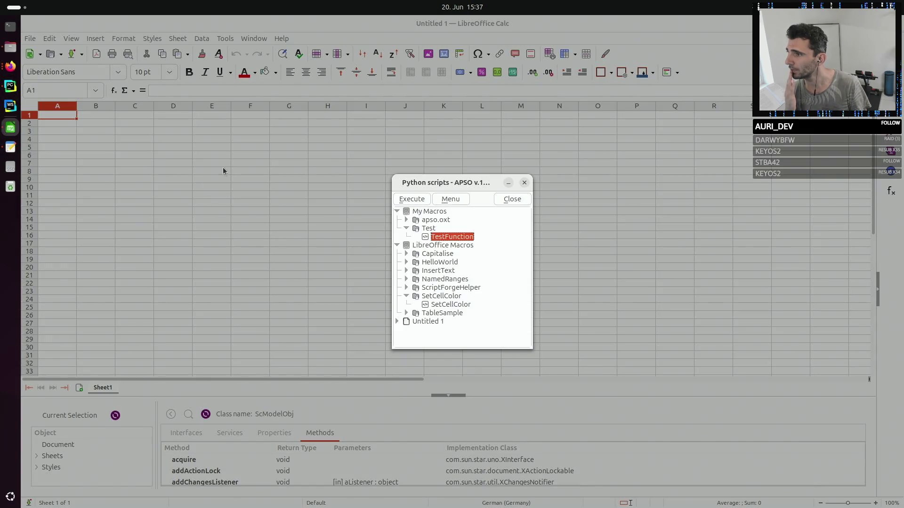
click(525, 182)
click(173, 171)
click(225, 39)
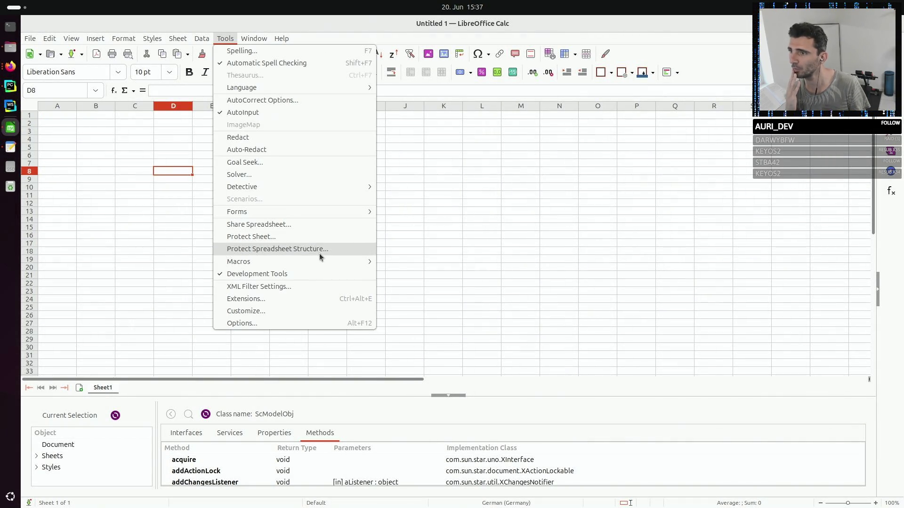
mouse_move(416, 286)
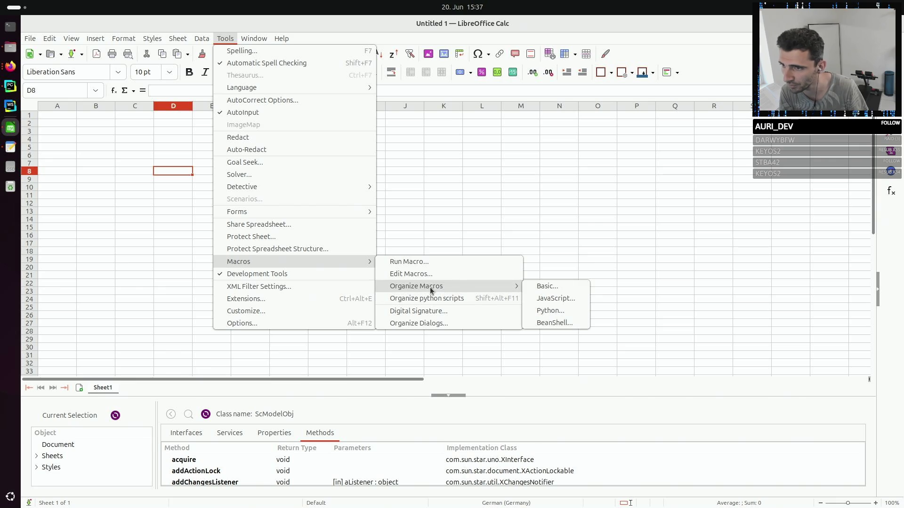
click(495, 301)
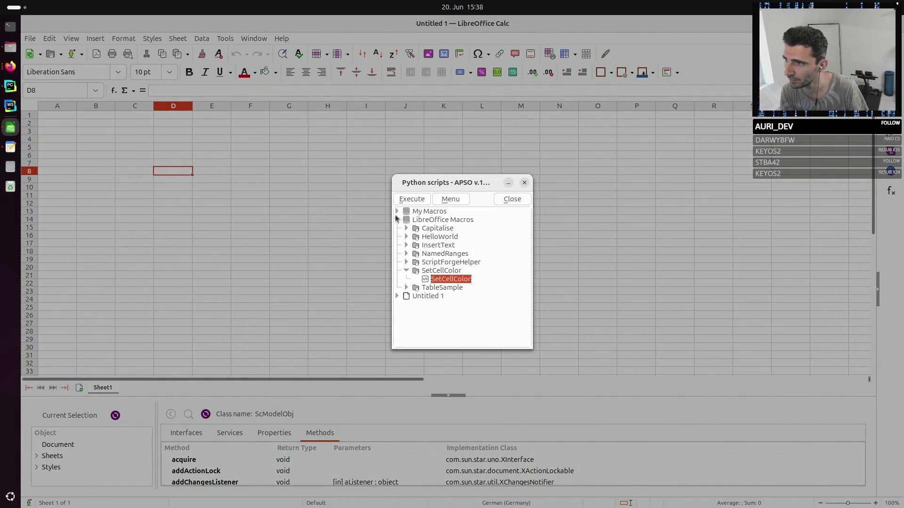
double_click(430, 229)
click(451, 237)
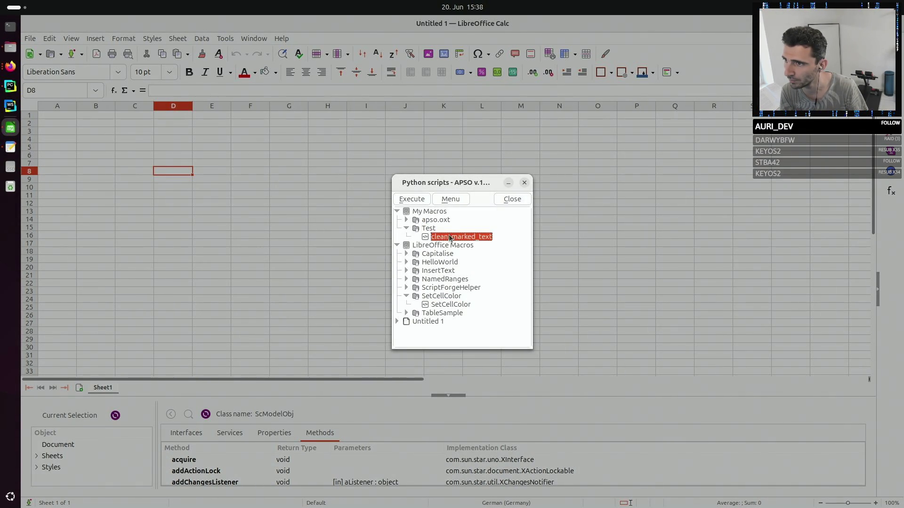
click(411, 199)
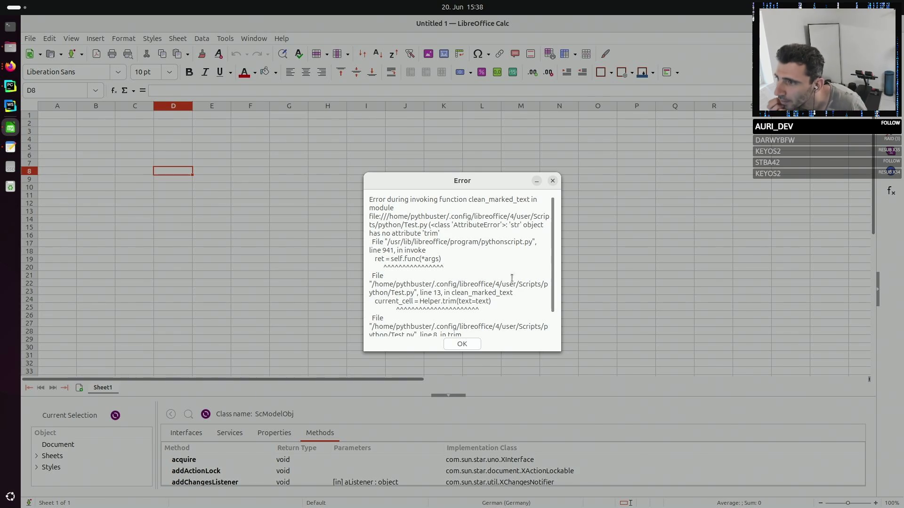
scroll(515, 296, down, 2)
scroll(443, 331, up, 2)
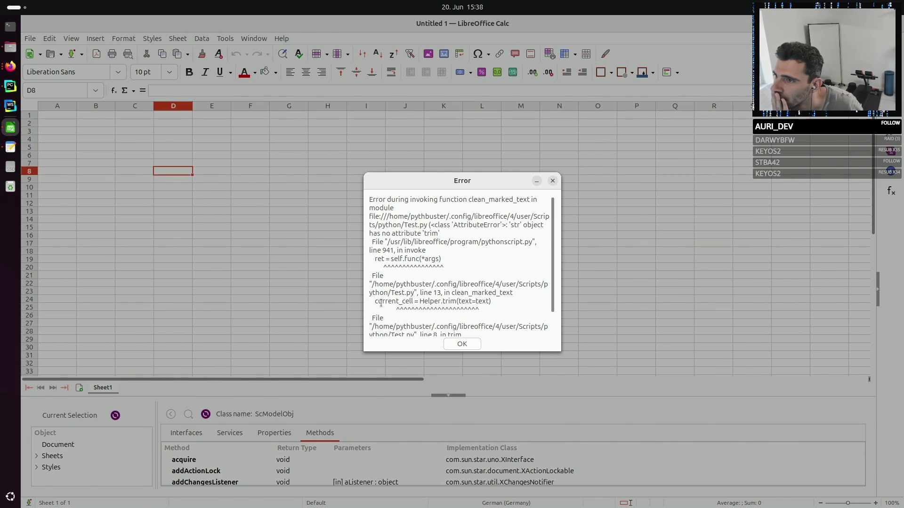
drag(380, 302, 496, 294)
scroll(498, 296, down, 2)
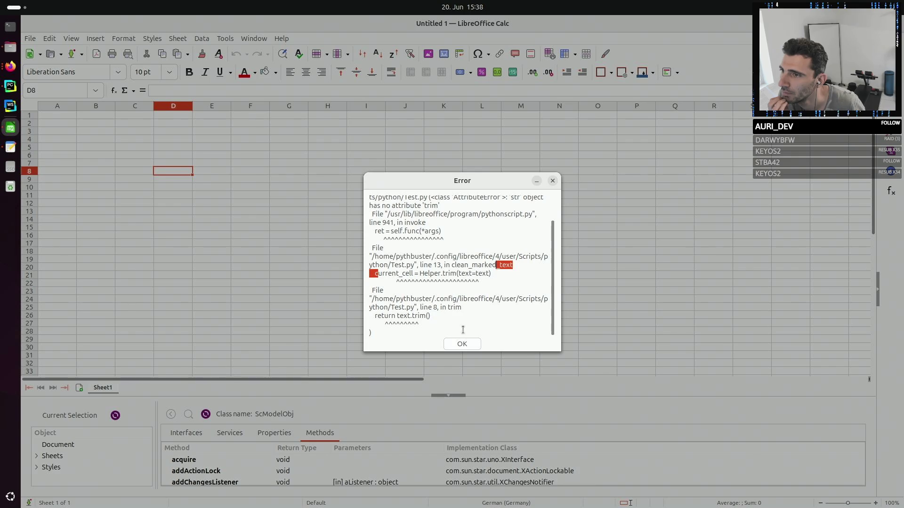
Read the AttributeError that str has no attribute trim, dismiss it, and return to the browser.
double_click(460, 274)
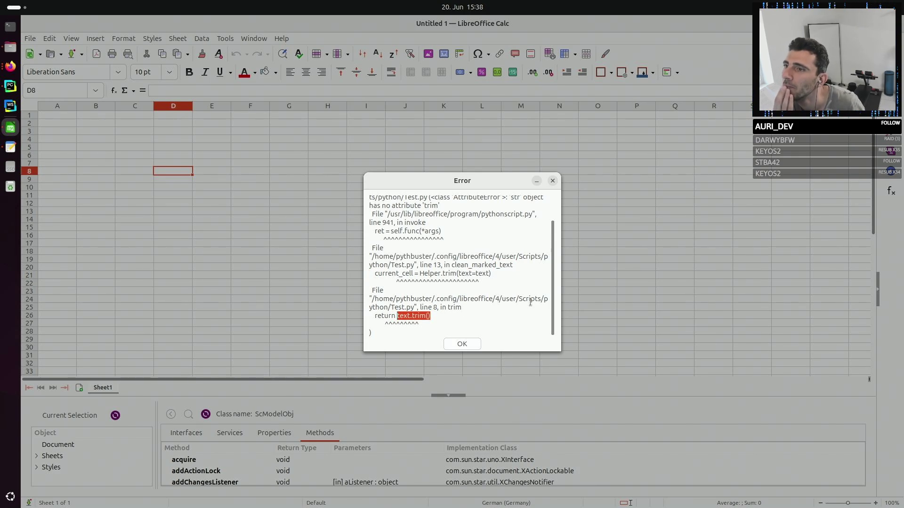
scroll(530, 302, up, 2)
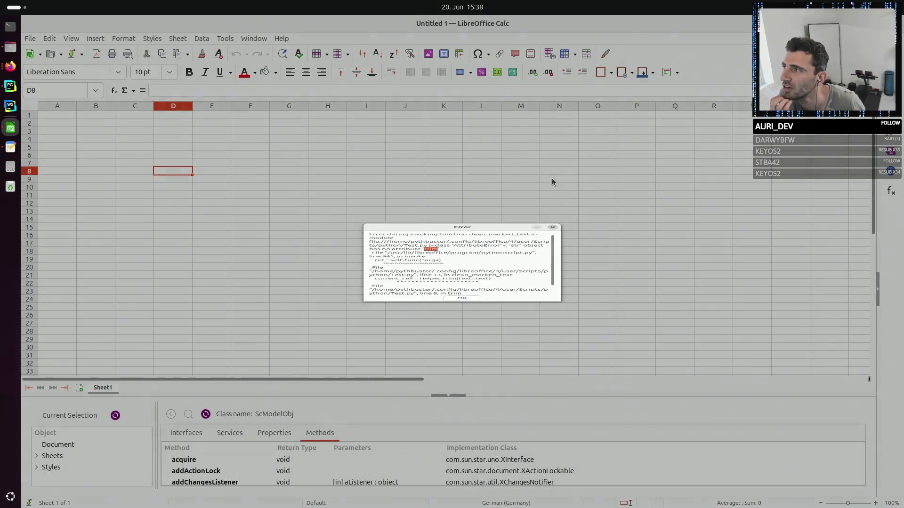
click(552, 182)
click(11, 66)
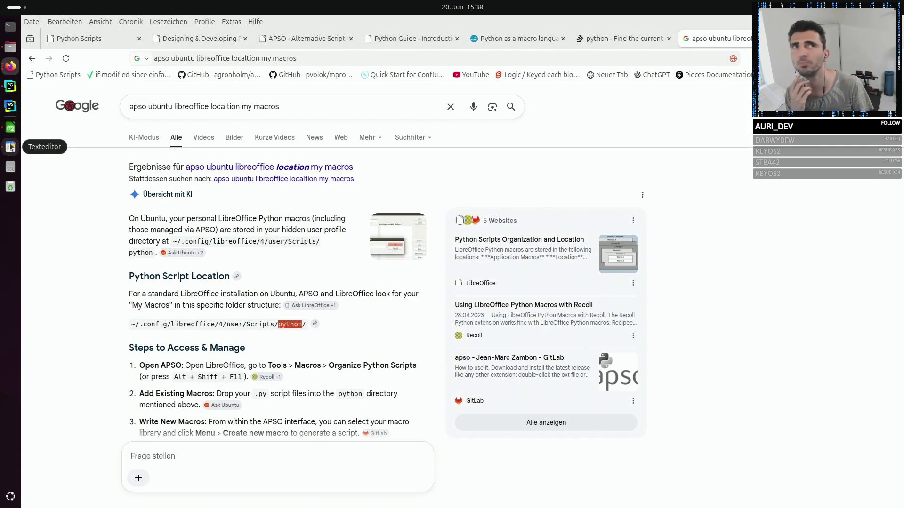
Rename trim to strip in the return line, method name and Helper.strip call, and save Test.py.
click(10, 147)
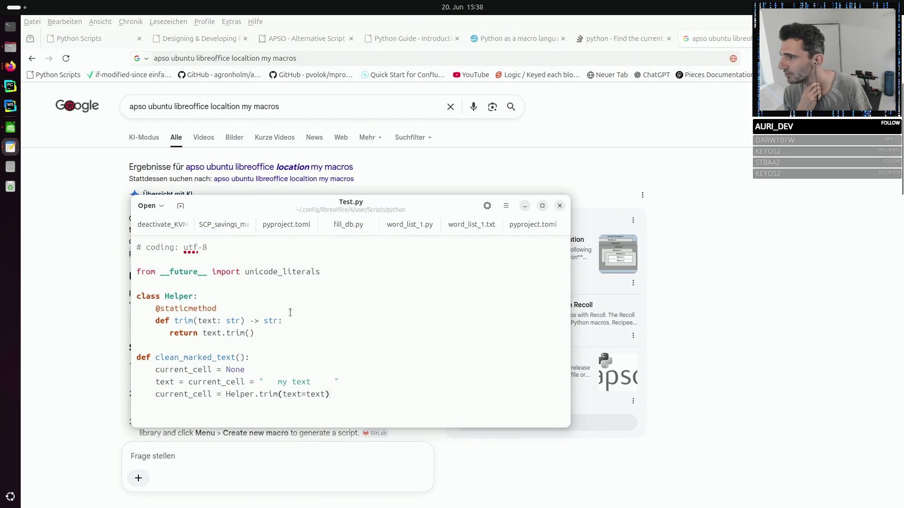
double_click(236, 333)
text(stri)
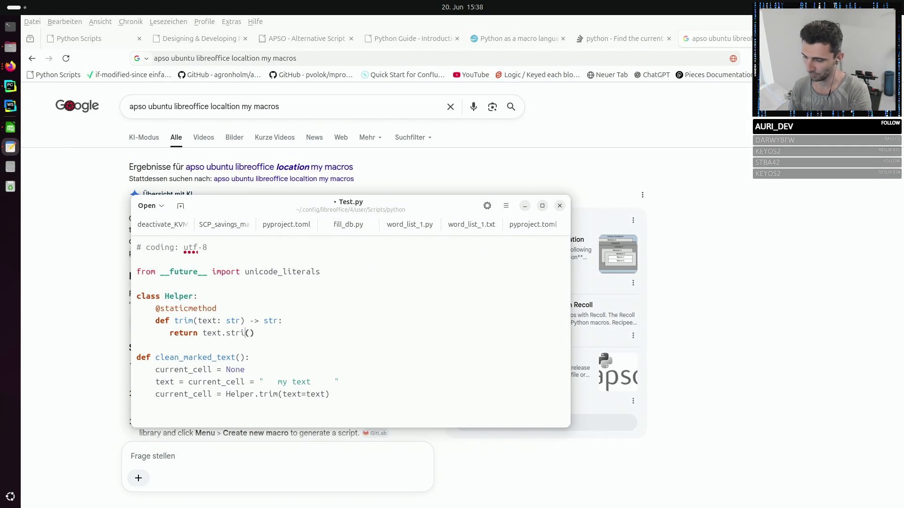
text(p)
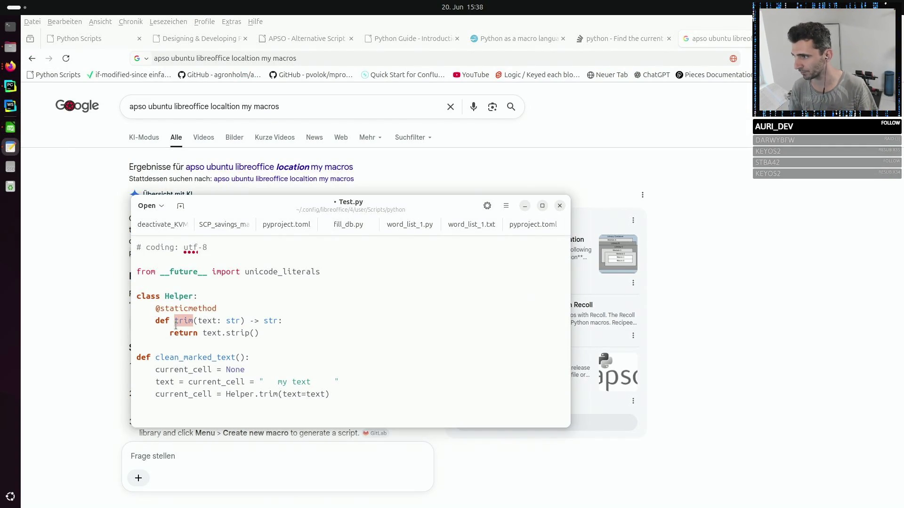
text(strip)
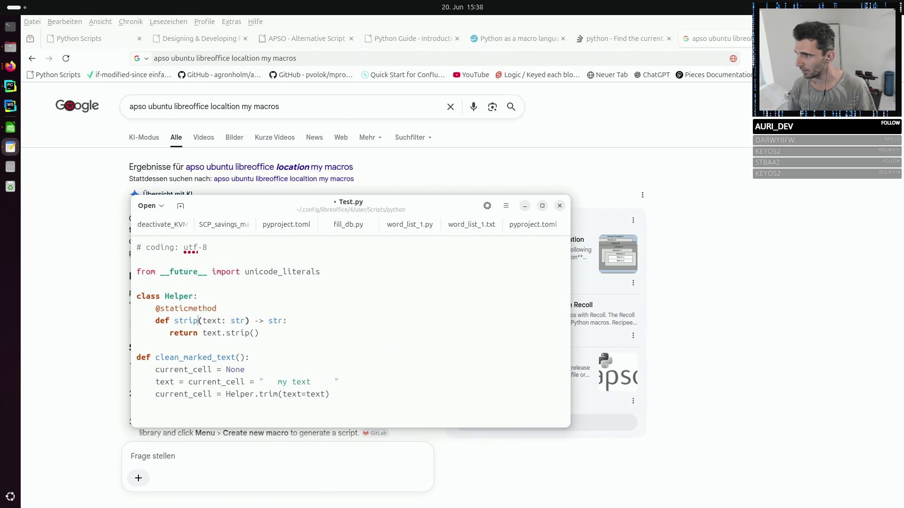
double_click(189, 322)
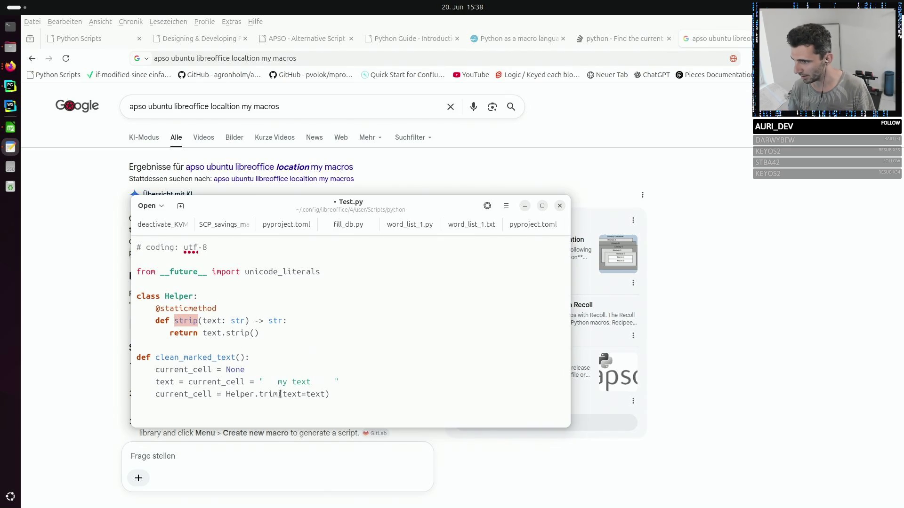
click(280, 394)
text(strip)
key(ctrl+s)
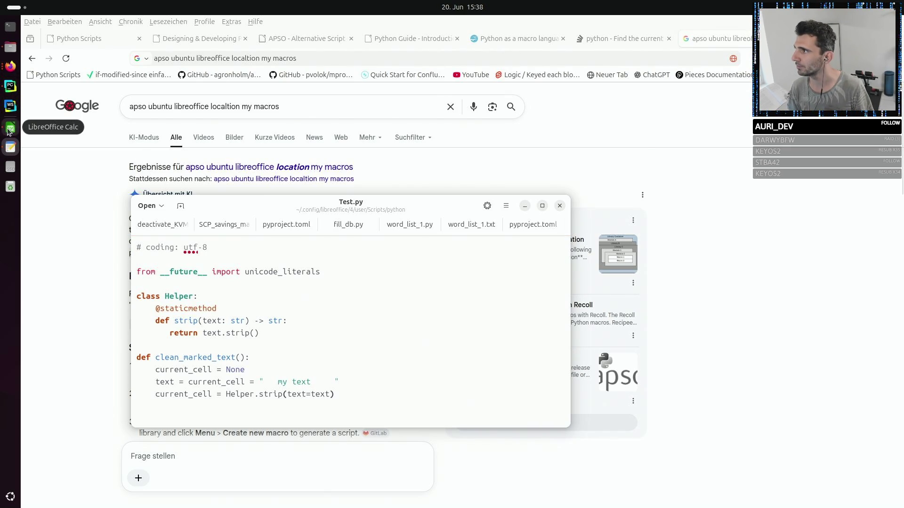
Return to Calc and bring up its Tools commands.
click(10, 128)
click(178, 39)
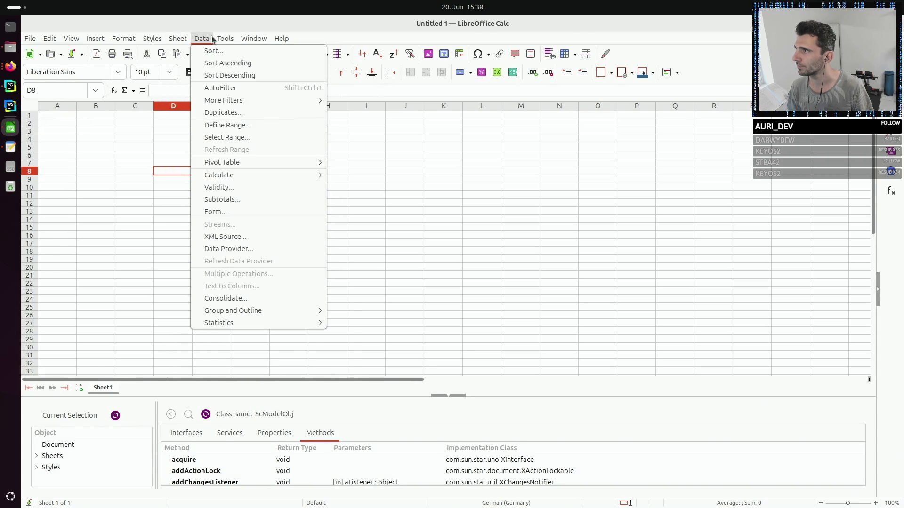
mouse_move(238, 262)
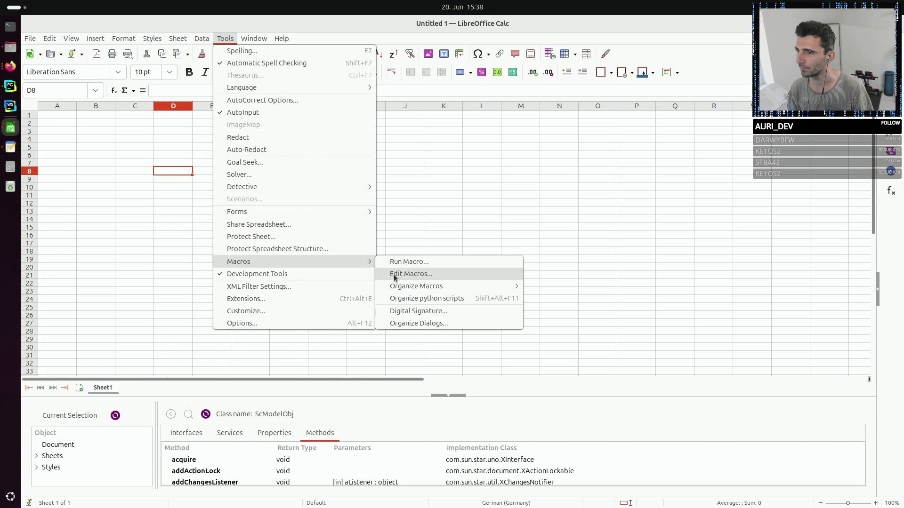
Close the APSO organizer and maximize the Calc window.
click(406, 298)
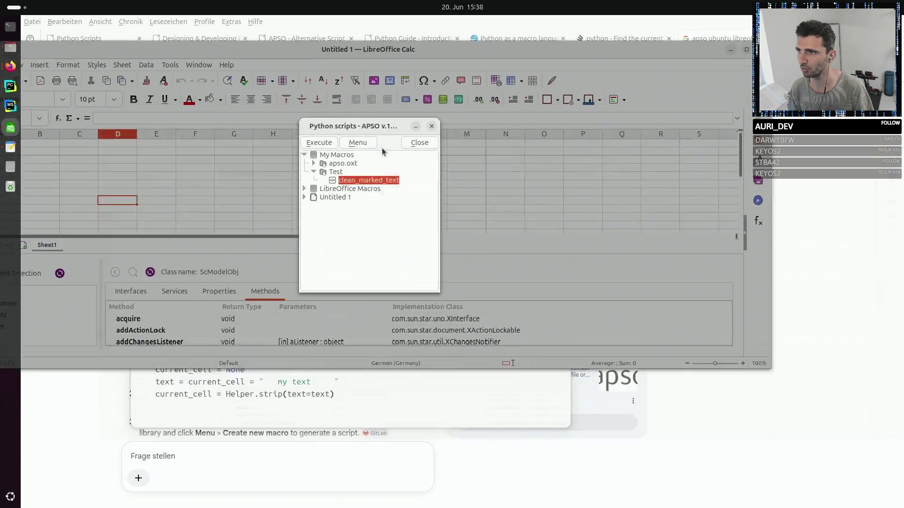
drag(486, 187, 386, 143)
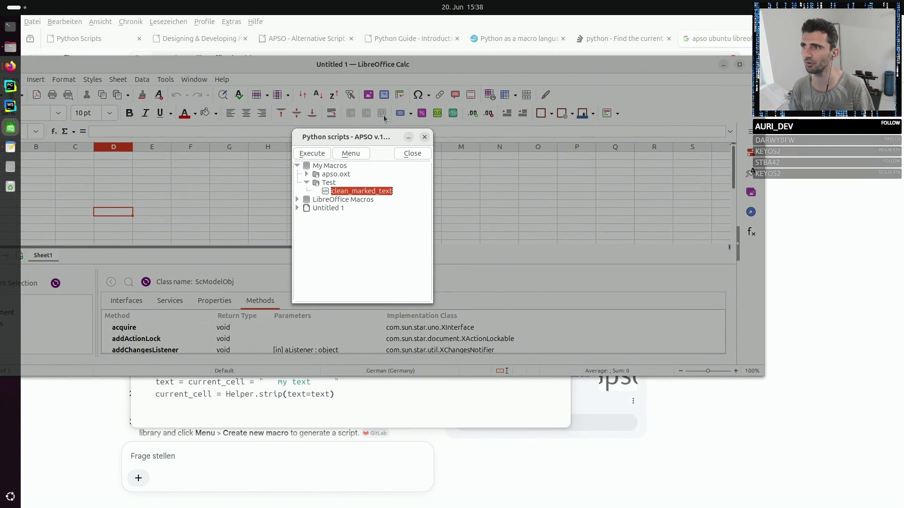
click(321, 156)
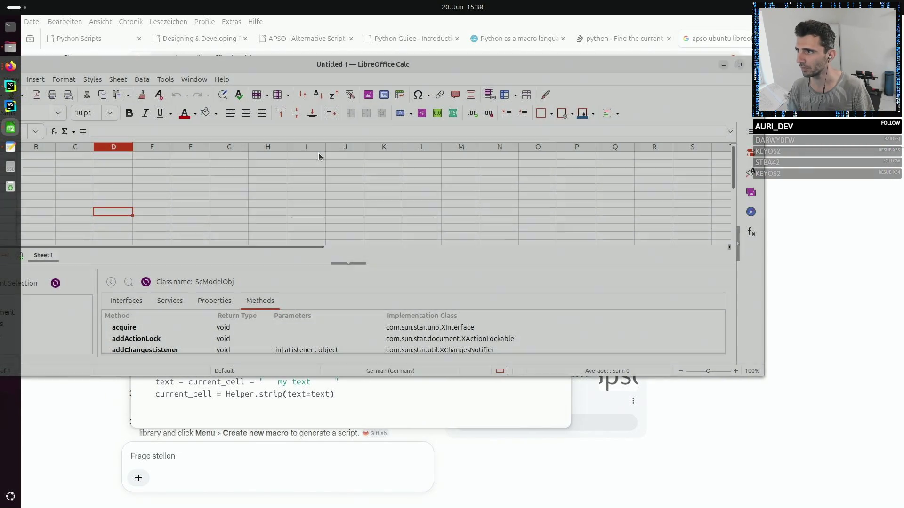
click(741, 67)
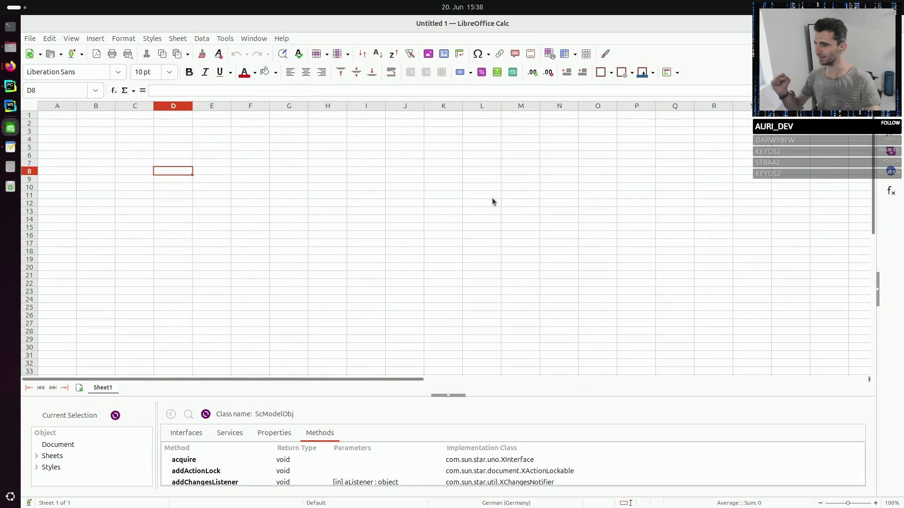
Enter 'my text' into cell B5.
click(279, 163)
click(136, 150)
ctrl+scroll(136, 205, up, 2)
ctrl+scroll(136, 205, up, 3)
double_click(140, 170)
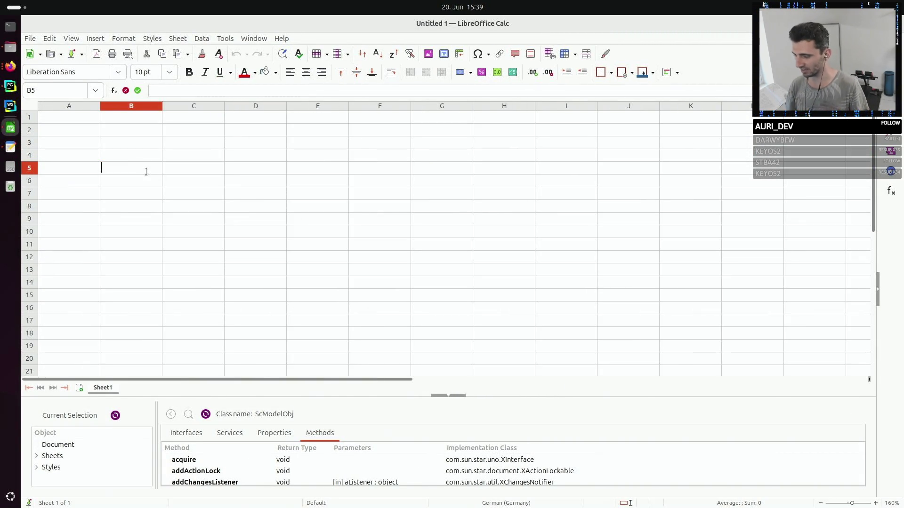
text(my text)
key(Return)
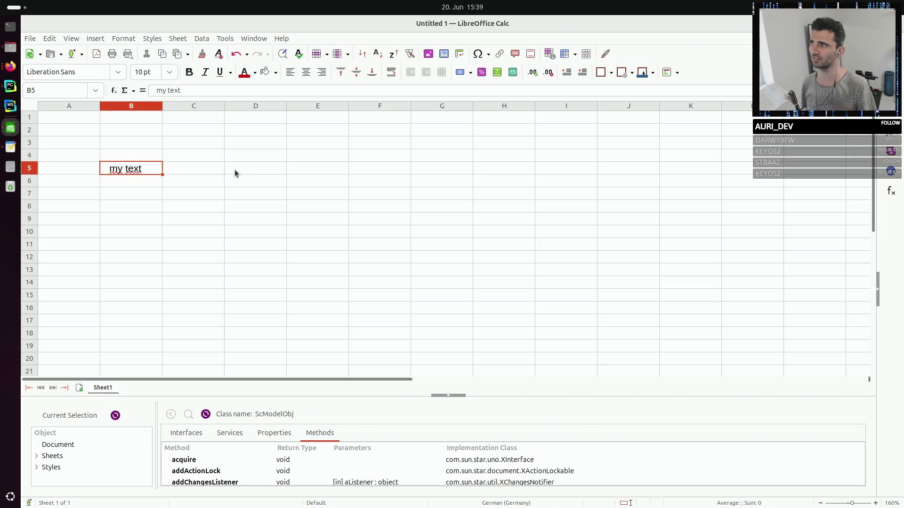
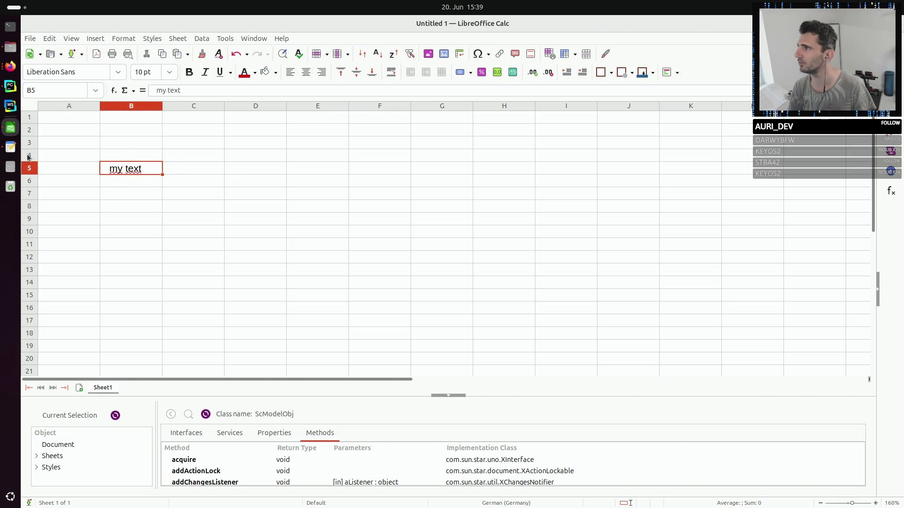
Switch from Calc to Firefox and bring the Python Scripts help page to the front.
click(11, 66)
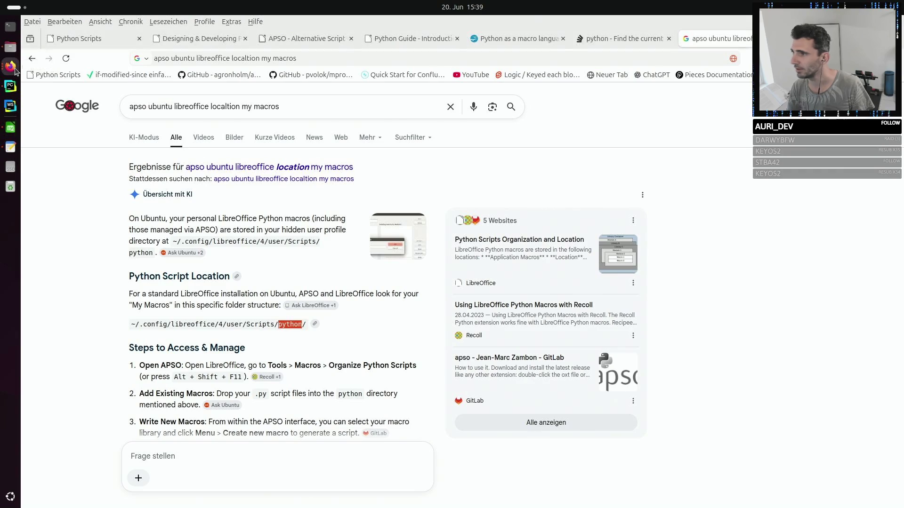
click(286, 36)
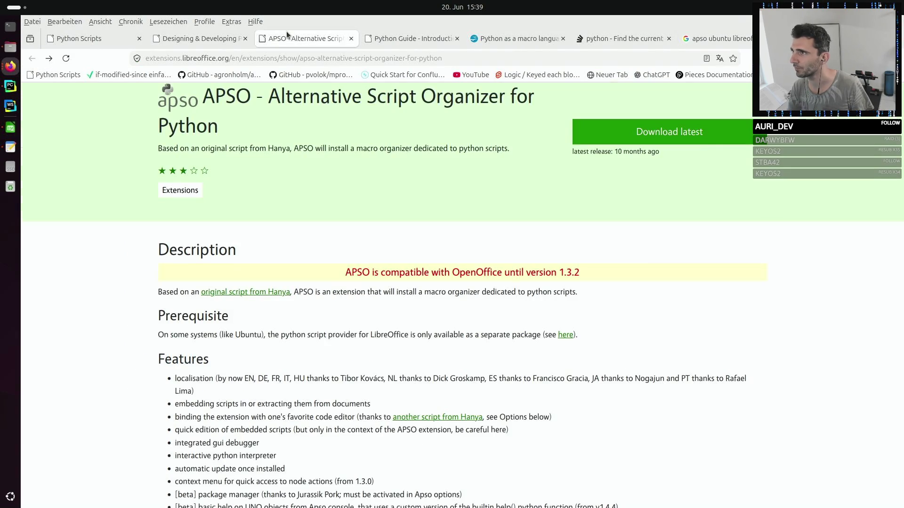
click(214, 38)
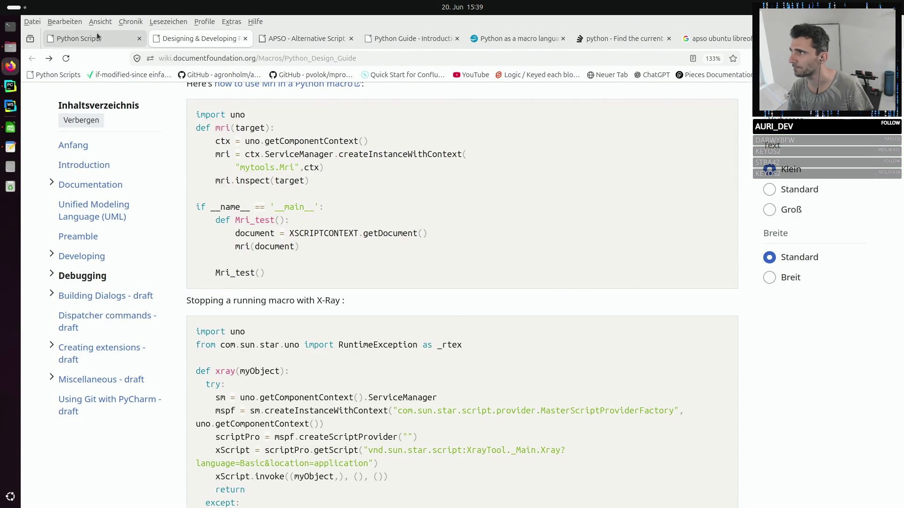
click(97, 35)
scroll(125, 387, down, 3)
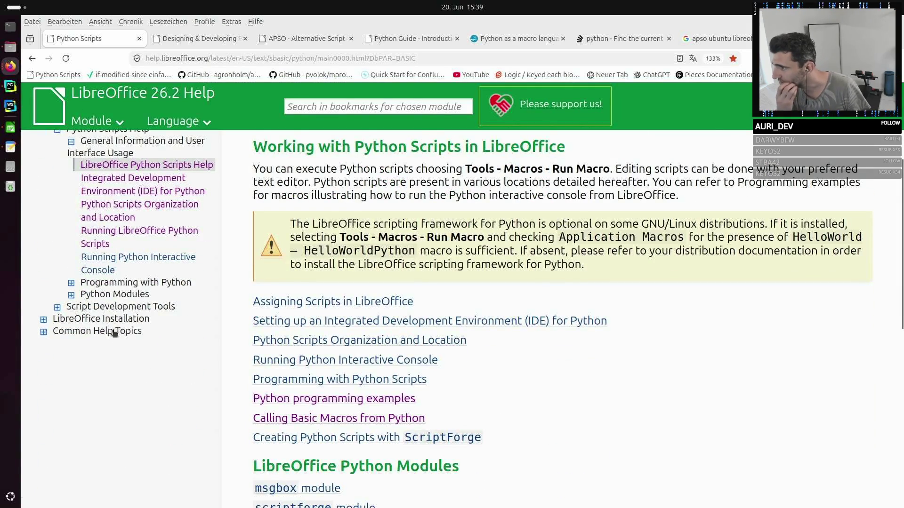
Open the ScriptForge library page under Python Modules and search the bookmarks for 'current cell'.
click(71, 295)
click(112, 308)
scroll(365, 322, down, 3)
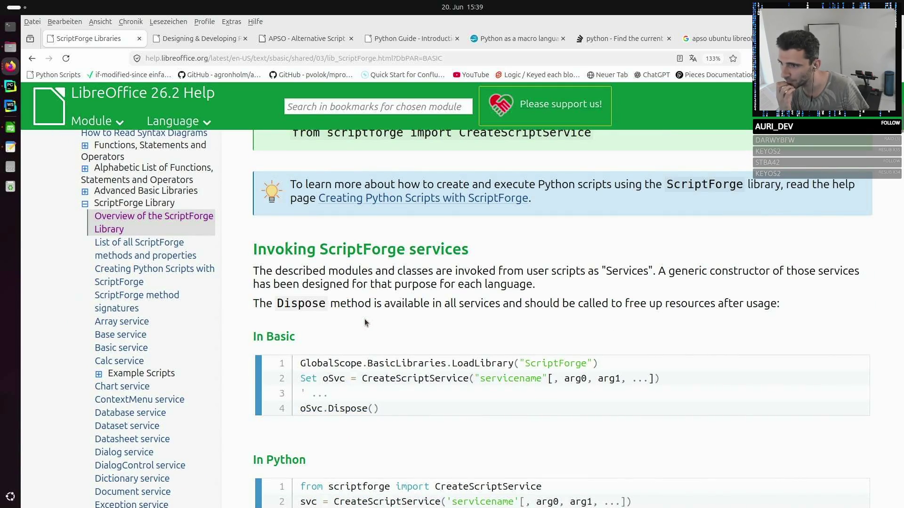
scroll(479, 360, down, 3)
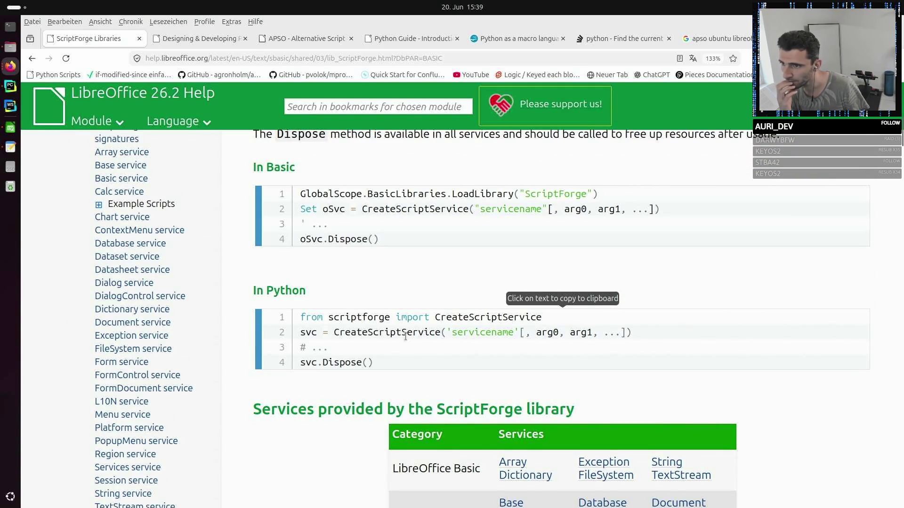
scroll(212, 318, down, 3)
scroll(155, 316, up, 3)
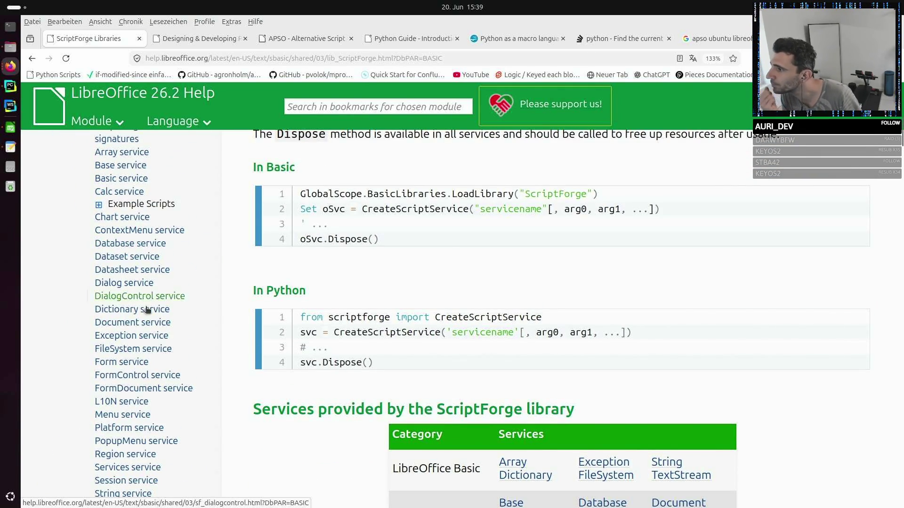
scroll(213, 211, up, 2)
click(347, 107)
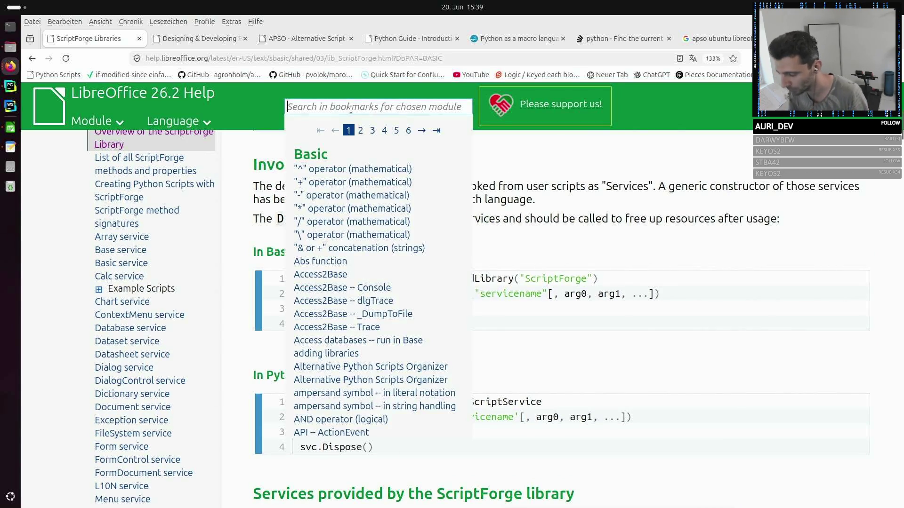
text(current ce)
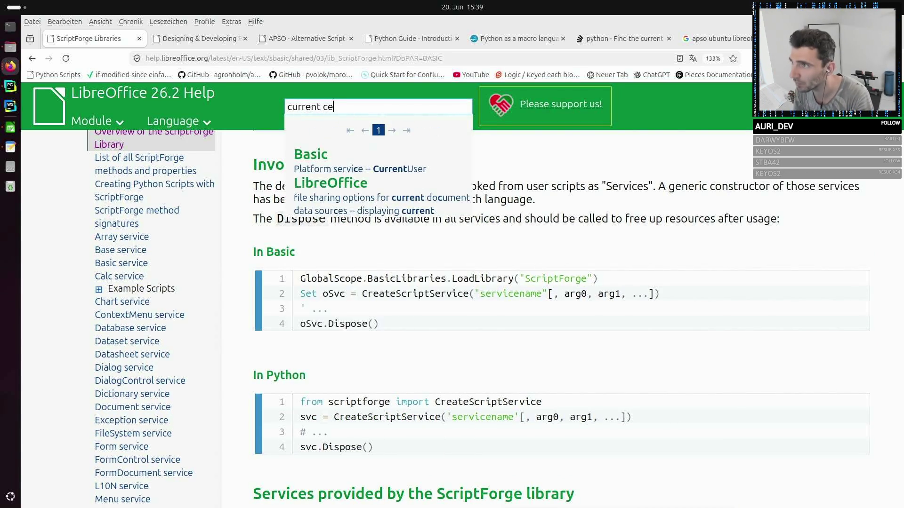
text(ll)
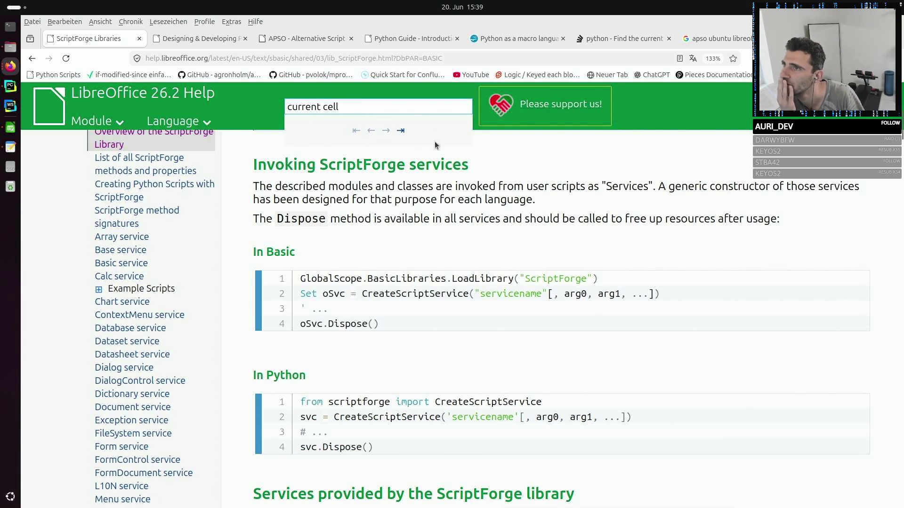
scroll(412, 159, up, 1)
scroll(403, 157, up, 2)
scroll(399, 148, up, 2)
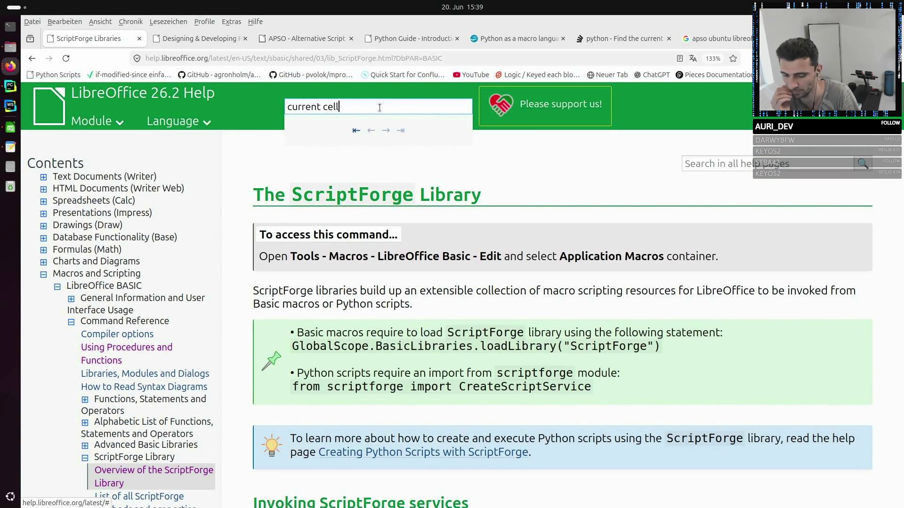
key(ctrl+l)
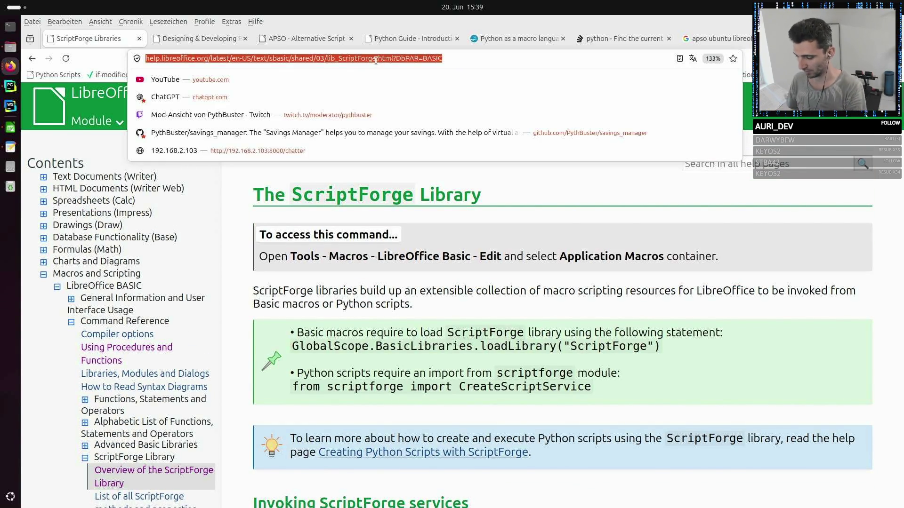
Search the web in a new tab for 'scriptforge get current cell text'.
key(ctrl+t)
text(scriptf)
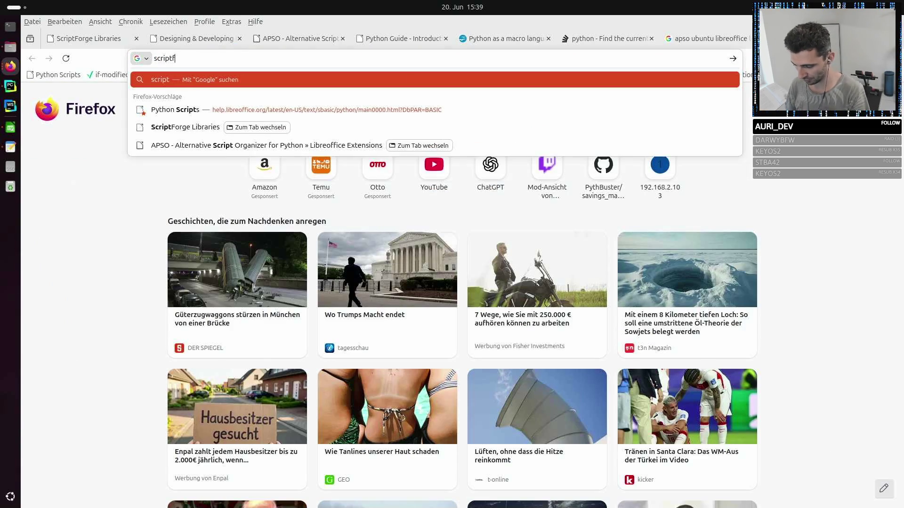
text(orge get current cell te)
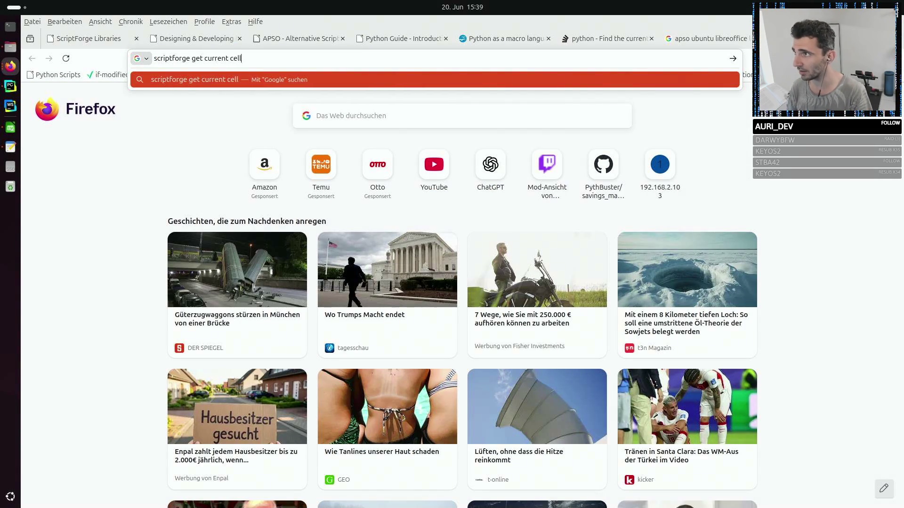
text(xt)
key(Return)
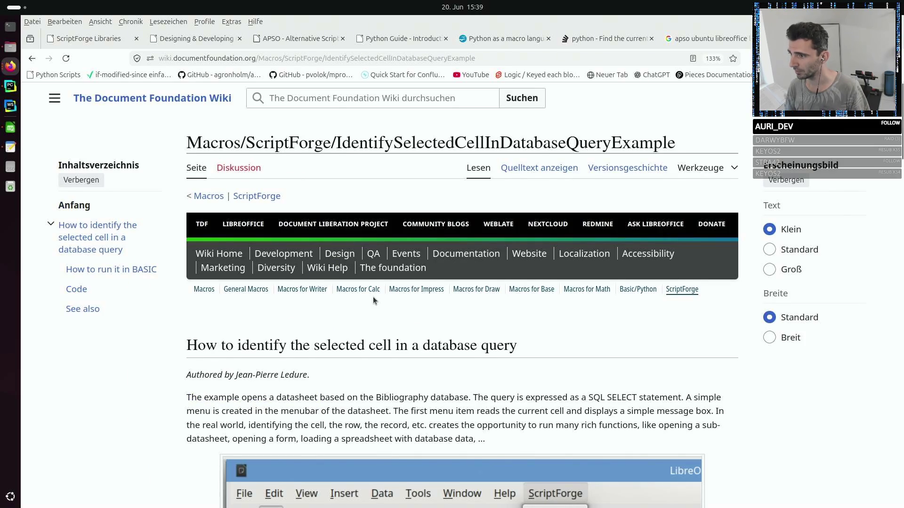
scroll(373, 300, down, 3)
scroll(373, 300, down, 5)
scroll(373, 300, down, 3)
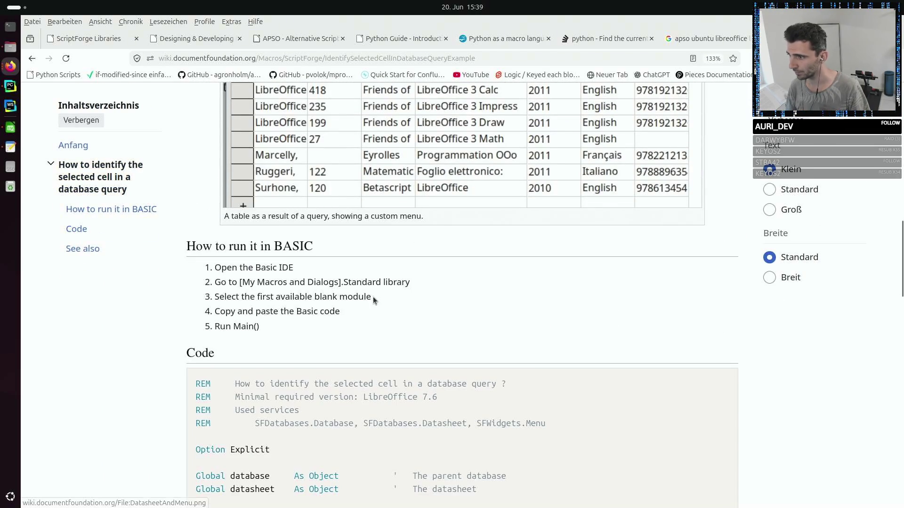
scroll(373, 296, down, 3)
scroll(399, 314, down, 3)
scroll(400, 314, down, 3)
scroll(400, 315, down, 3)
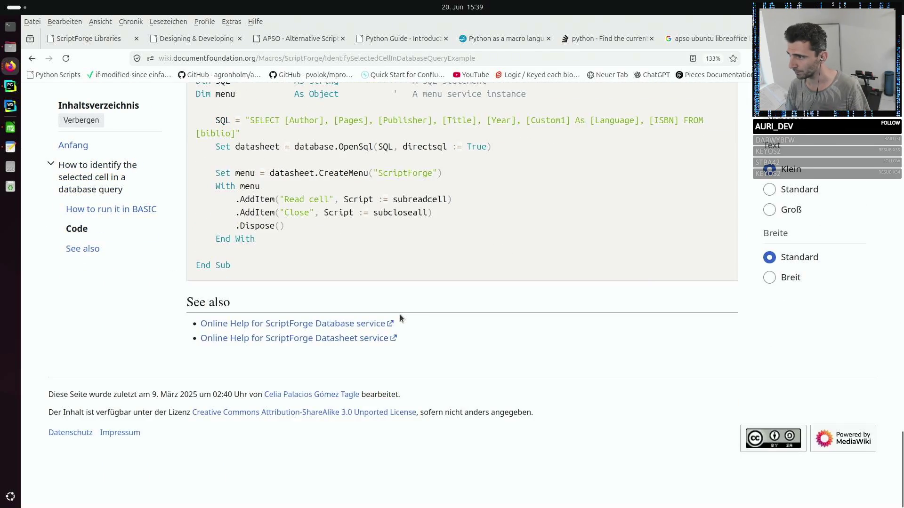
scroll(401, 314, up, 5)
scroll(399, 314, up, 5)
scroll(400, 315, up, 5)
scroll(400, 314, up, 5)
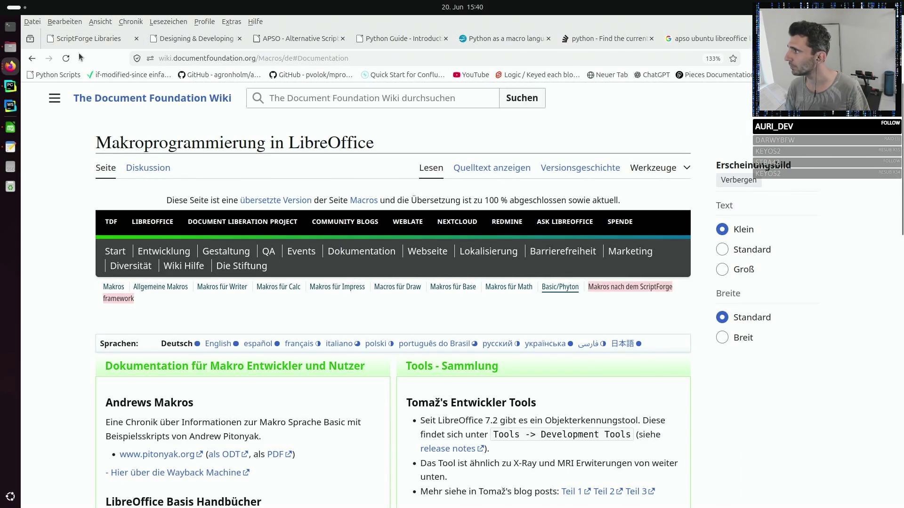
Refine the Google query with 'python' and open the Stack Overflow result.
click(32, 59)
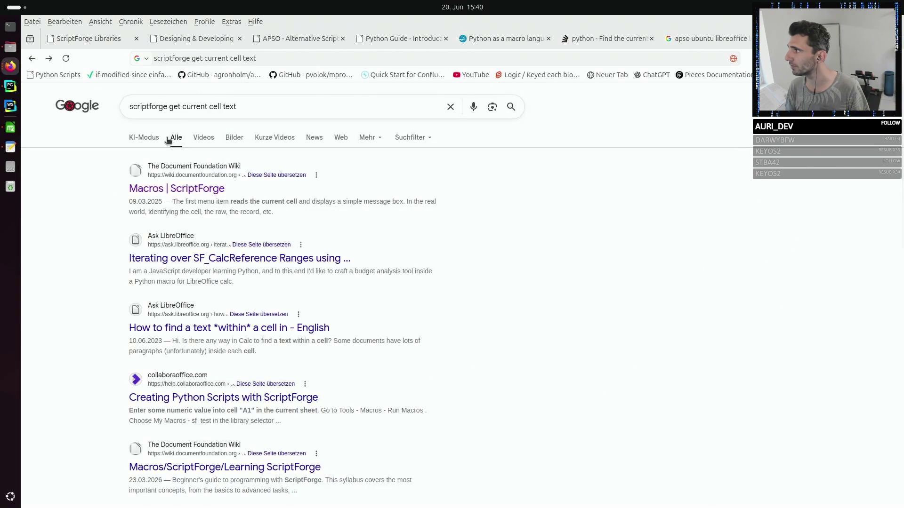
click(266, 99)
text(python)
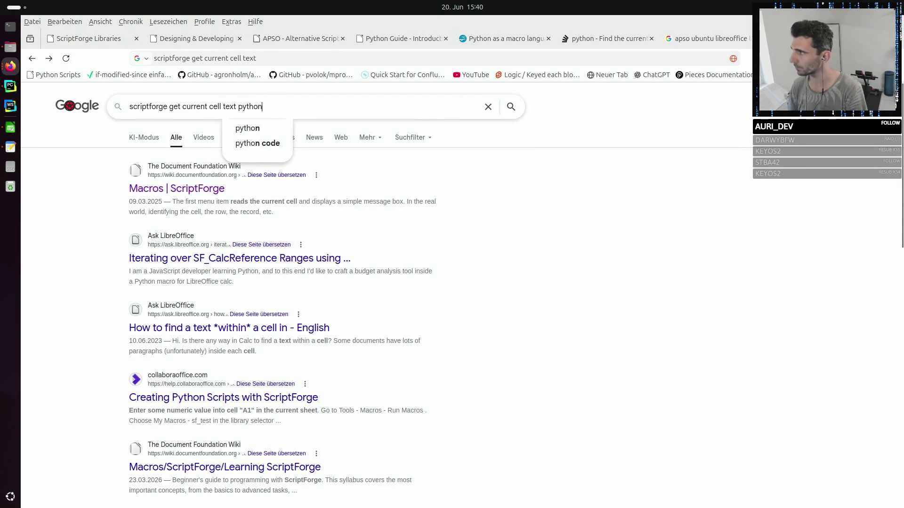
key(Return)
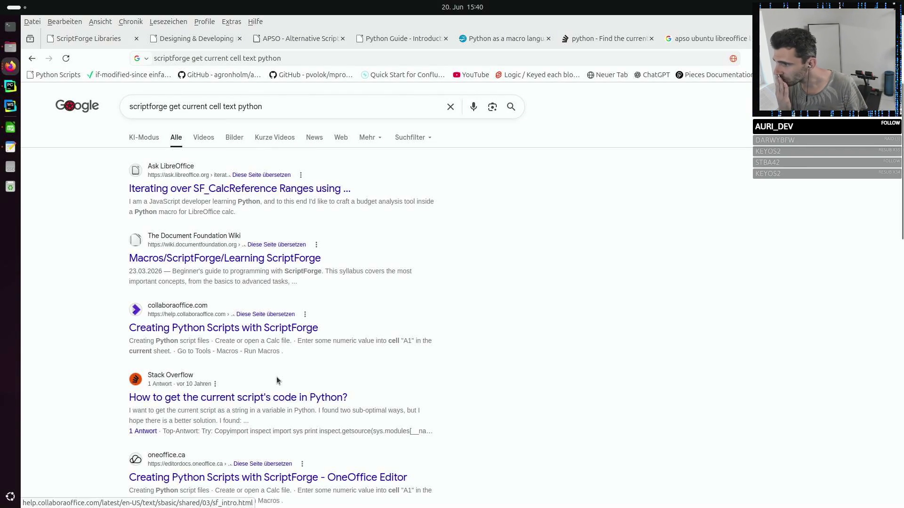
click(299, 400)
scroll(336, 390, down, 1)
scroll(336, 390, down, 2)
scroll(336, 391, down, 3)
scroll(336, 390, down, 3)
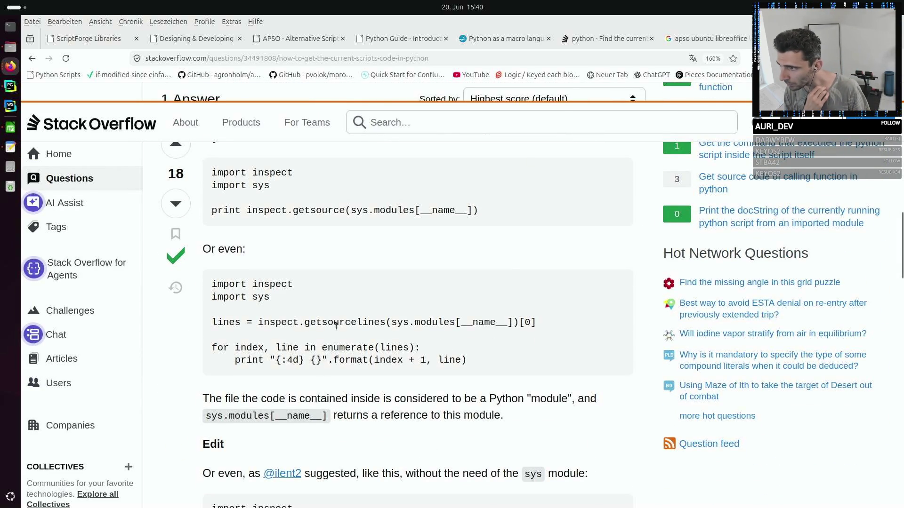
scroll(336, 326, down, 3)
Return to Google and search again with 'selected' inserted before 'cell'.
click(32, 63)
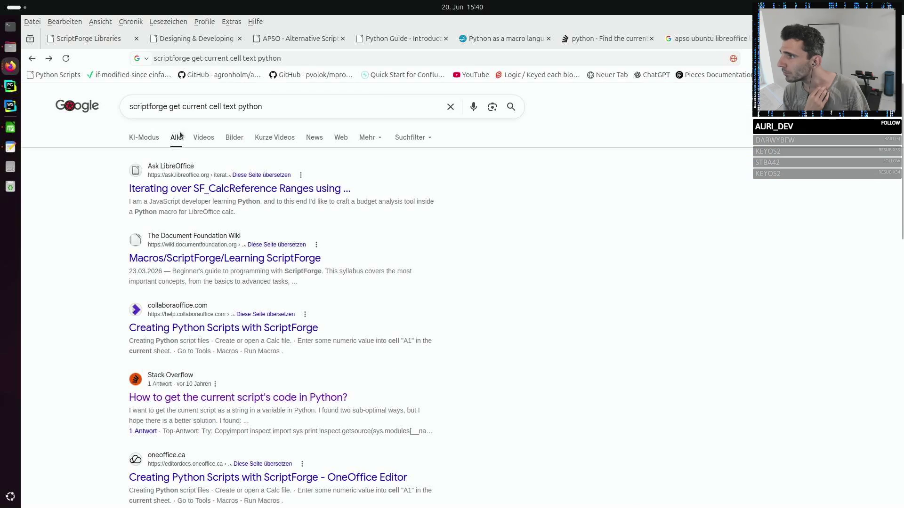
click(209, 108)
text(selected)
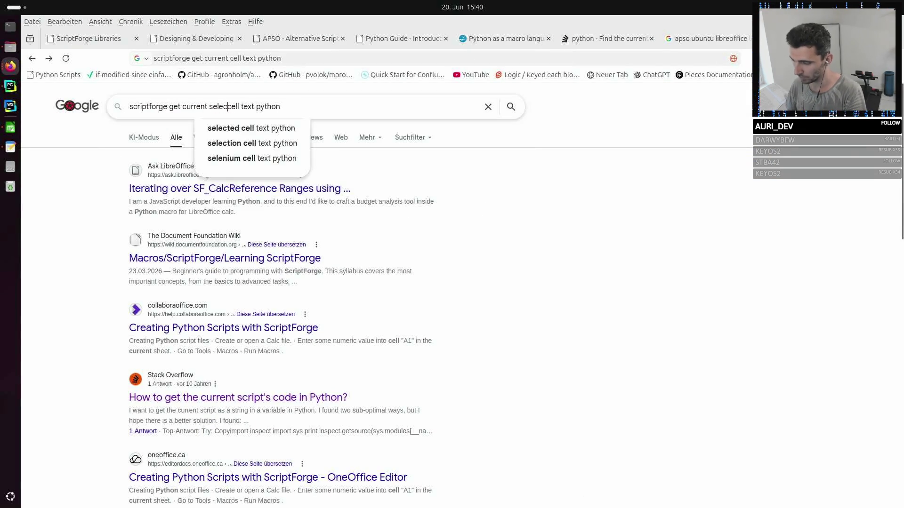
key(Return)
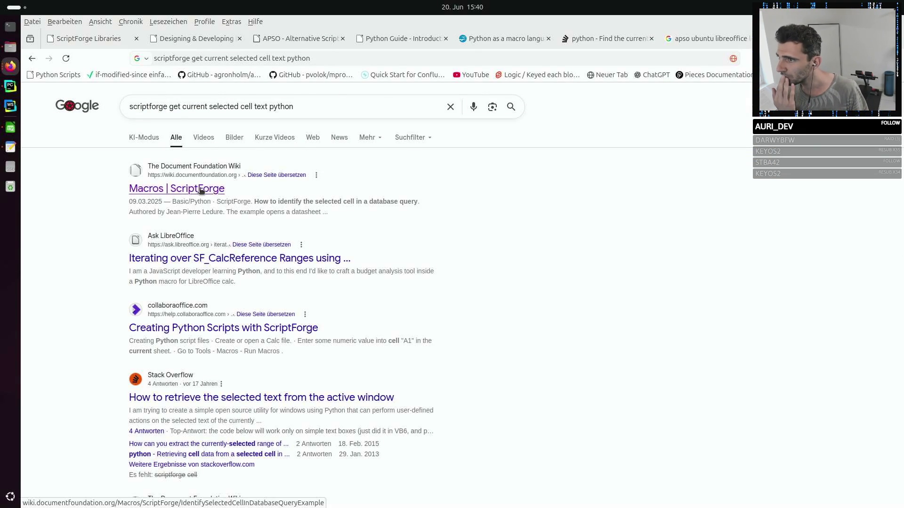
Glance at the Macros ScriptForge wiki result, then open the ScriptForge - LibreOfficiant GitLab result.
click(202, 191)
scroll(342, 254, down, 5)
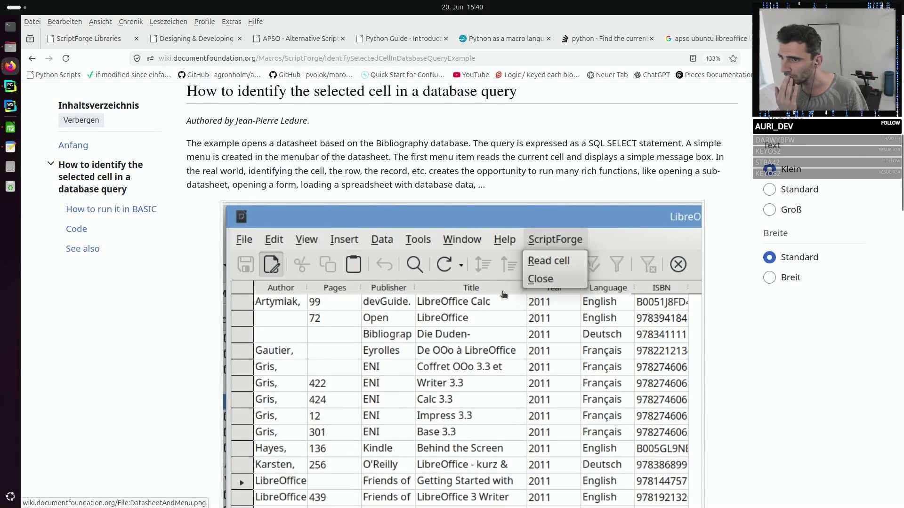
scroll(504, 294, down, 3)
scroll(502, 292, down, 5)
scroll(502, 292, down, 1)
scroll(459, 297, down, 3)
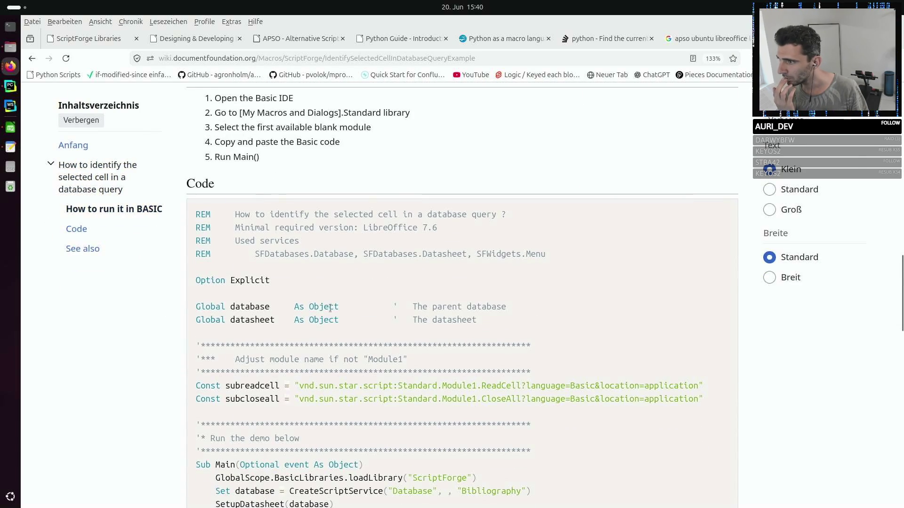
scroll(327, 310, down, 3)
scroll(306, 314, down, 1)
scroll(307, 314, down, 3)
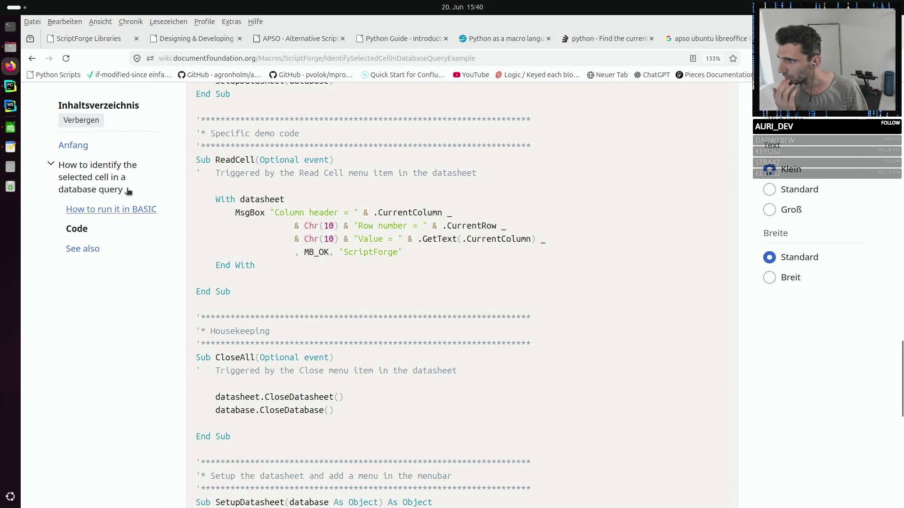
click(33, 60)
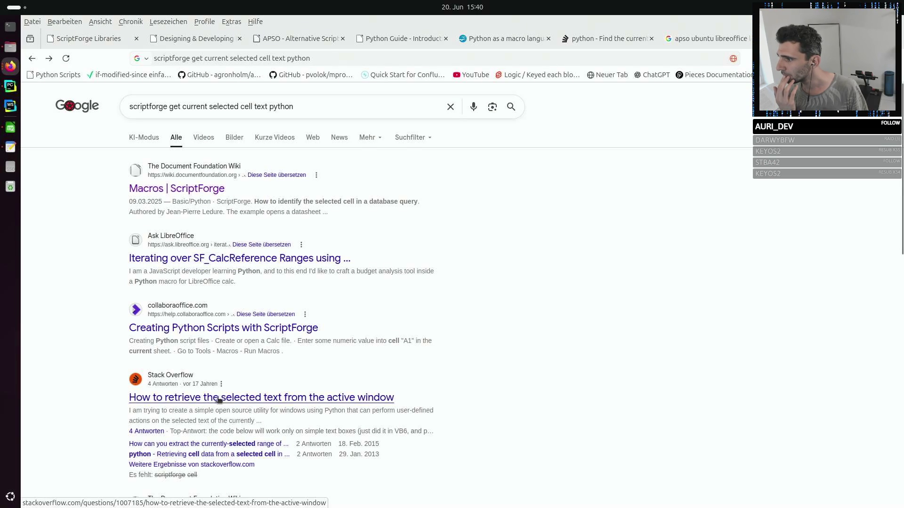
scroll(366, 373, down, 5)
scroll(366, 374, down, 2)
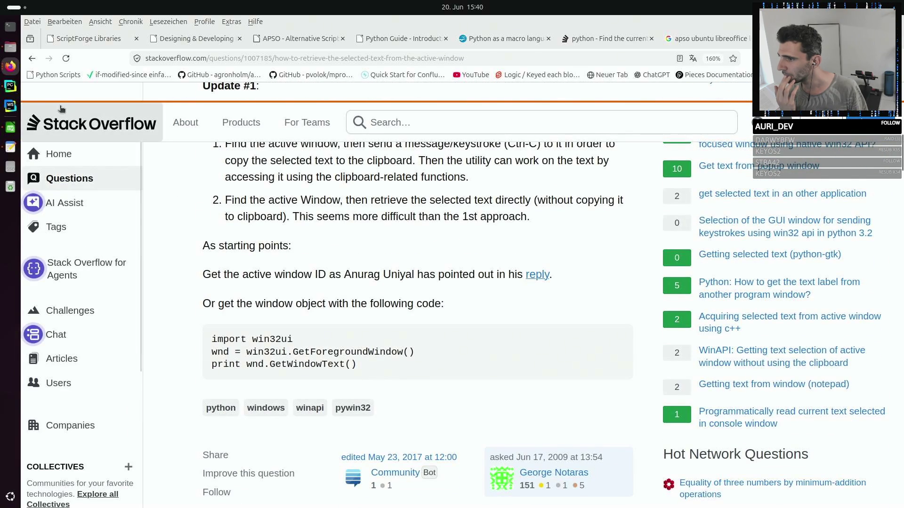
click(32, 58)
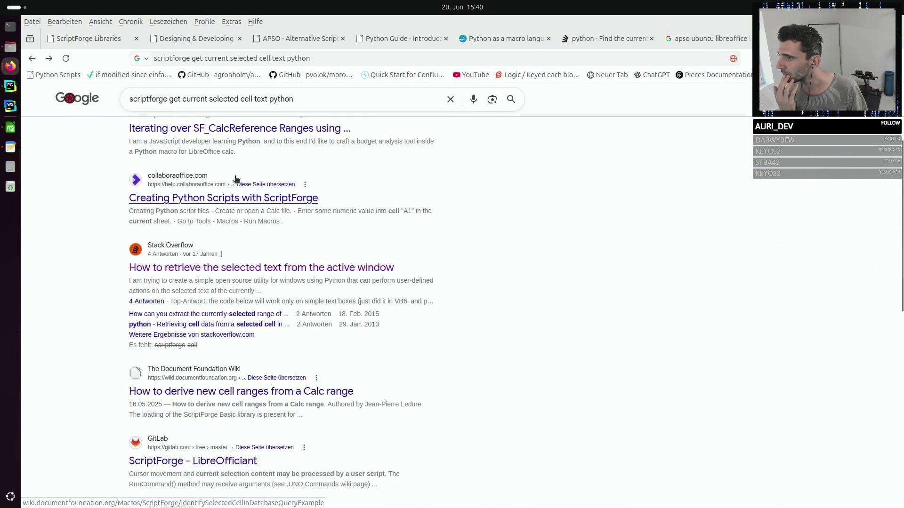
scroll(299, 395, down, 3)
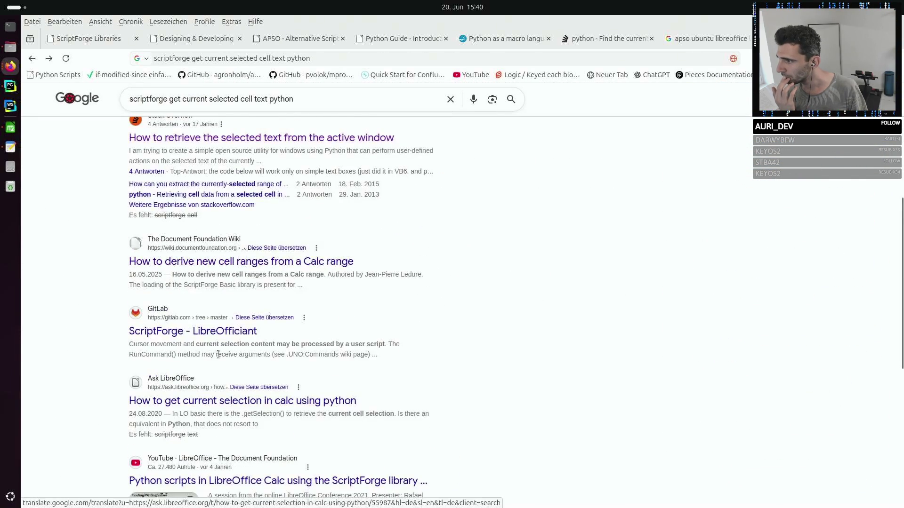
click(225, 332)
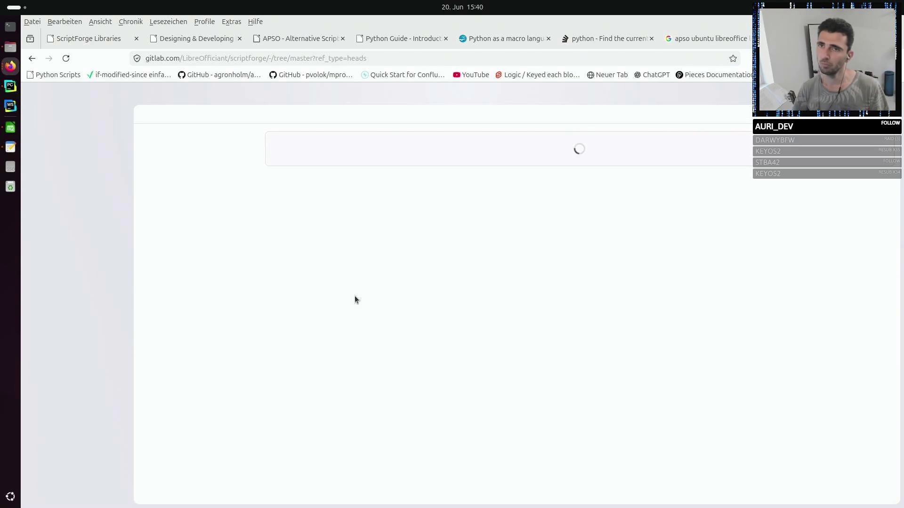
Trust gitlab.com scripts in NoScript and reload the ScriptForge repository page.
click(820, 59)
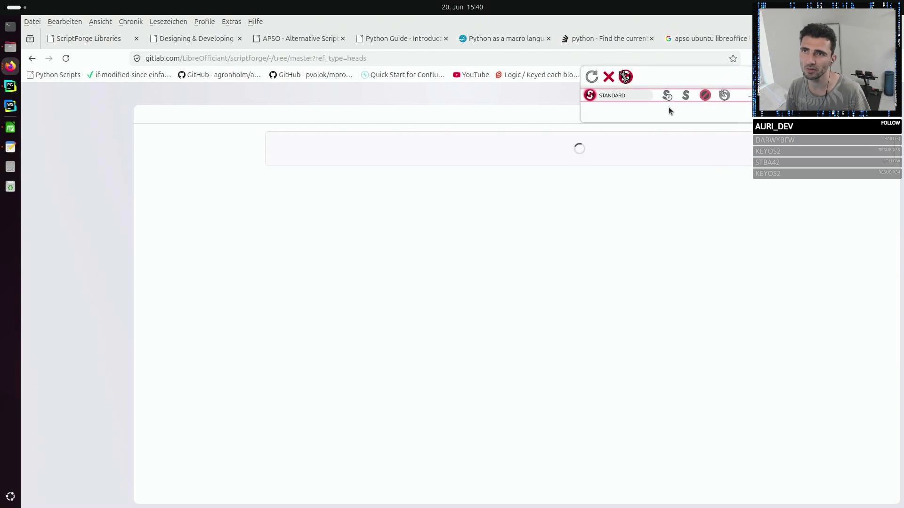
click(688, 95)
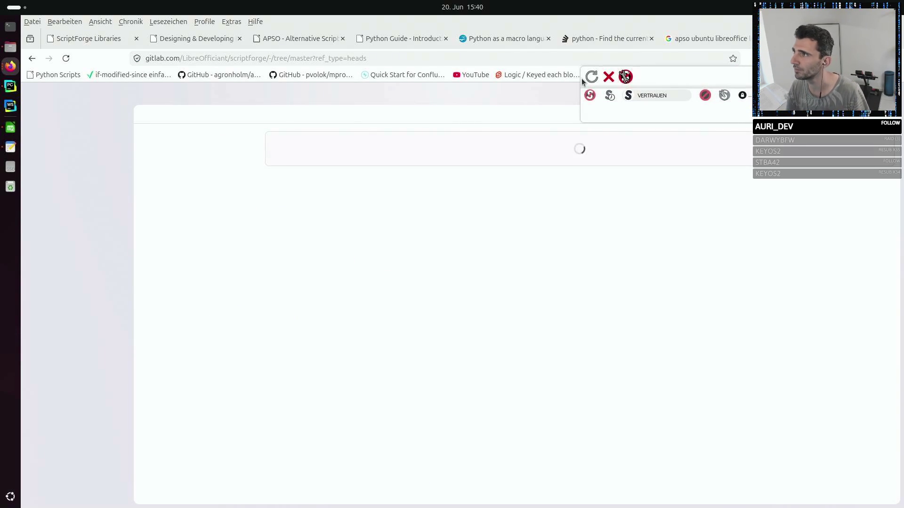
click(590, 77)
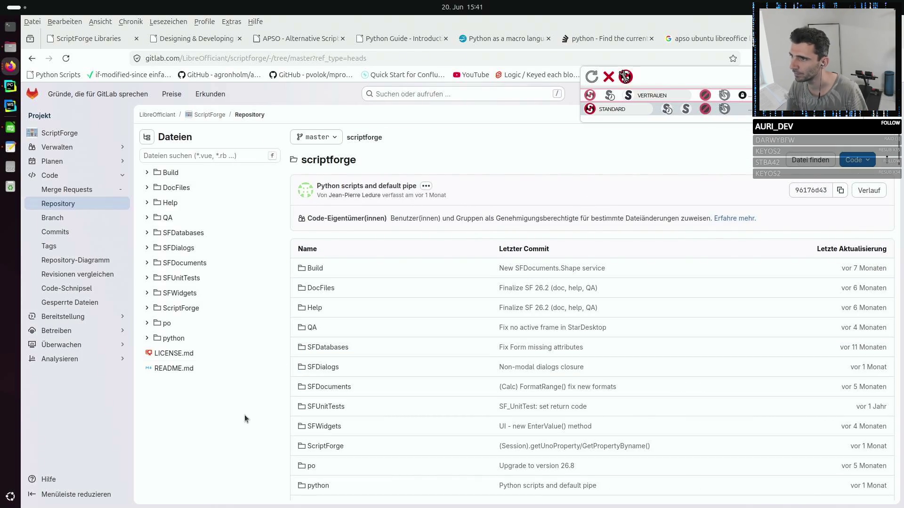
scroll(421, 290, down, 3)
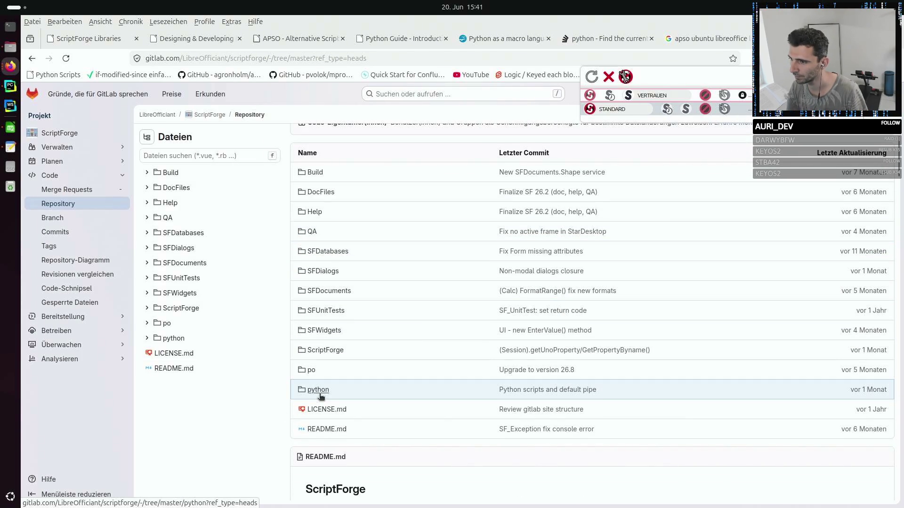
scroll(318, 399, down, 1)
scroll(311, 403, down, 4)
scroll(304, 405, down, 3)
scroll(297, 413, down, 4)
scroll(324, 410, down, 3)
scroll(353, 408, down, 4)
scroll(409, 405, down, 3)
scroll(415, 402, down, 3)
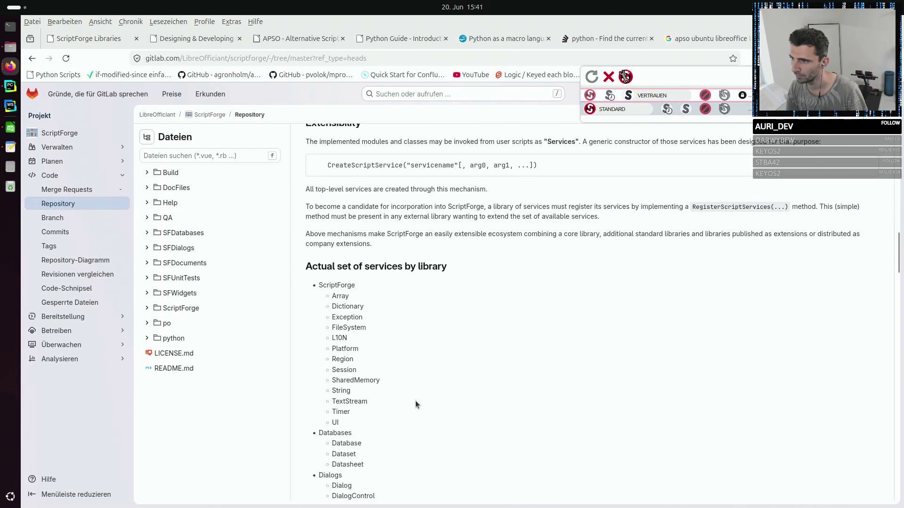
scroll(415, 404, down, 1)
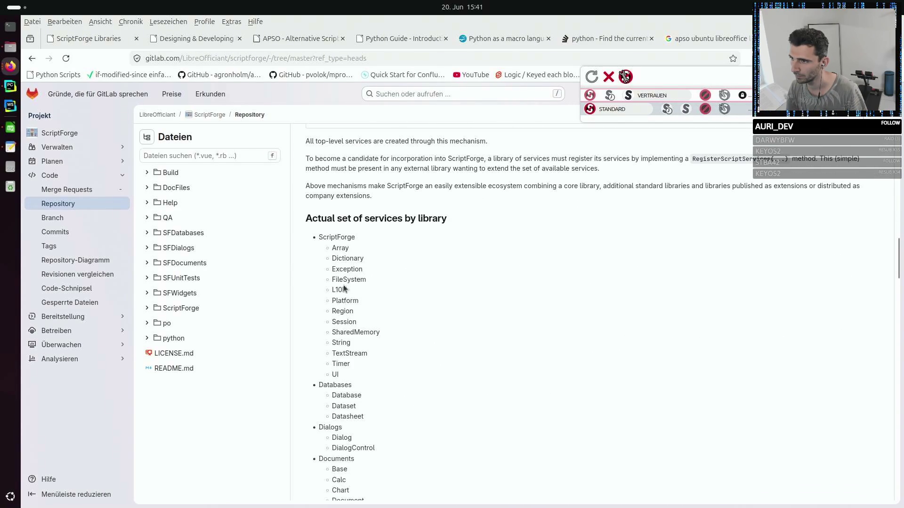
Browse the README services list and the python, Help and DocFiles folders, then go to the snippets list.
drag(340, 242, 401, 360)
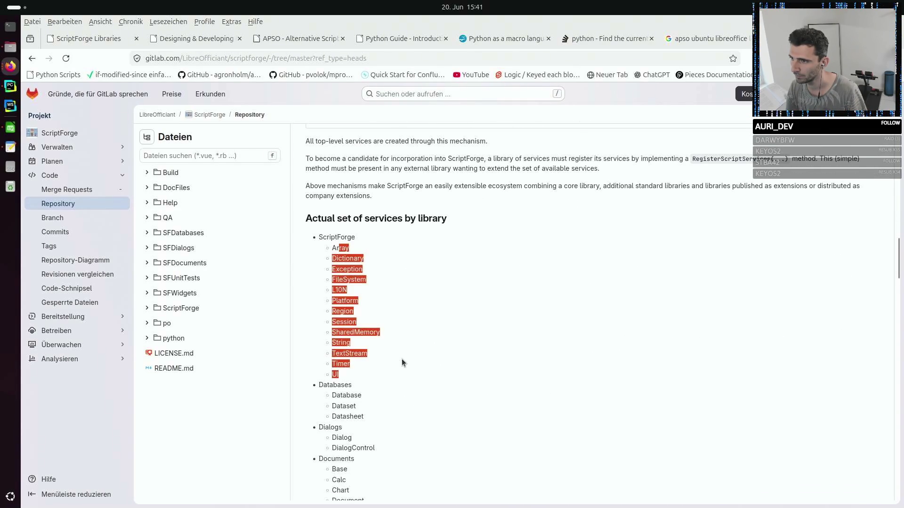
click(372, 356)
scroll(345, 347, down, 3)
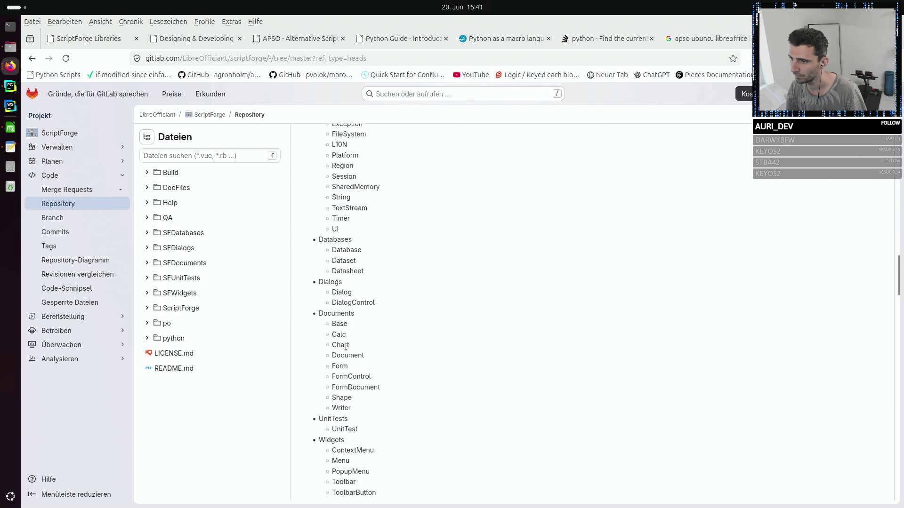
scroll(346, 347, down, 2)
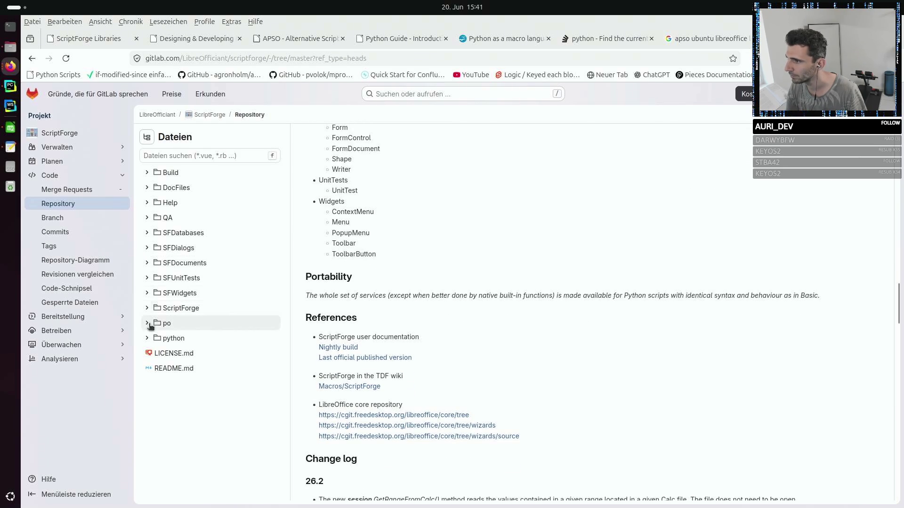
click(146, 339)
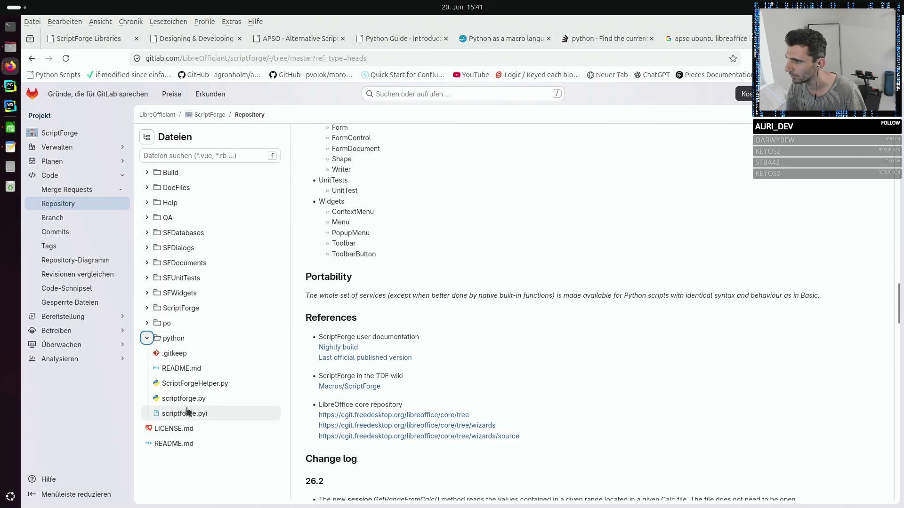
scroll(188, 210, up, 2)
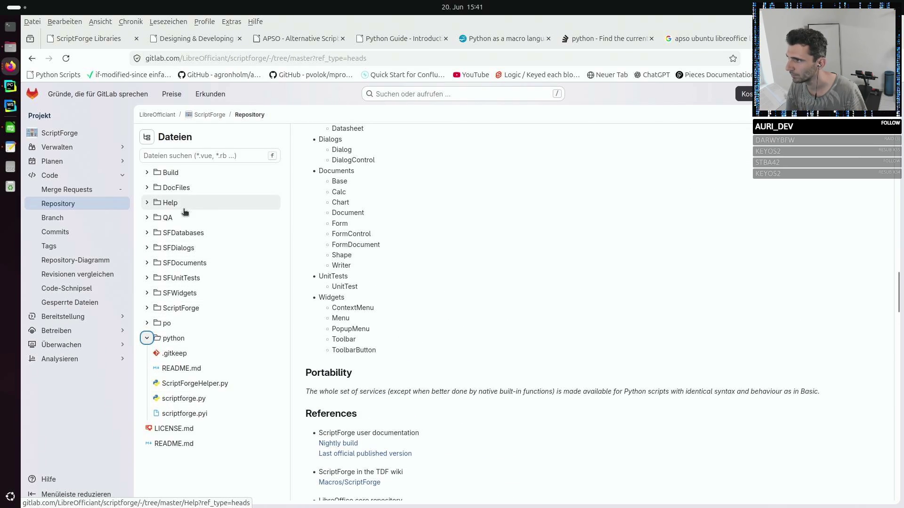
click(147, 204)
click(148, 204)
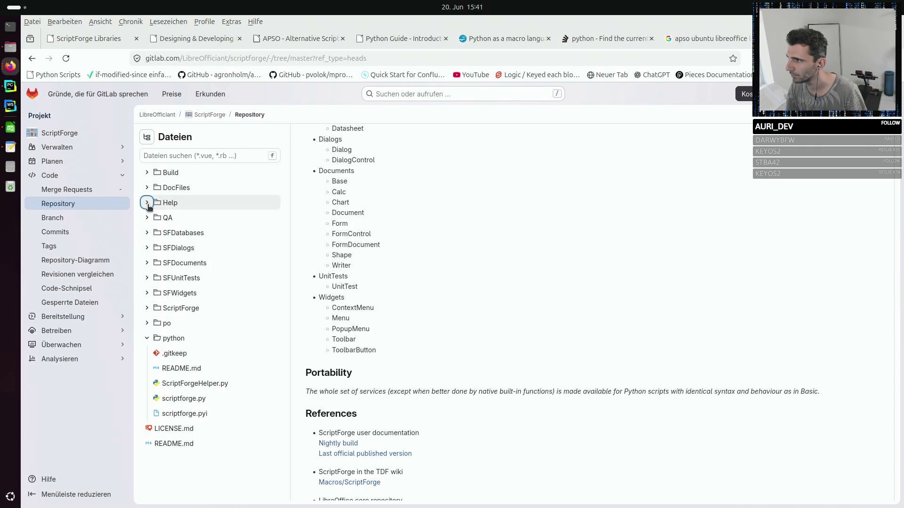
click(147, 187)
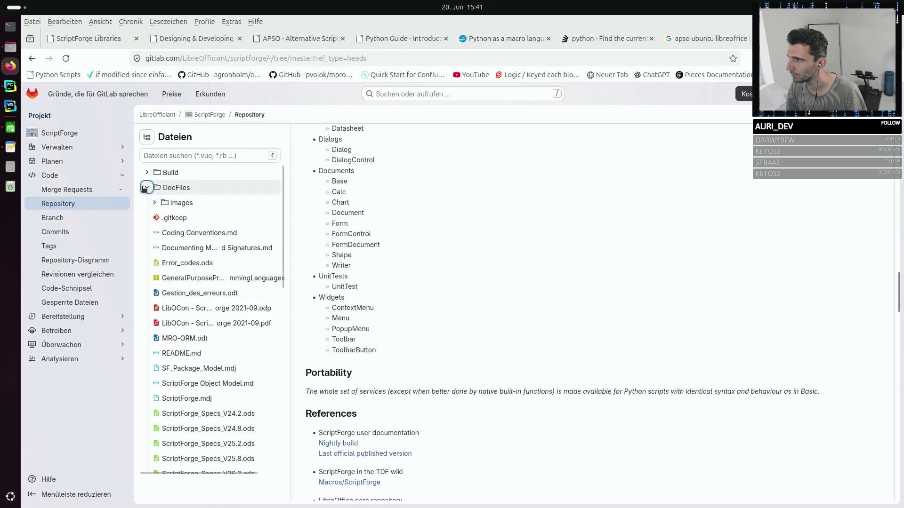
click(148, 187)
scroll(413, 252, down, 2)
scroll(413, 252, down, 4)
scroll(413, 252, down, 6)
scroll(413, 251, down, 3)
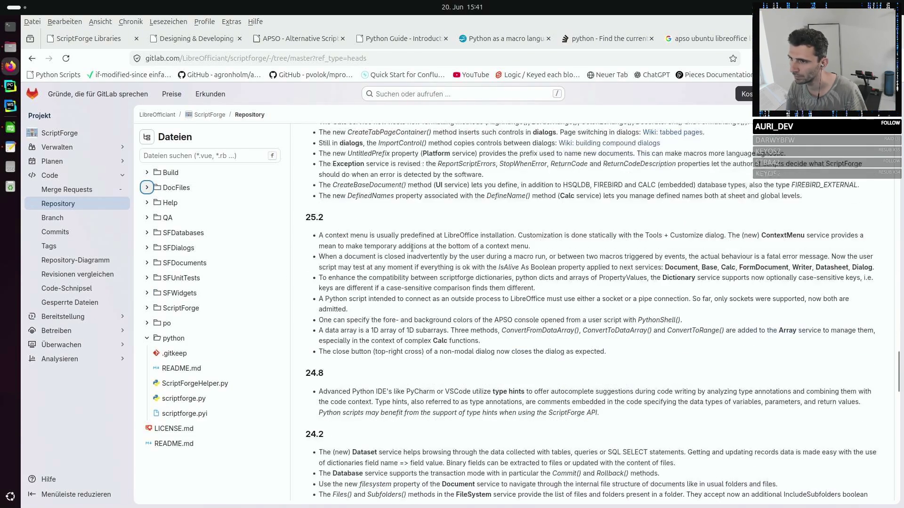
click(80, 292)
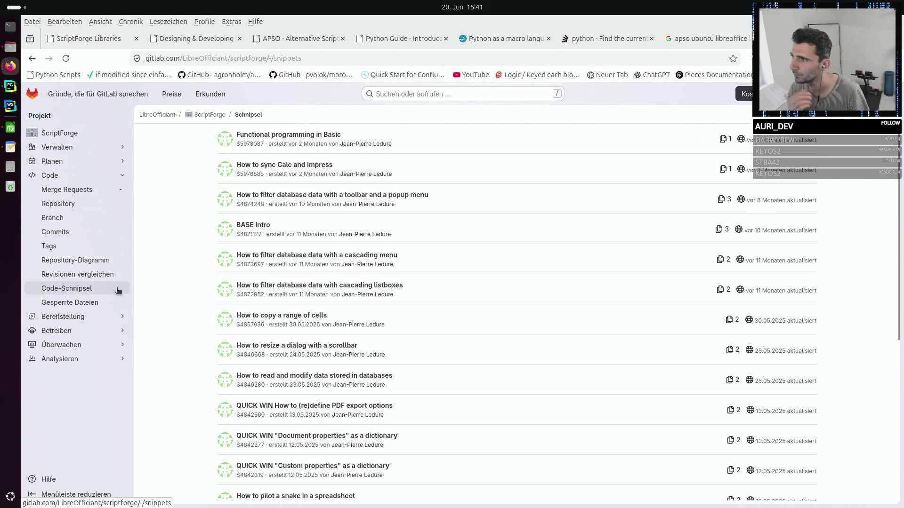
Search the GitLab snippets and the page for 'current cell' without result, then switch to the Python design guide tab.
click(418, 95)
text(cu)
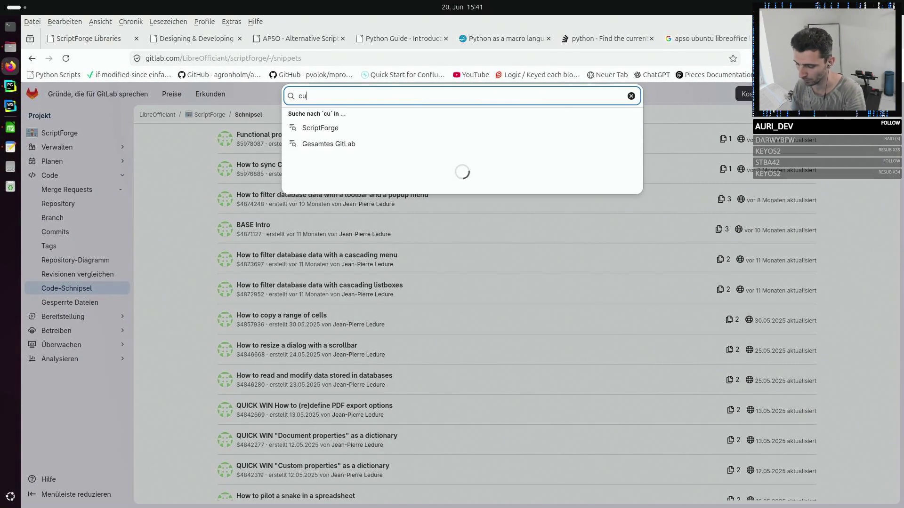
text(rrent cell)
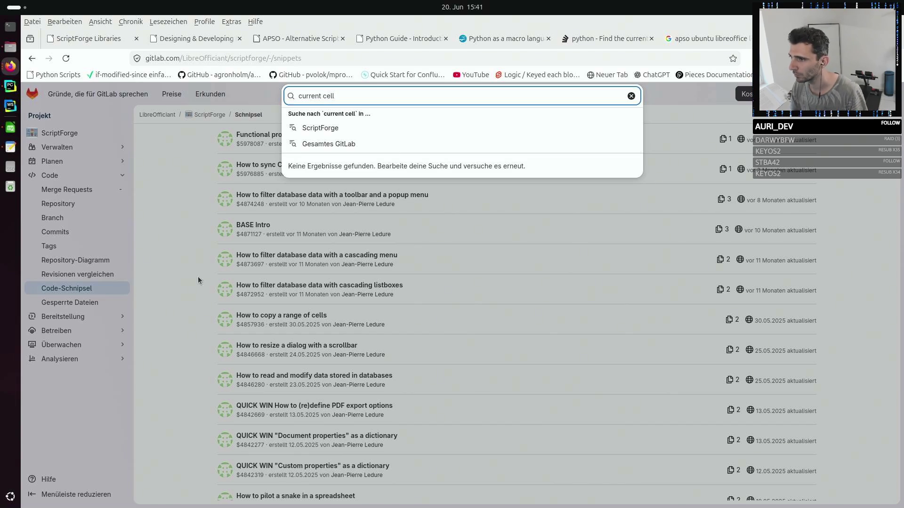
click(169, 305)
key(ctrl+f)
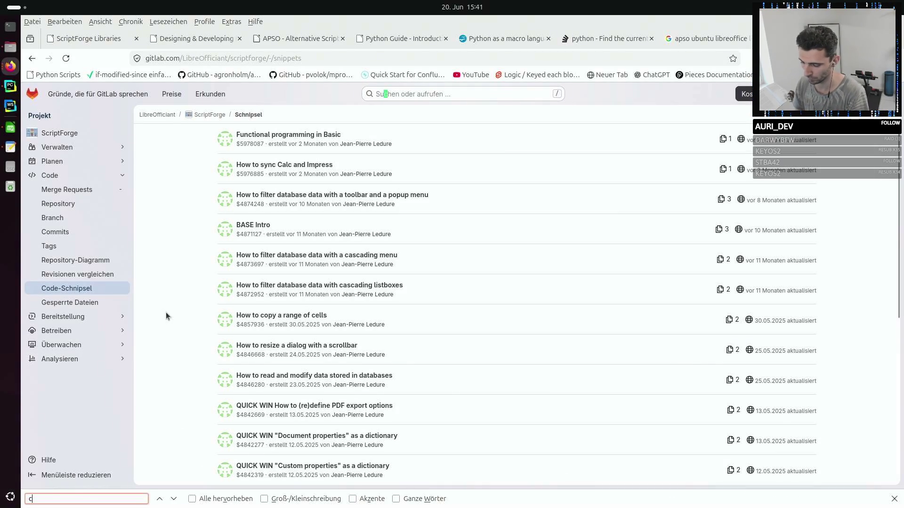
text(selecte)
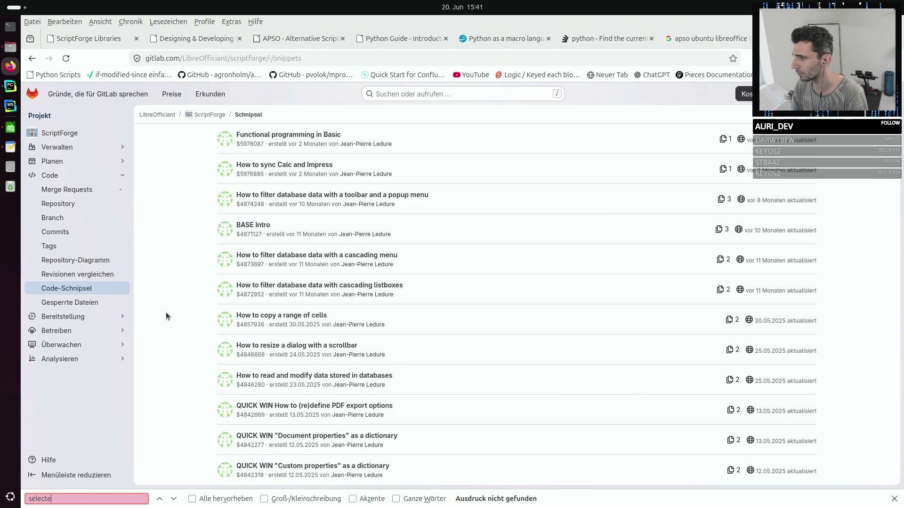
key(BackSpace)
key(BackSpace)
key(BackSpace)
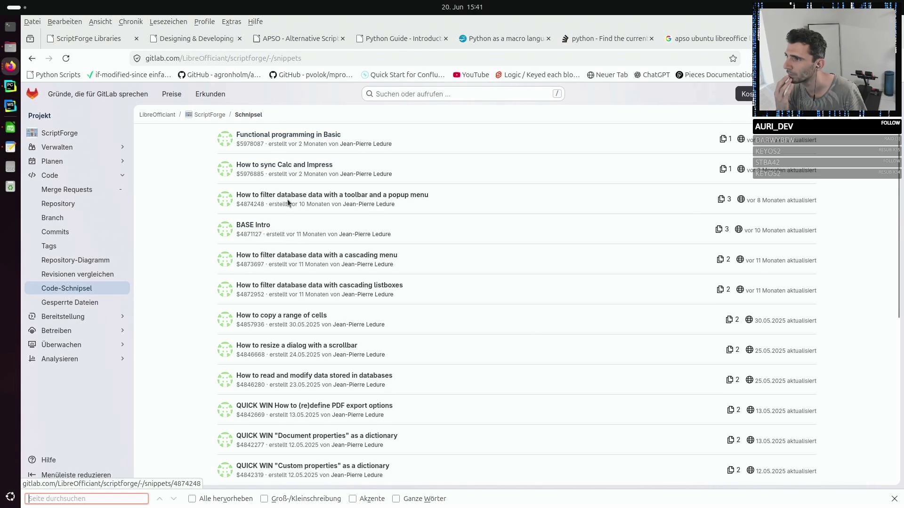
scroll(275, 236, down, 2)
scroll(267, 234, down, 3)
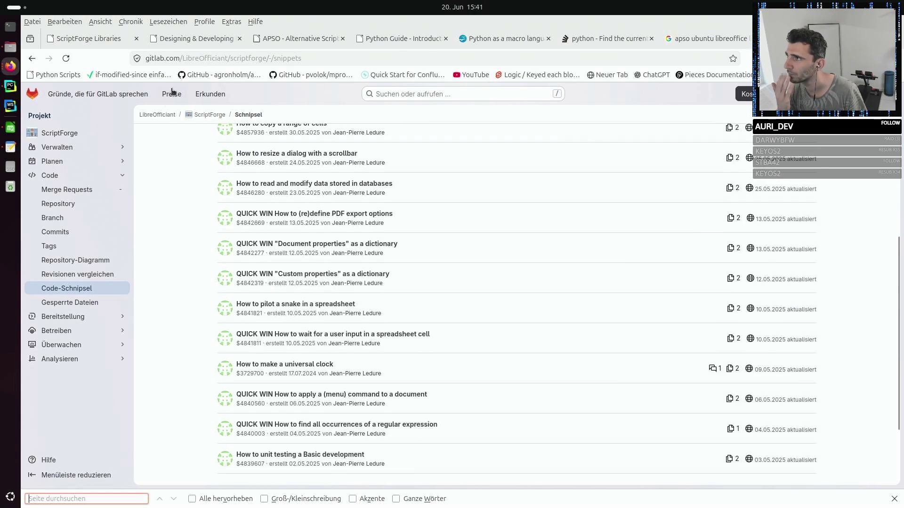
click(197, 40)
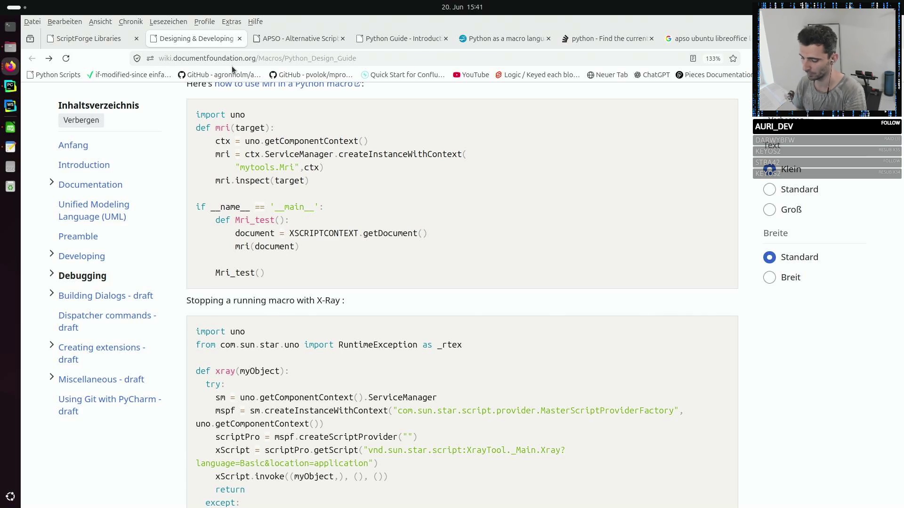
Open YouTube in a new tab, look at the Cave of Programming channel, and go to the watch history.
key(ctrl+t)
text(you)
key(Return)
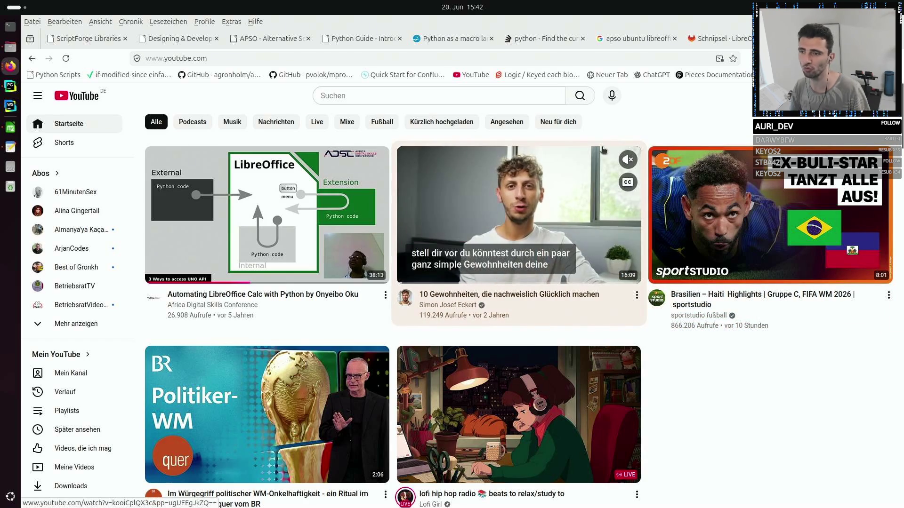
scroll(657, 216, down, 3)
scroll(657, 216, down, 2)
scroll(656, 215, up, 5)
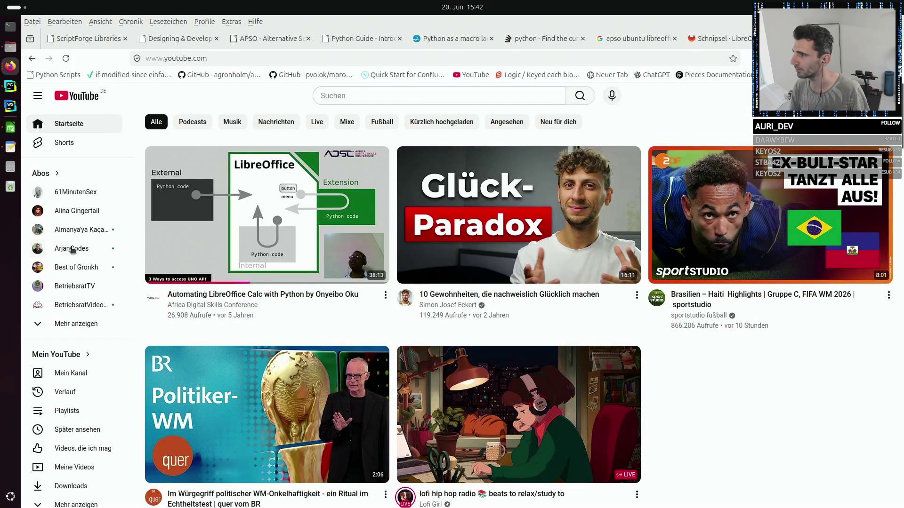
click(74, 328)
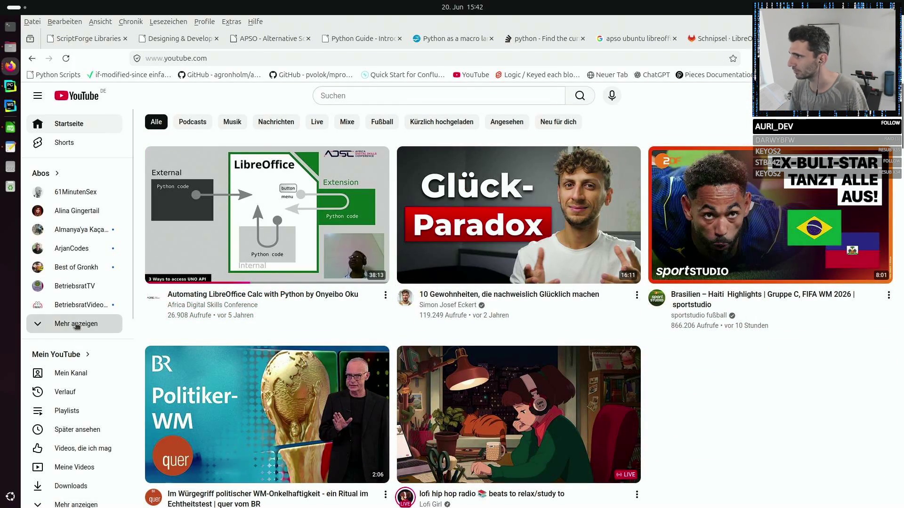
scroll(61, 212, down, 10)
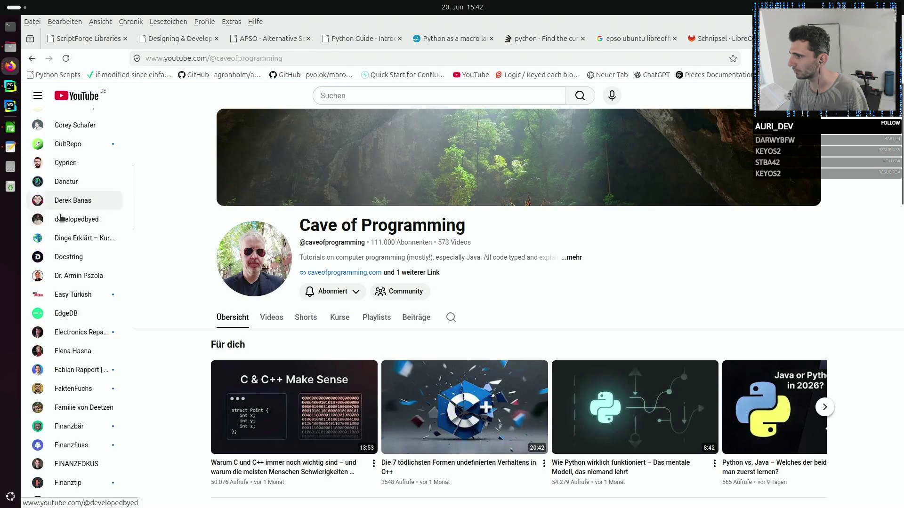
scroll(60, 202, up, 3)
click(66, 58)
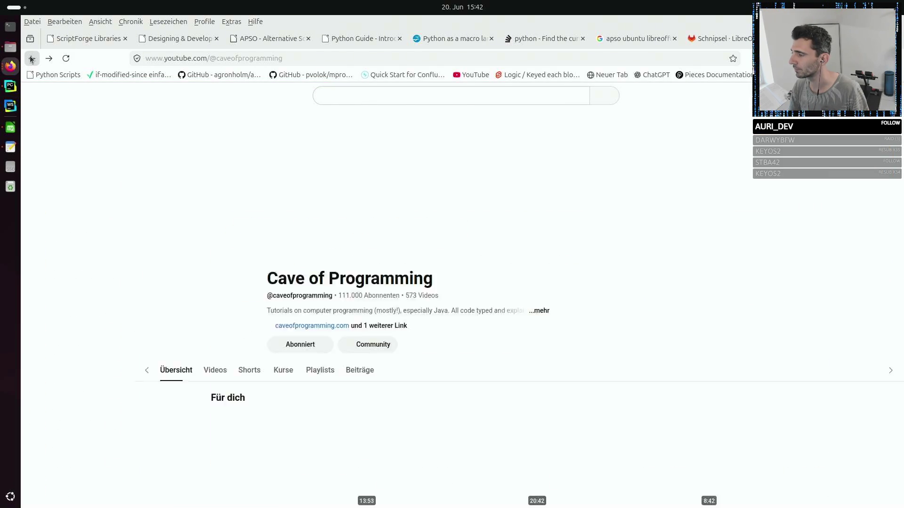
click(31, 59)
click(49, 58)
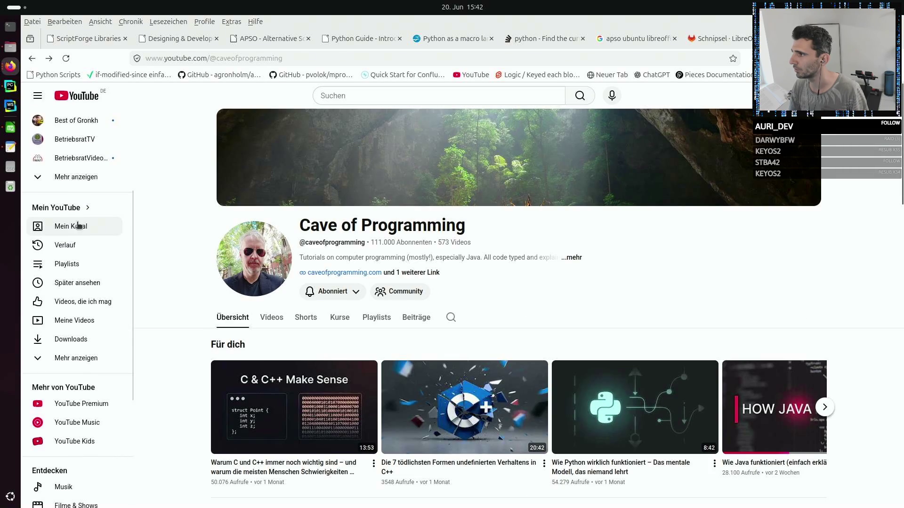
click(79, 249)
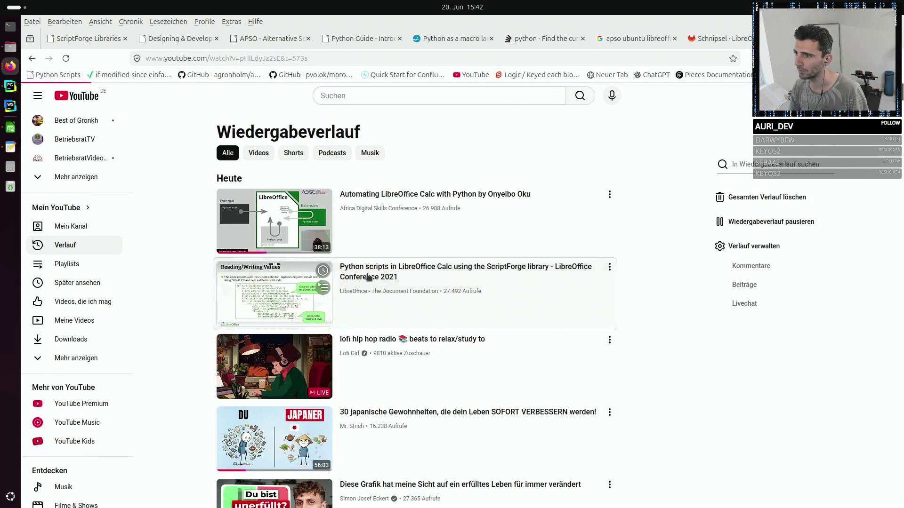
Play the Python scripts in LibreOffice Calc talk and scrub through its range-copying slides.
click(368, 278)
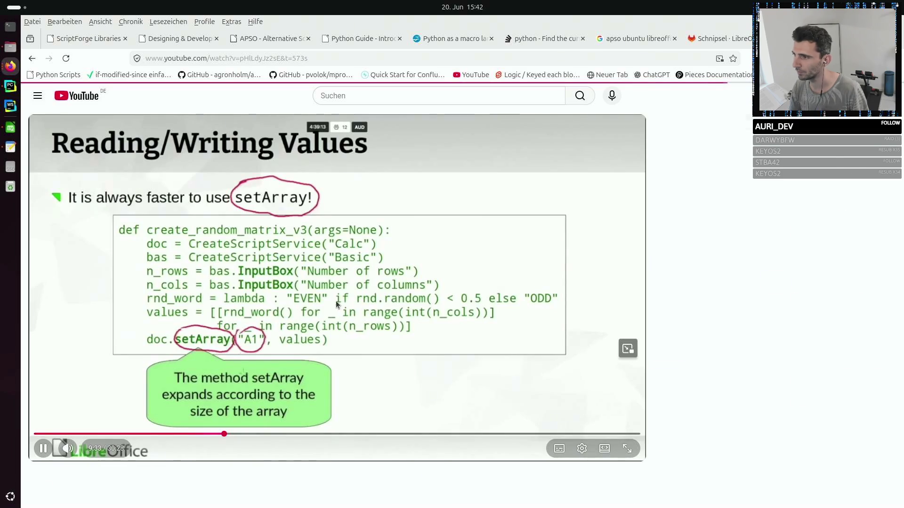
click(337, 297)
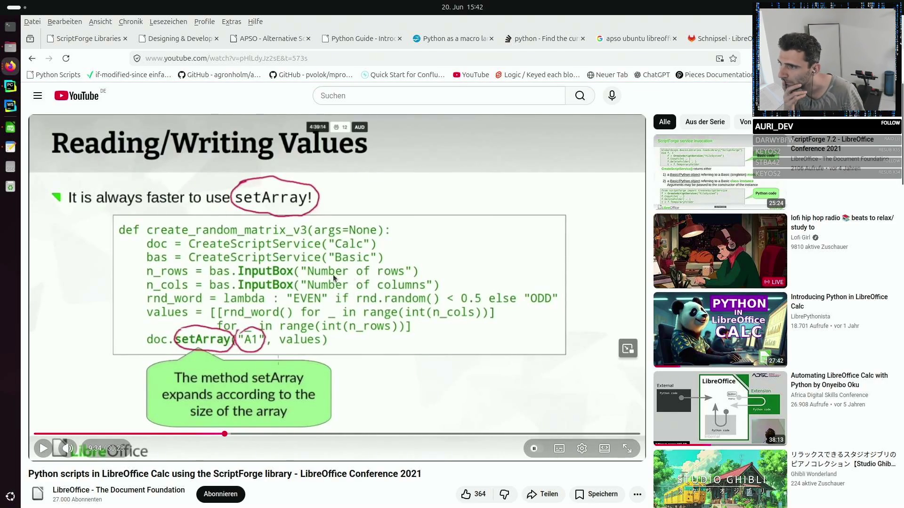
key(Left)
key(Left)
key(Left)
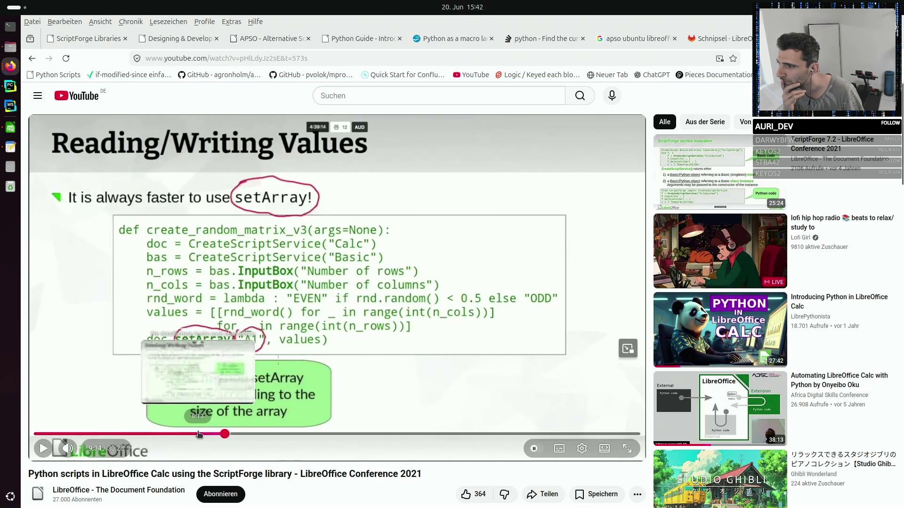
key(Left)
key(Left)
key(Left)
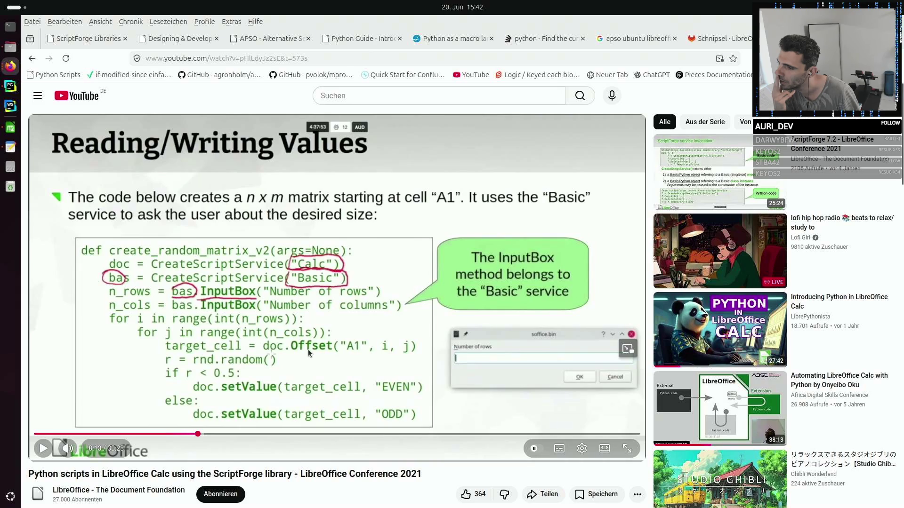
click(258, 436)
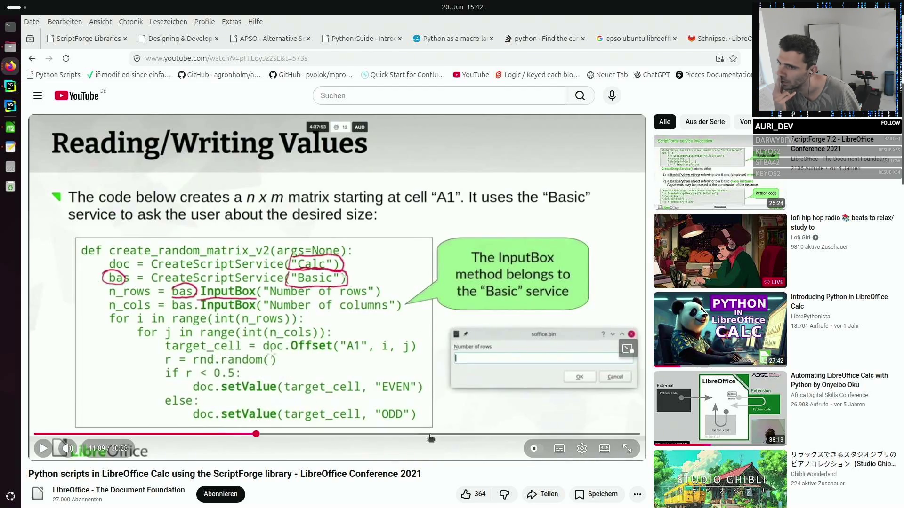
click(430, 435)
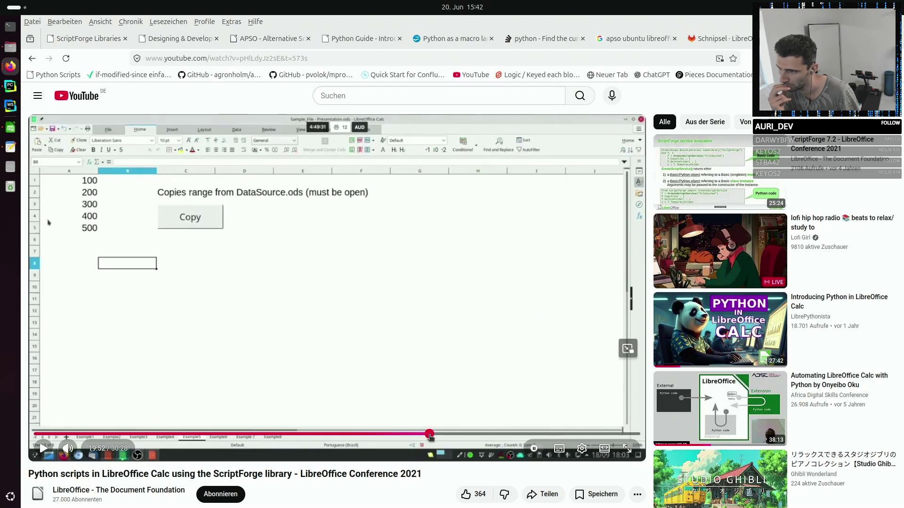
click(402, 435)
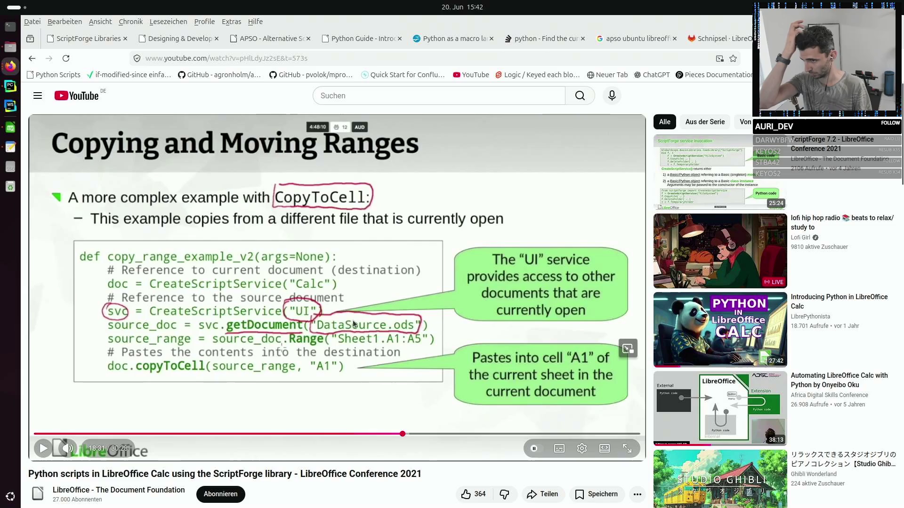
click(354, 437)
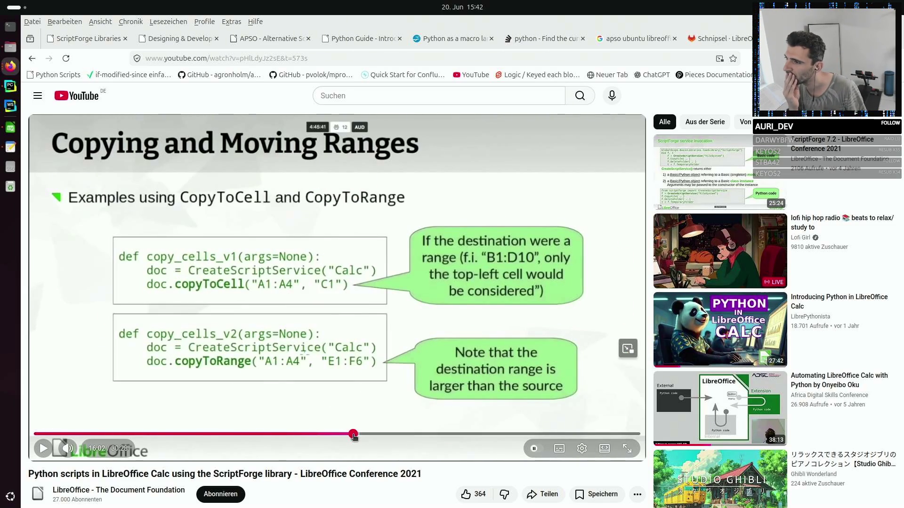
Rewind to the setArray part, pause at 12:22 on the CurrentSelection slide, and shrink the browser beside Calc.
click(312, 435)
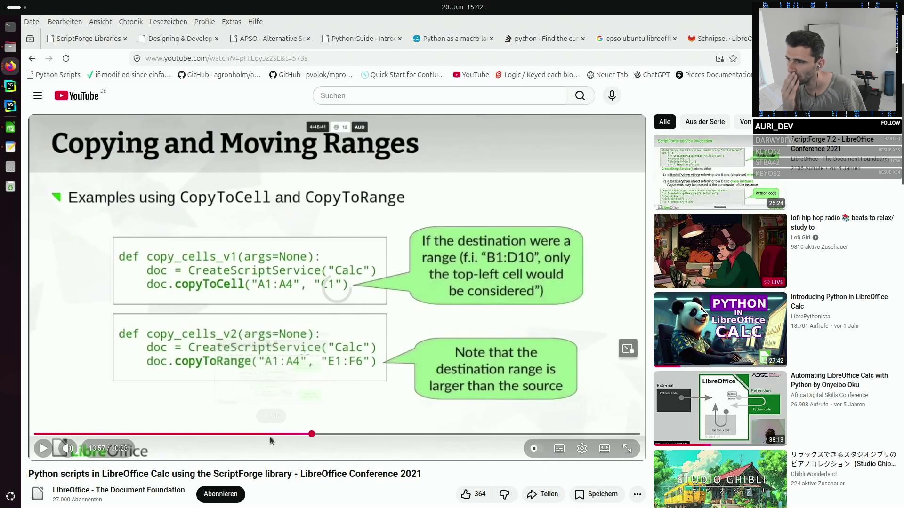
drag(263, 435, 233, 444)
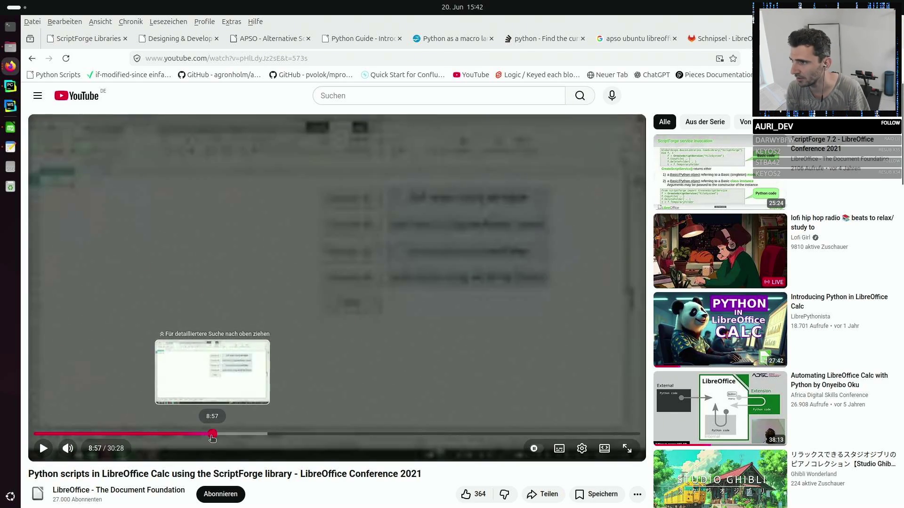
drag(233, 444, 210, 435)
click(320, 355)
click(240, 434)
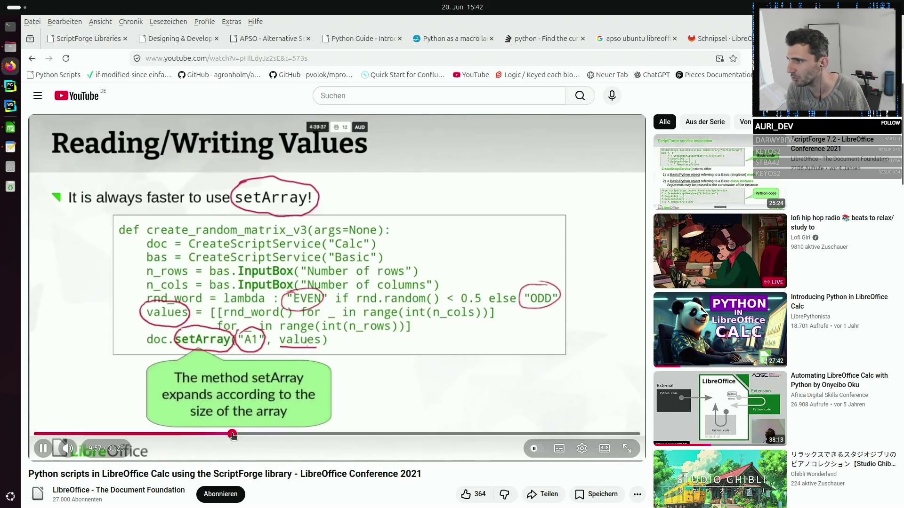
drag(241, 436, 280, 436)
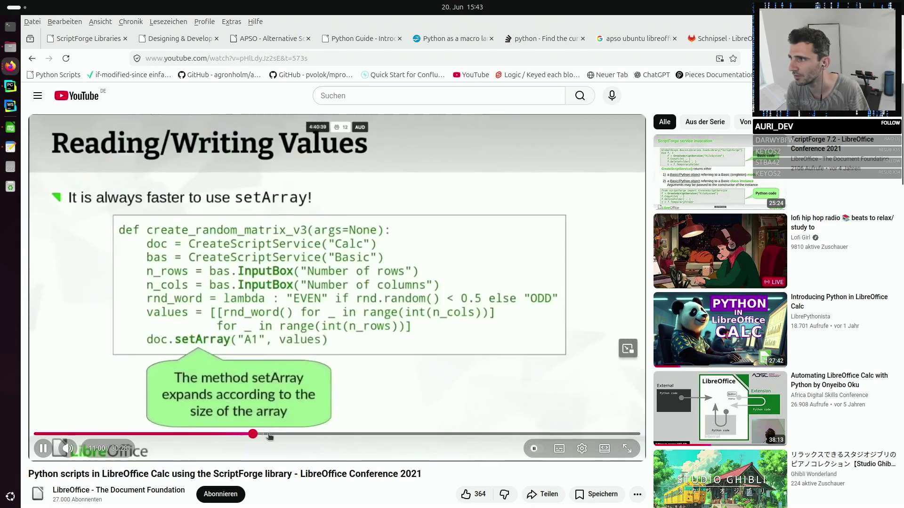
click(591, 259)
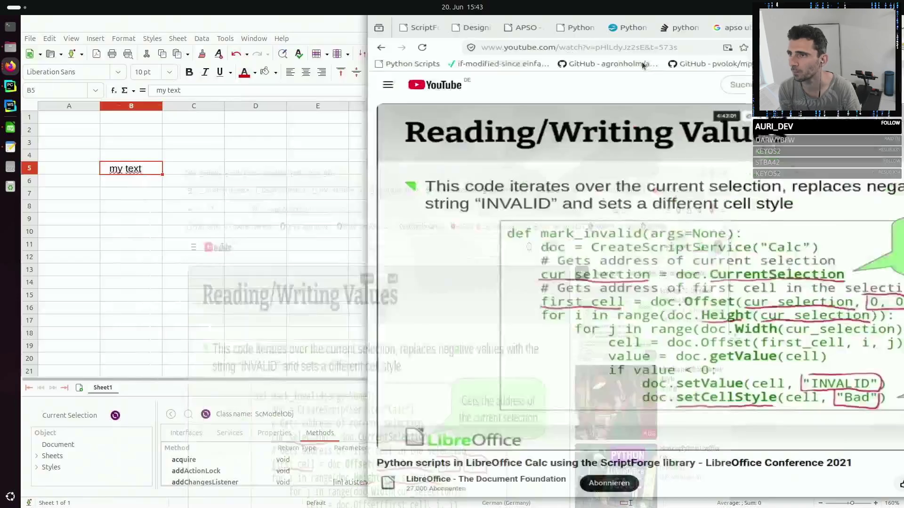
drag(463, 31, 670, 48)
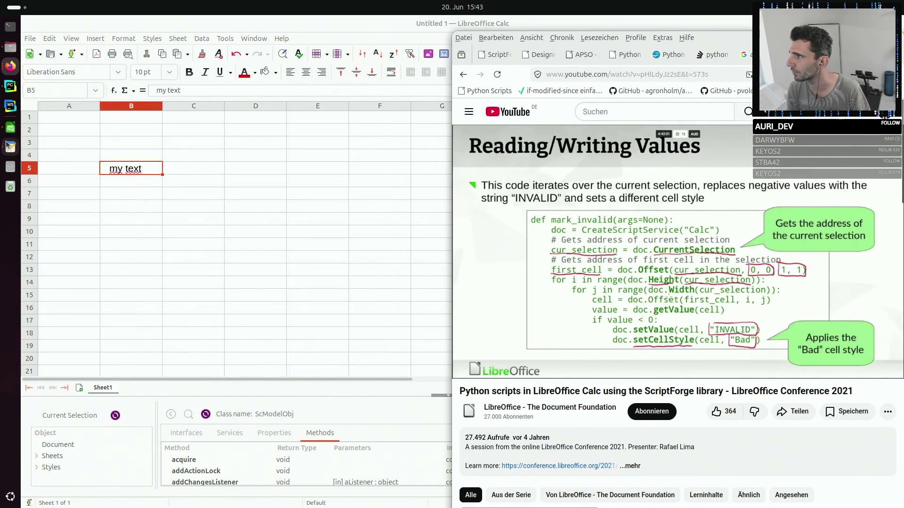
Bring up Test.py and delete the old clean_marked_text body lines 11 to 13.
click(11, 147)
drag(268, 207, 197, 95)
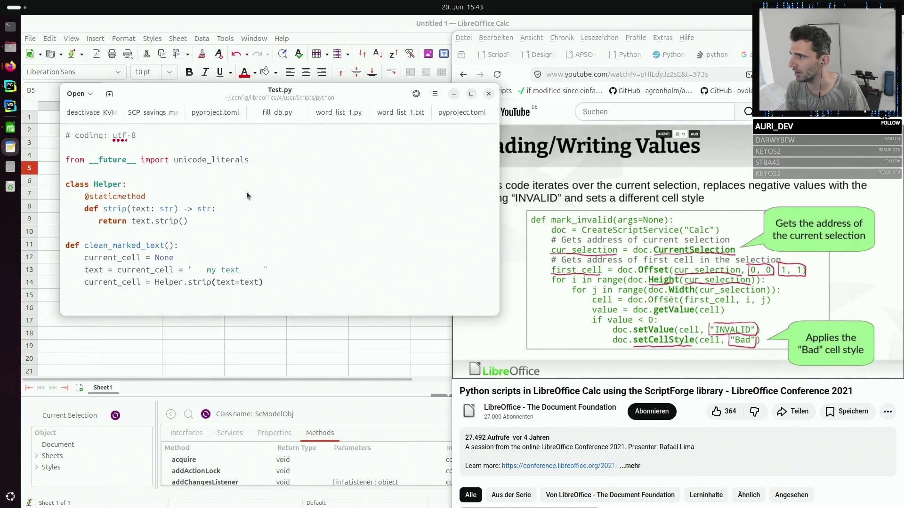
drag(283, 90, 272, 77)
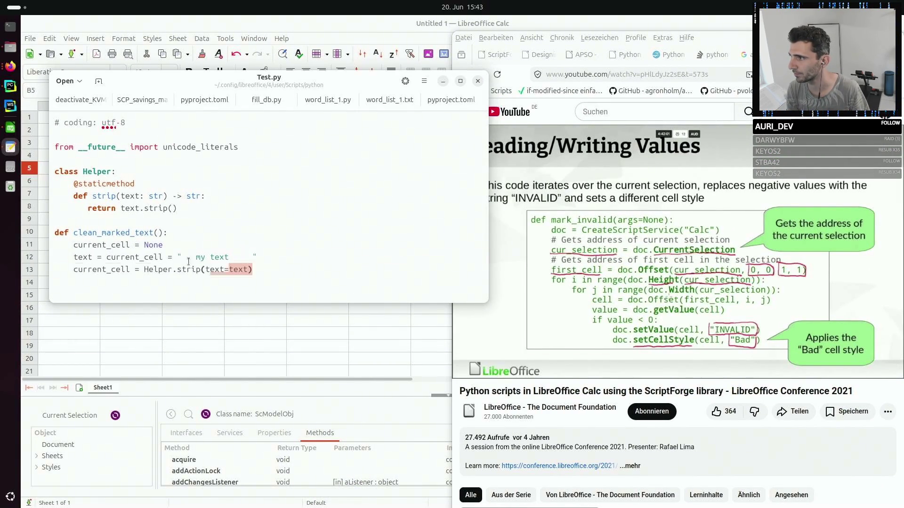
drag(253, 270, 74, 245)
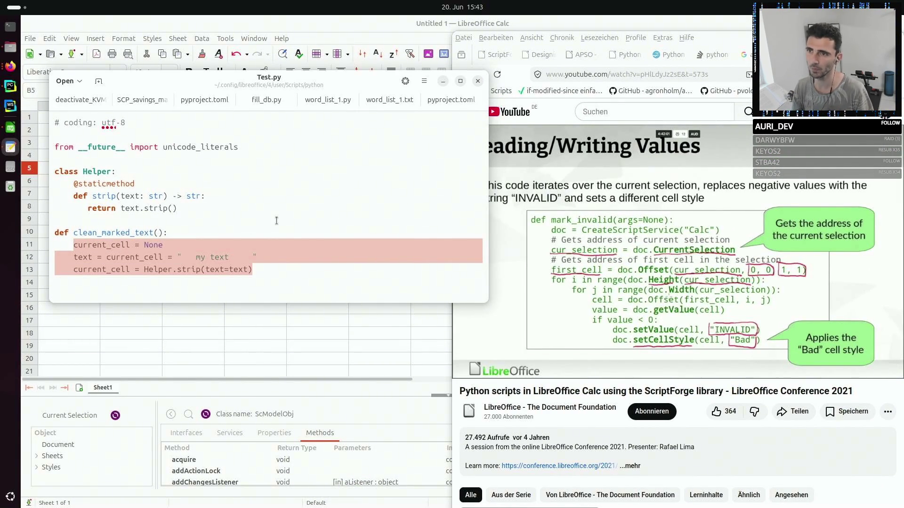
key(BackSpace)
text(doc = CreateScript)
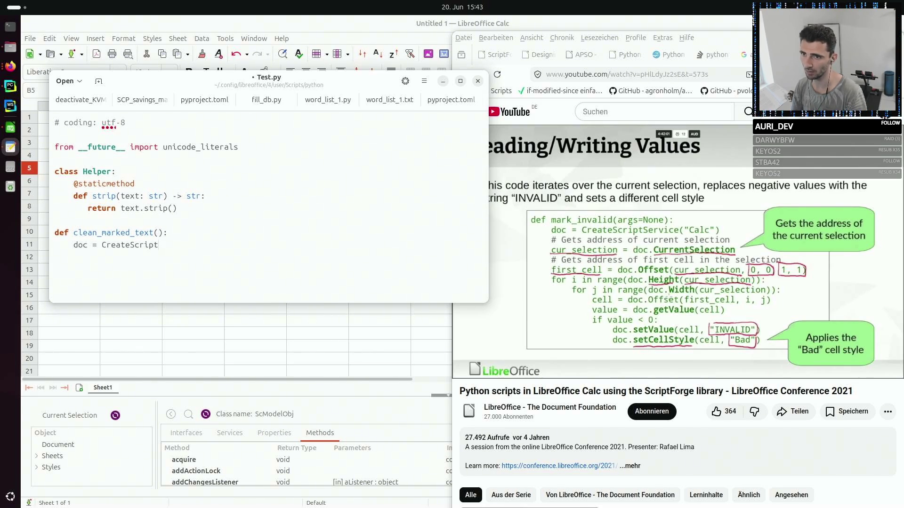
text(ce("Calc)
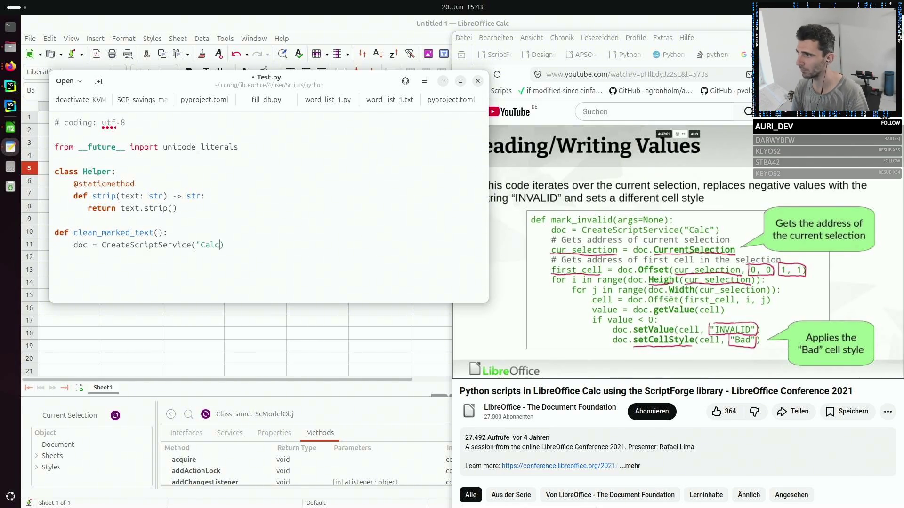
text(")
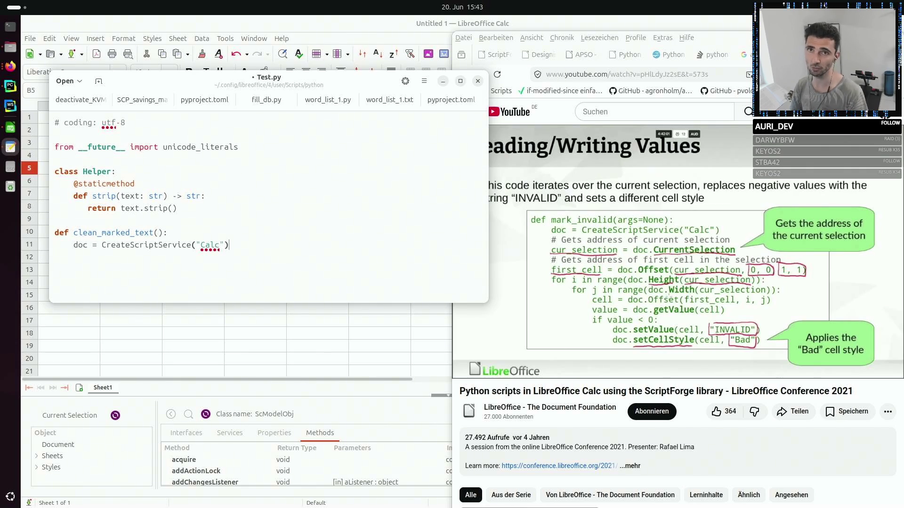
Write lines getting the document, its current selection, and cur_cell = doc.Offset(cur_selection, 0, 0, 1, 1).
key(Return)
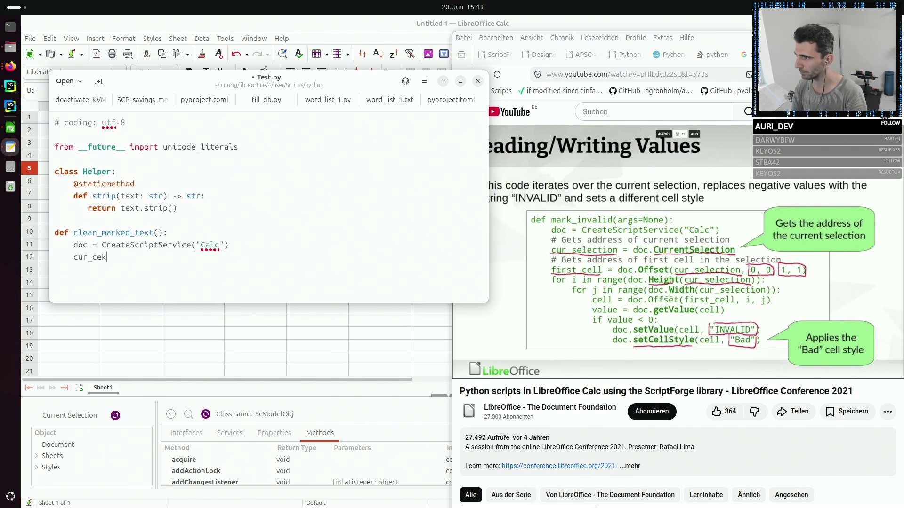
key(BackSpace)
key(BackSpace)
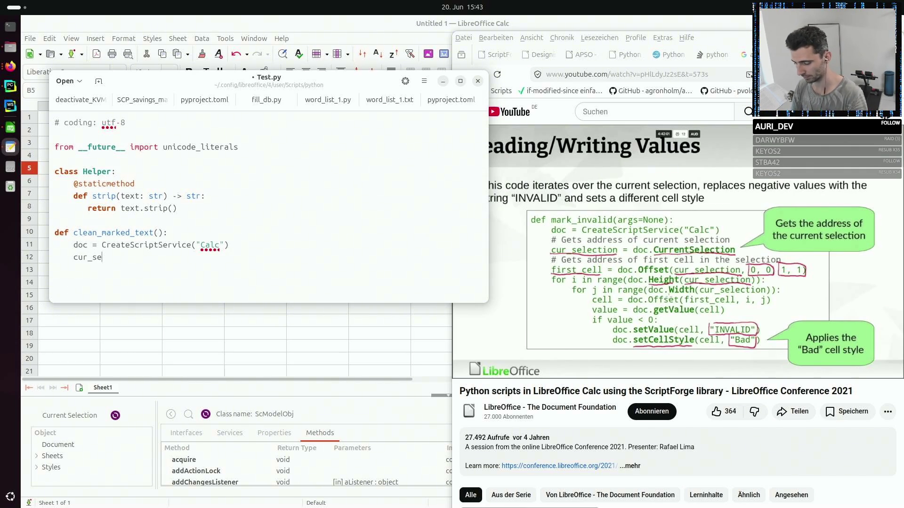
text(ction = doc)
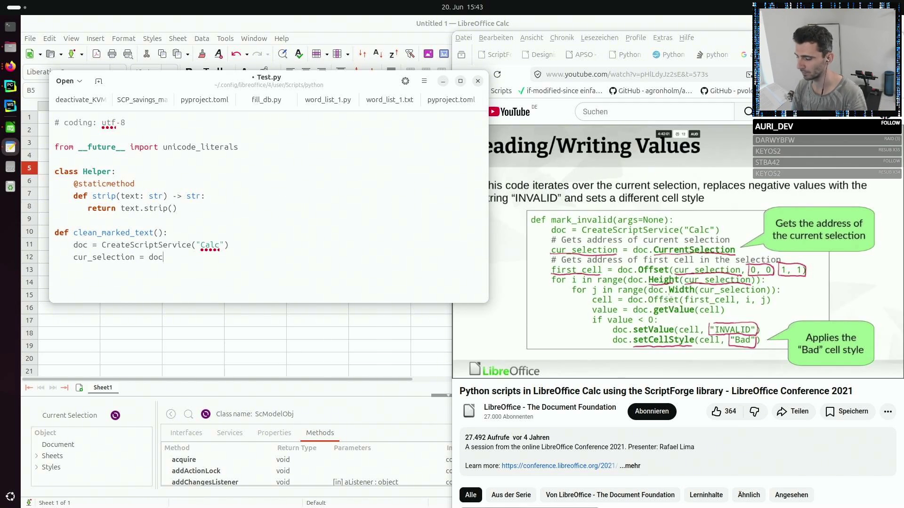
text(ntSelection)
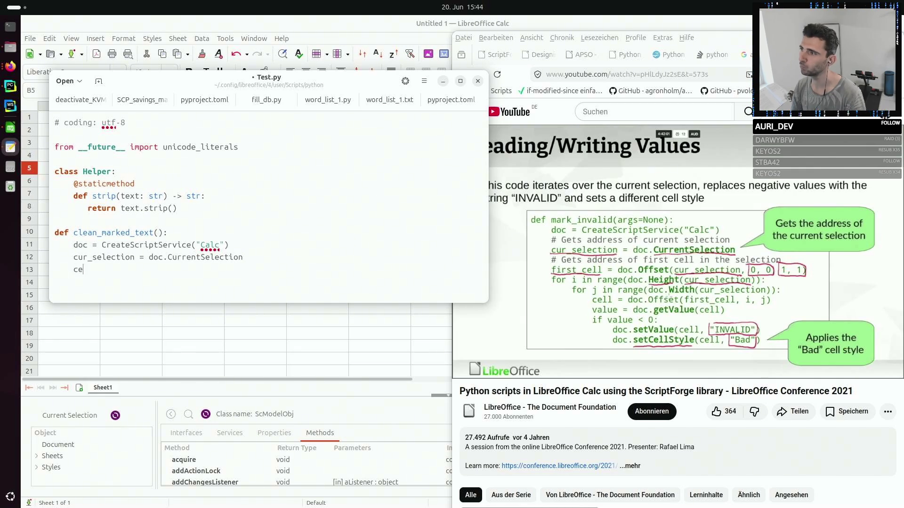
text(()
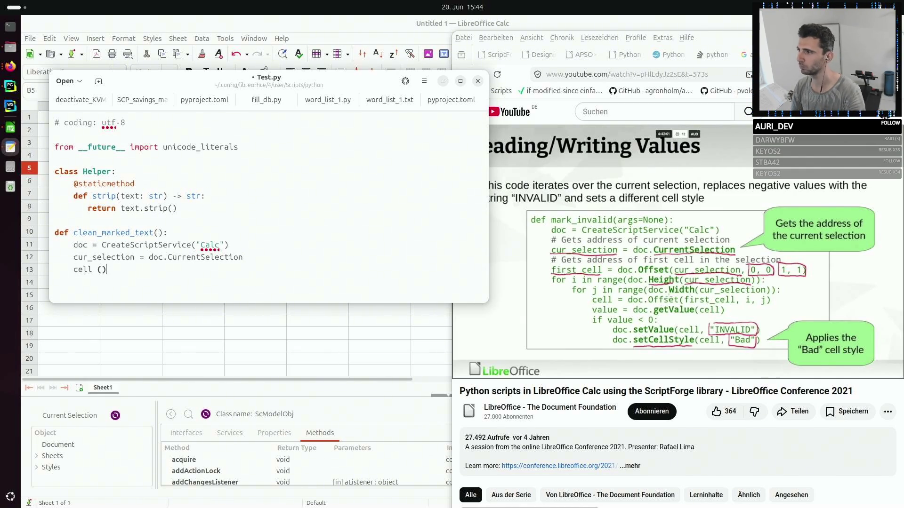
key(BackSpace)
key(BackSpace)
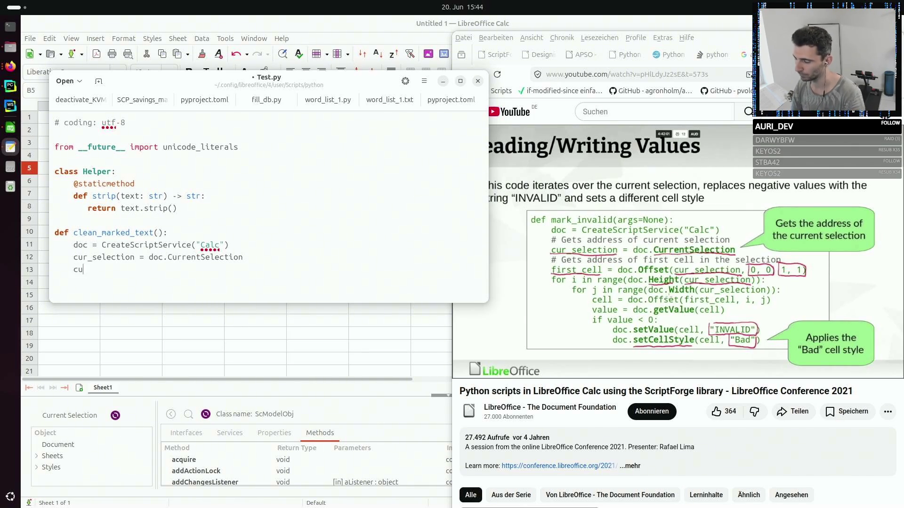
text(ekk)
key(BackSpace)
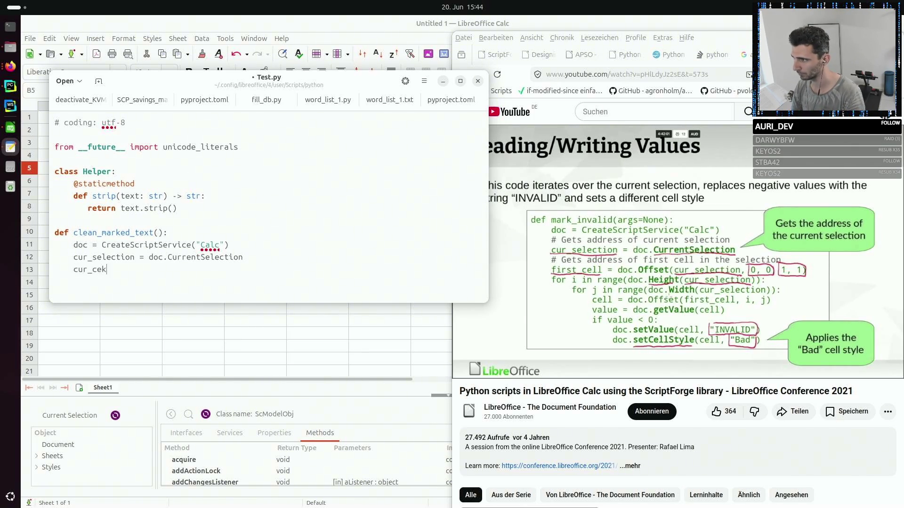
text(ll = doc)
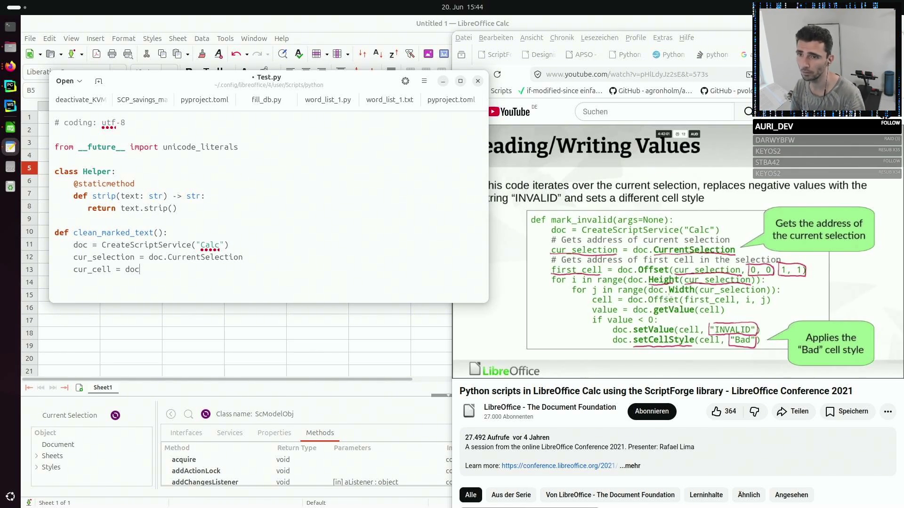
text(()
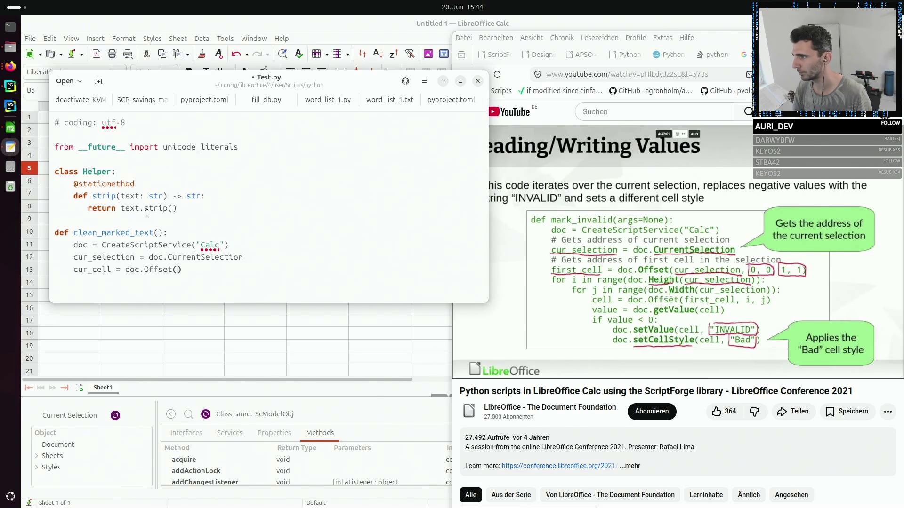
key(Up)
key(Home)
key(shift+ctrl+Right)
text(cur_selection, )
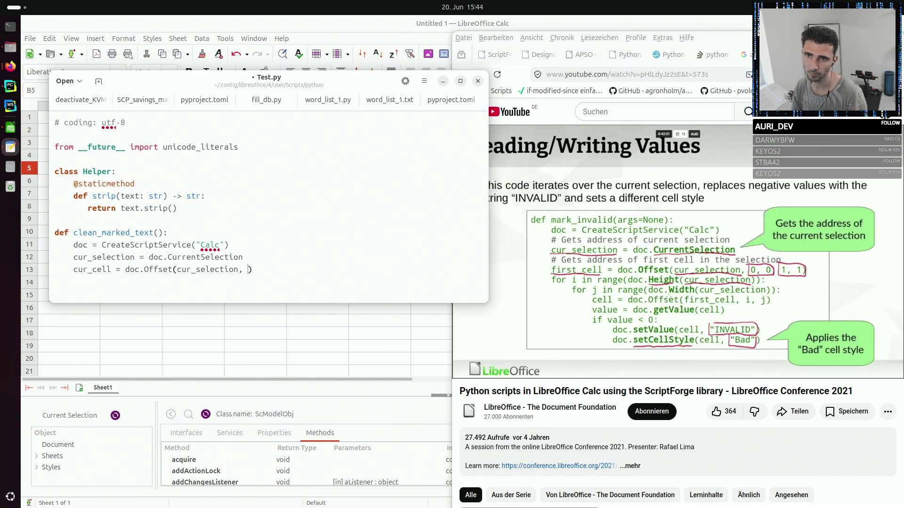
text(0, )
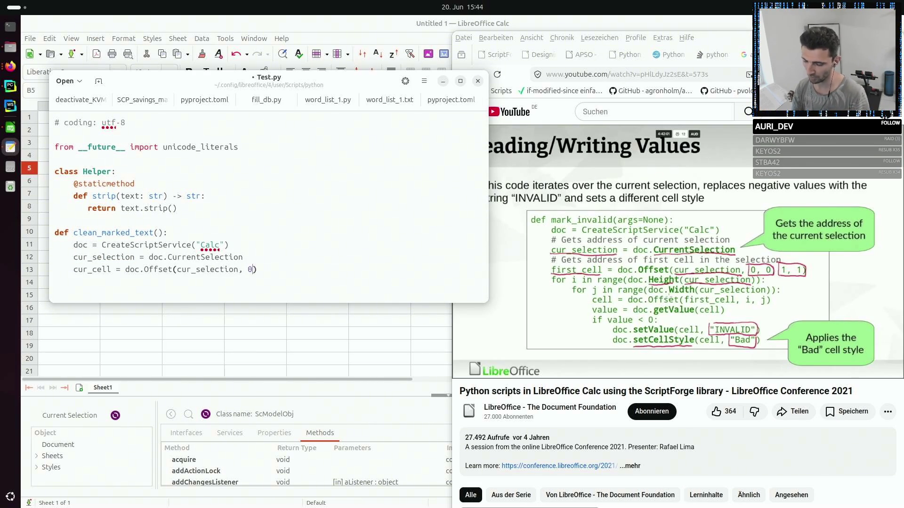
text(0, 1, 1, 1)
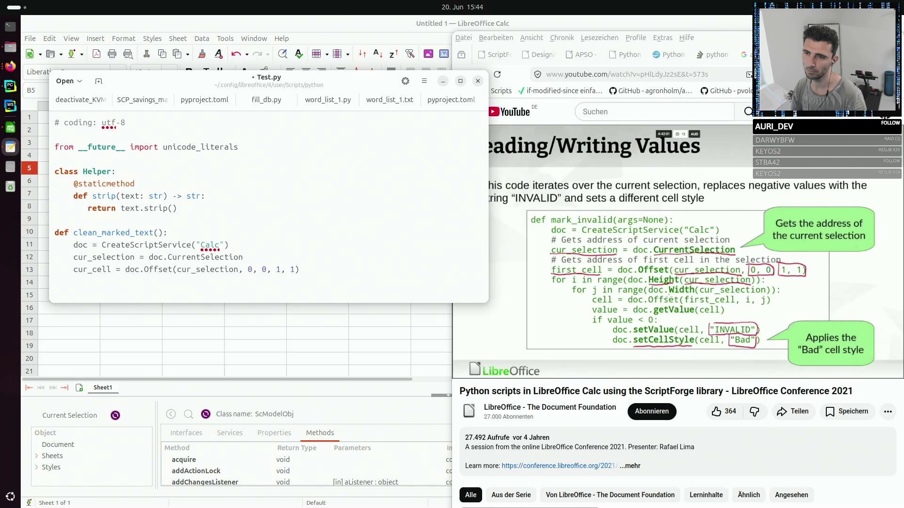
text(val)
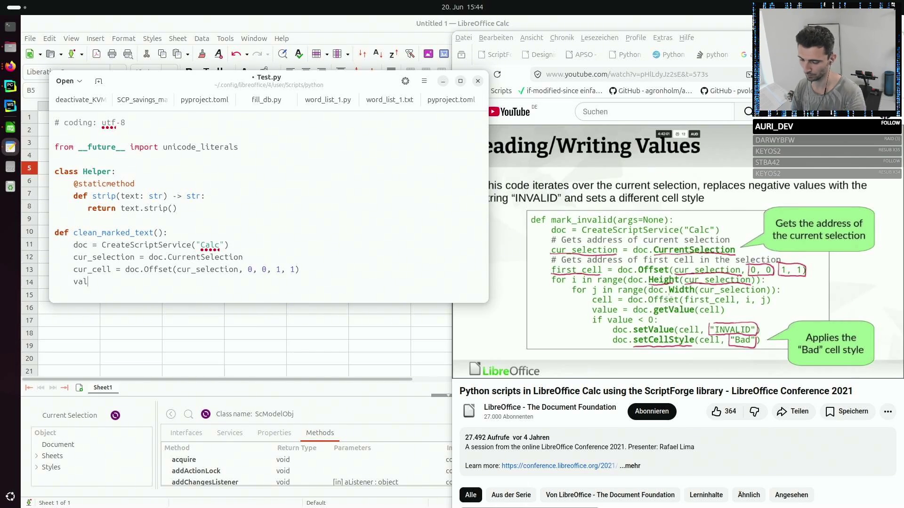
Add the getValue line and new_text = Helper.strip(text=text), fixing the strip typo.
key(BackSpace)
key(BackSpace)
key(BackSpace)
key(BackSpace)
key(BackSpace)
key(BackSpace)
text(text = cur)
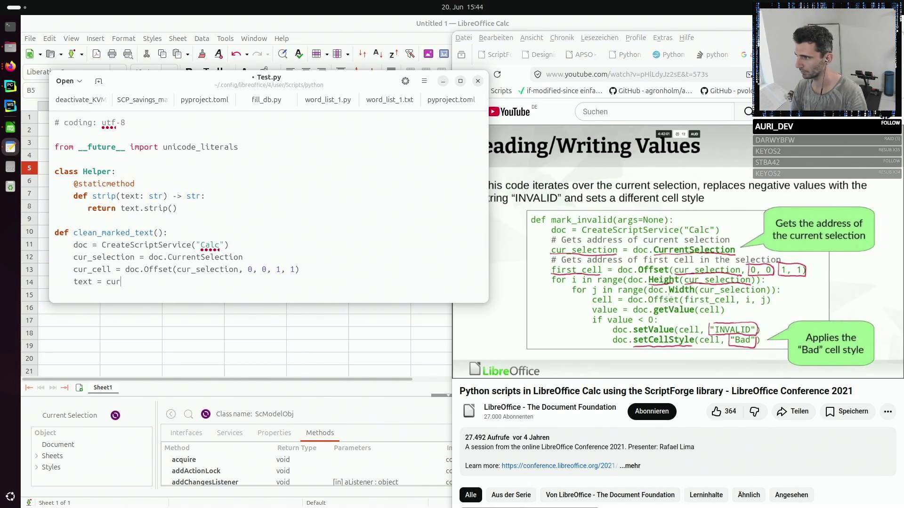
text(_cell)
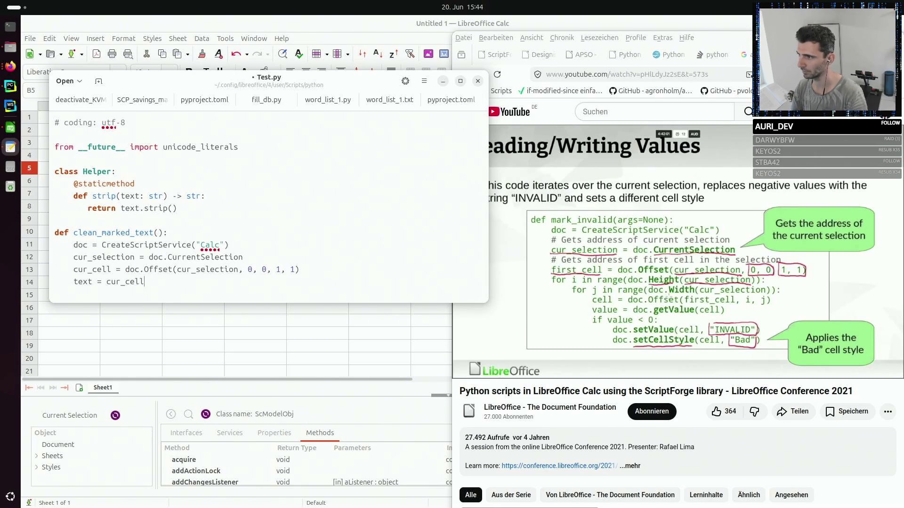
text(.get)
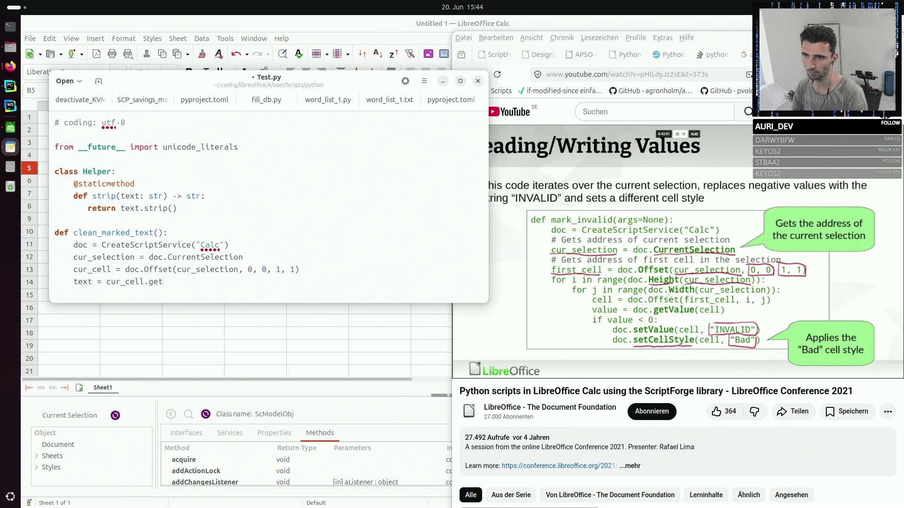
text(Value())
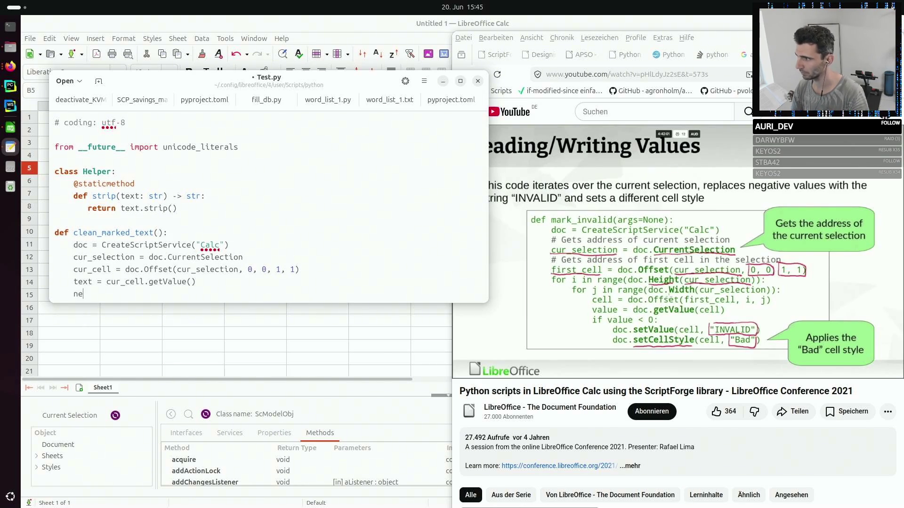
text(text)
key(BackSpace)
key(BackSpace)
key(BackSpace)
text(ext = )
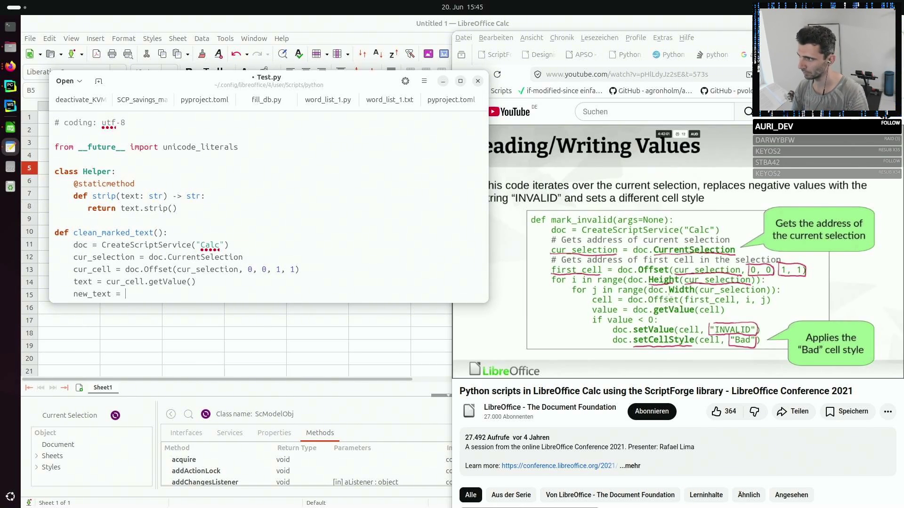
text(Help)
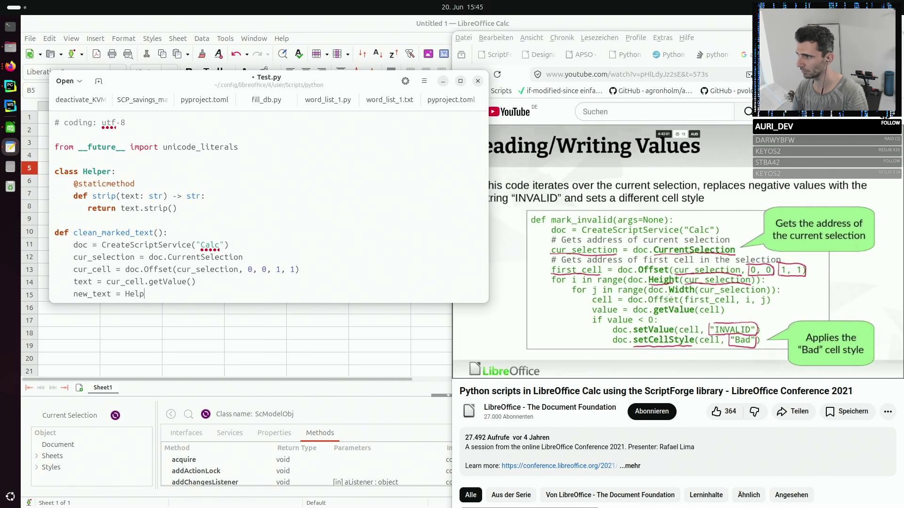
text(er.strio())
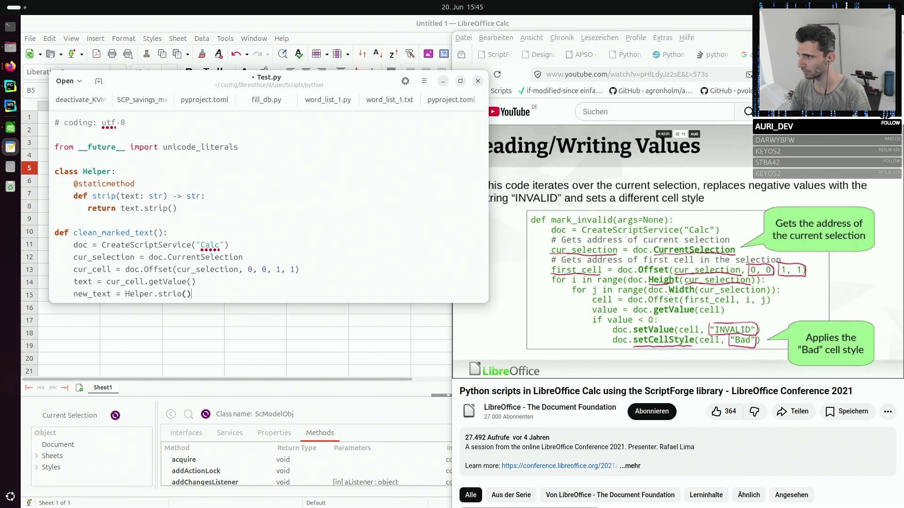
key(Left)
key(BackSpace)
text(p)
key(Right)
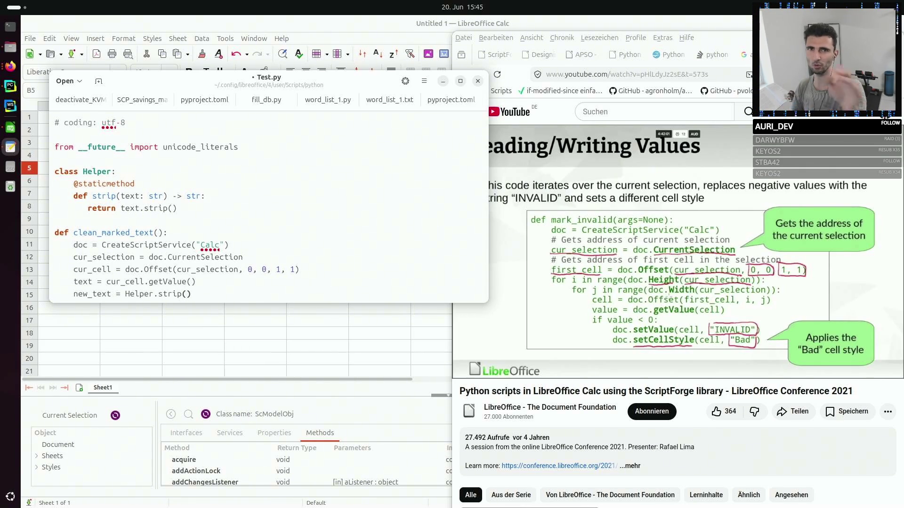
key(Right)
key(Left)
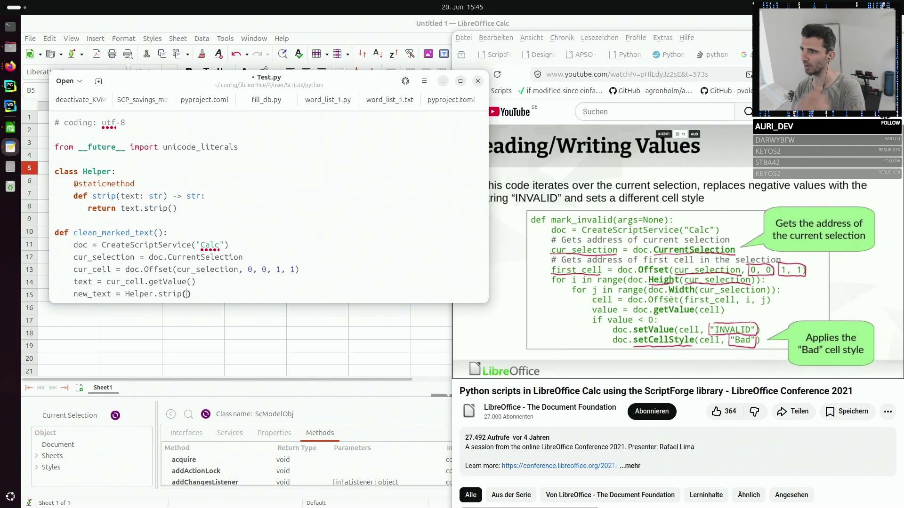
text(text=text)
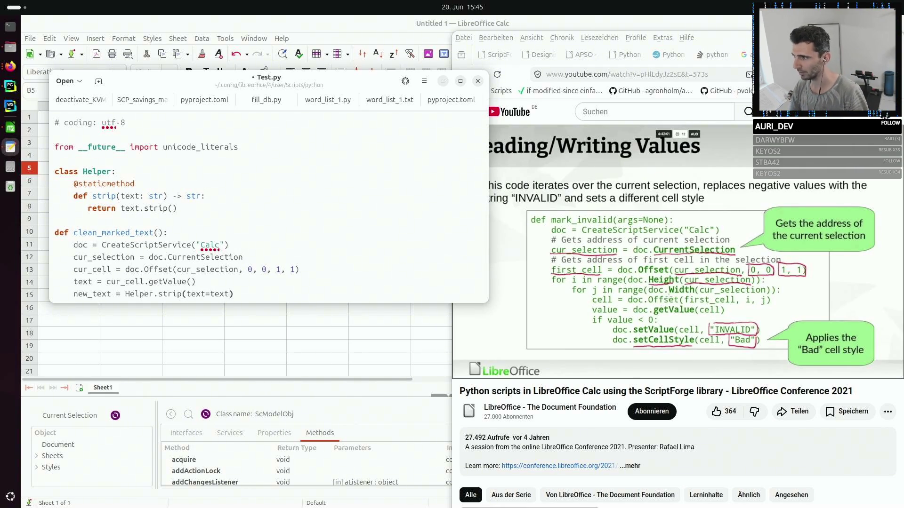
key(End)
key(Return)
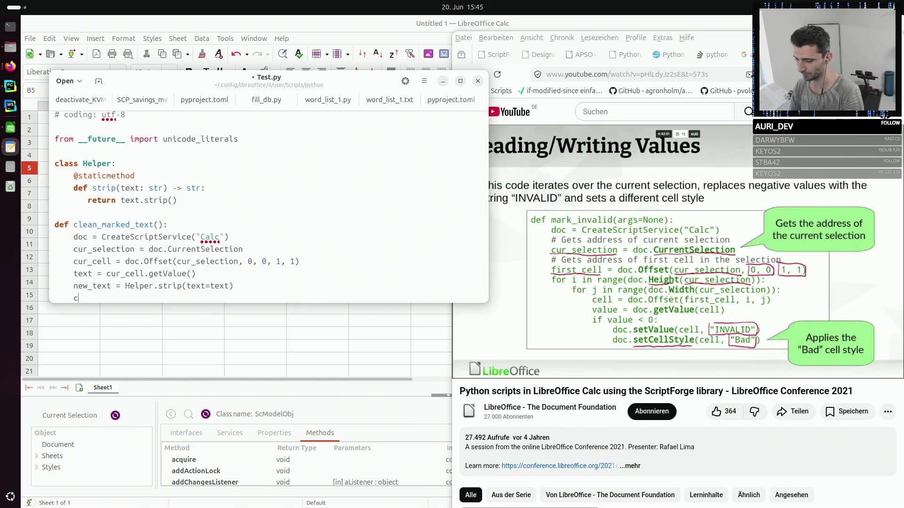
text(_cell.)
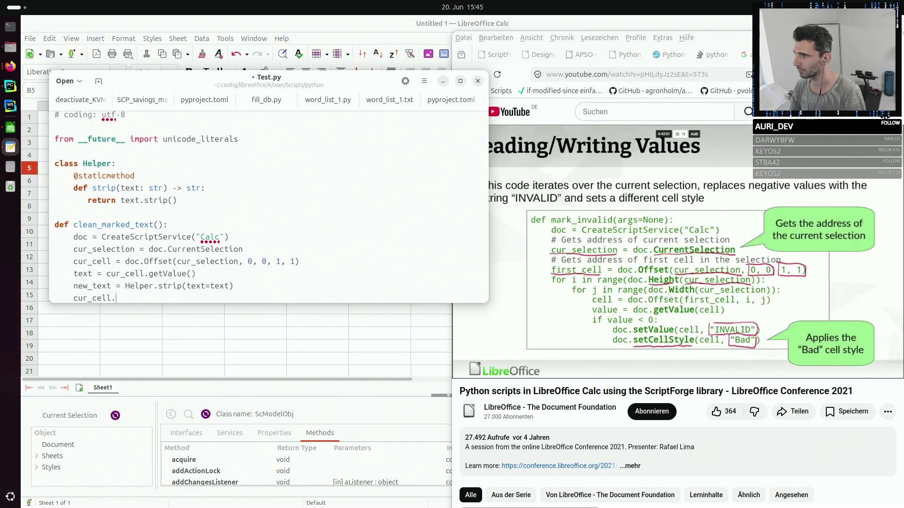
text(setB)
Add cur_cell.setValue(new_text), correcting the setValue and new_text spellings.
key(BackSpace)
text(Va)
key(BackSpace)
key(BackSpace)
text(Value()
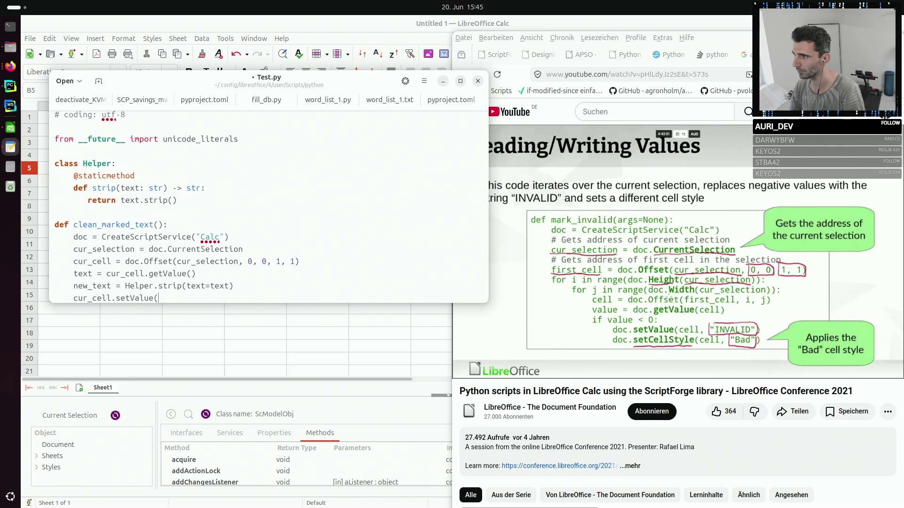
key(BackSpace)
text(new_)
key(BackSpace)
key(BackSpace)
key(BackSpace)
text(we_txt)
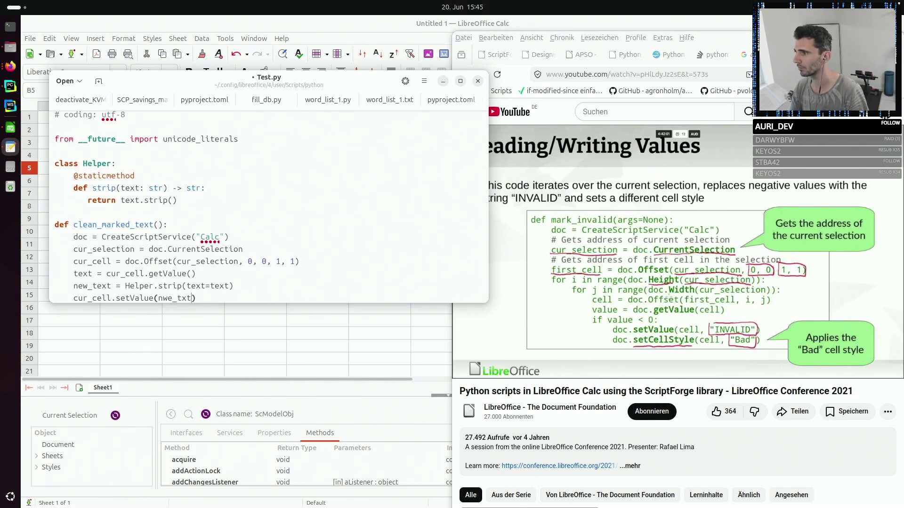
text(e)
key(Left)
key(Left)
key(Left)
key(BackSpace)
key(BackSpace)
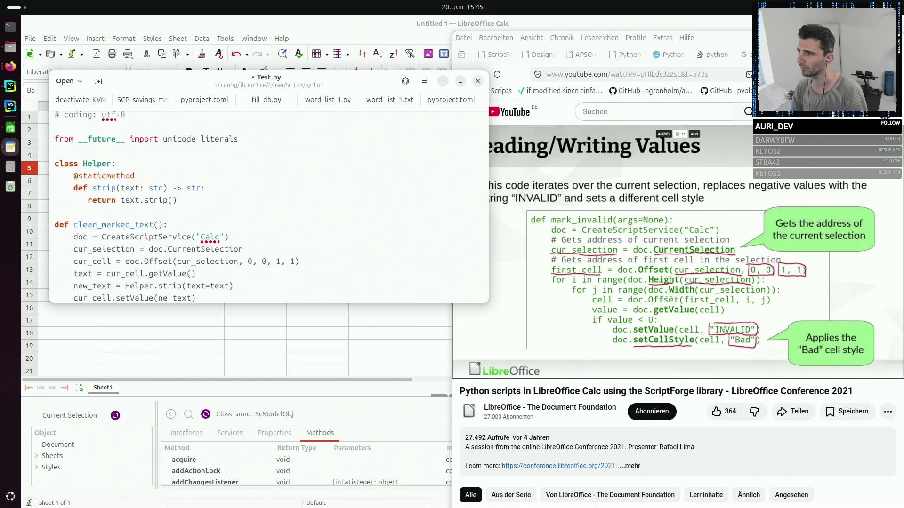
text(ew)
key(End)
key(Return)
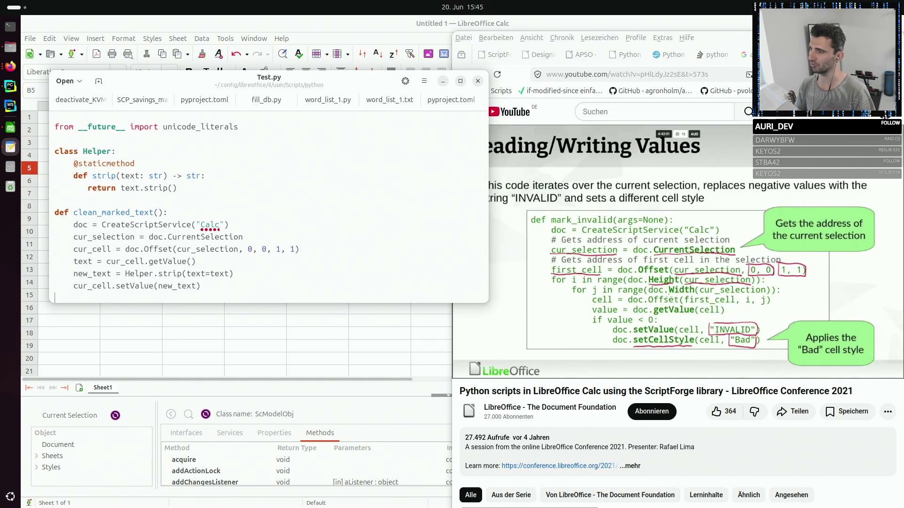
Review the doc, cur_selection, cur_cell and getValue lines in clean_marked_text.
double_click(80, 224)
double_click(184, 225)
click(170, 226)
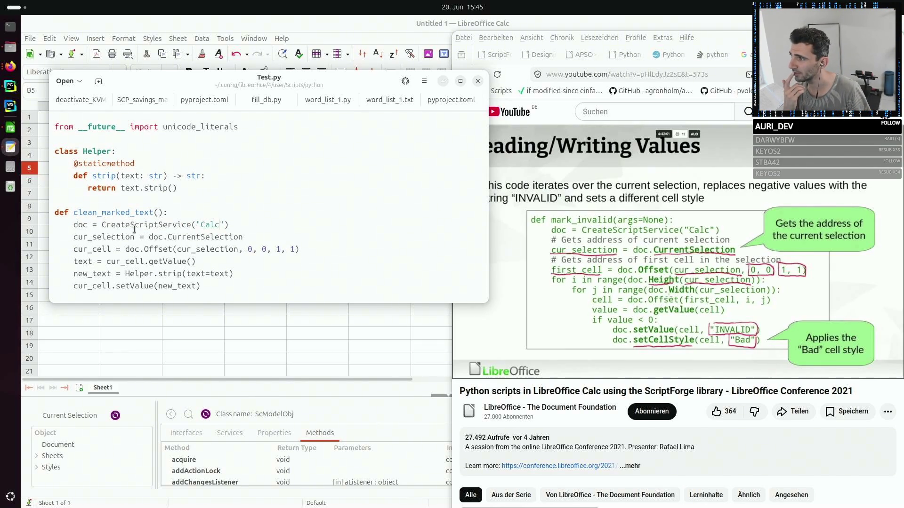
double_click(82, 237)
double_click(205, 237)
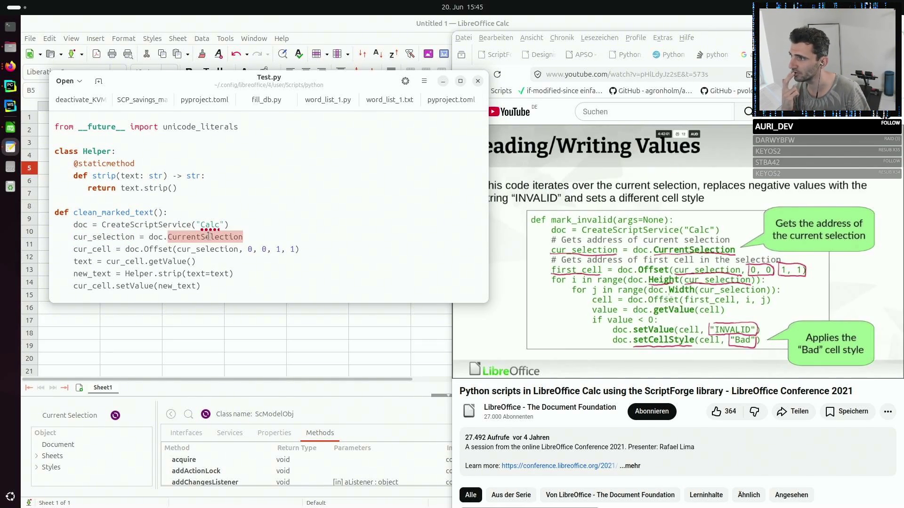
double_click(84, 249)
drag(126, 250, 300, 243)
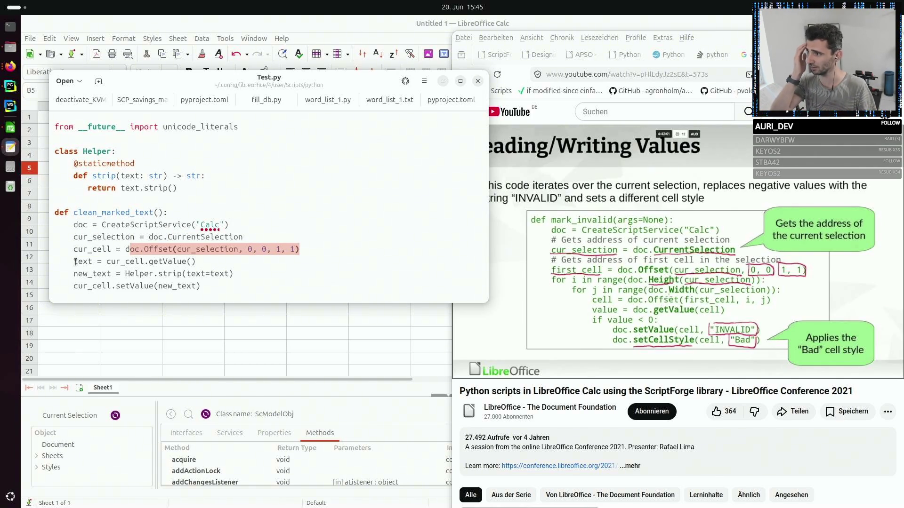
drag(74, 262, 196, 261)
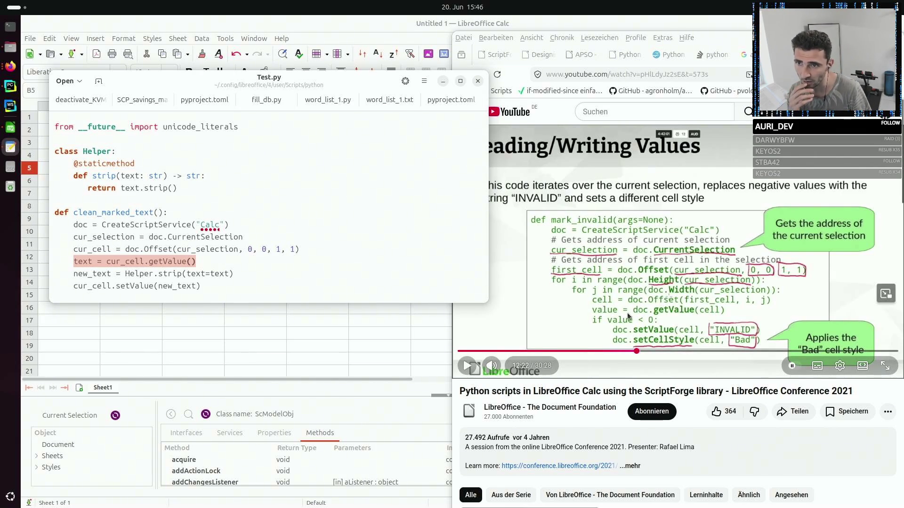
click(191, 262)
Rewrite the read line as doc.getValue(cur_cell), reading through the document.
double_click(107, 261)
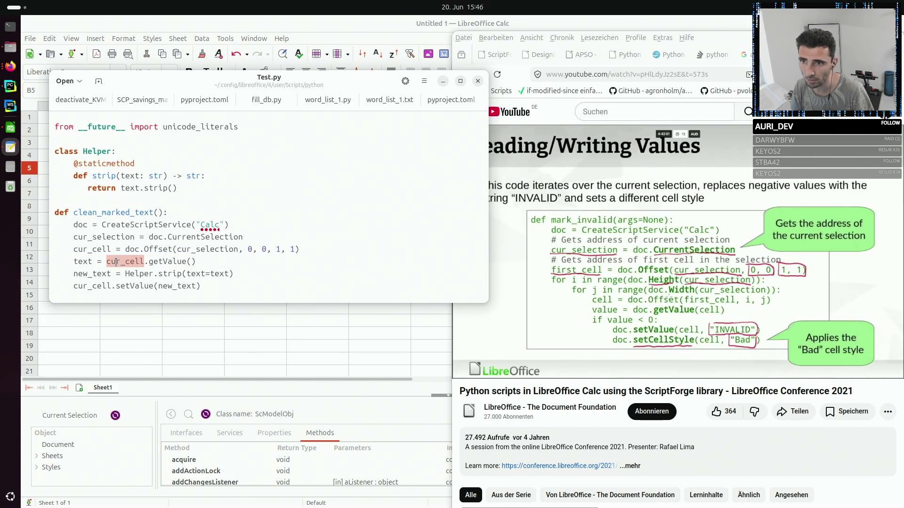
text(doc)
double_click(89, 248)
key(ctrl+c)
click(170, 261)
key(ctrl+v)
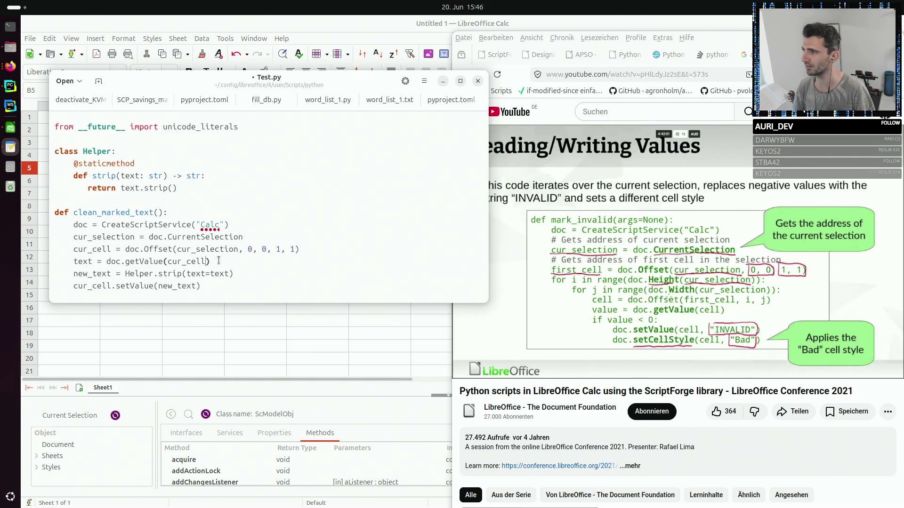
key(ctrl+shift+Left)
key(ctrl+shift+Left)
key(ctrl+shift+Left)
key(ctrl+shift+Left)
key(shift+Up)
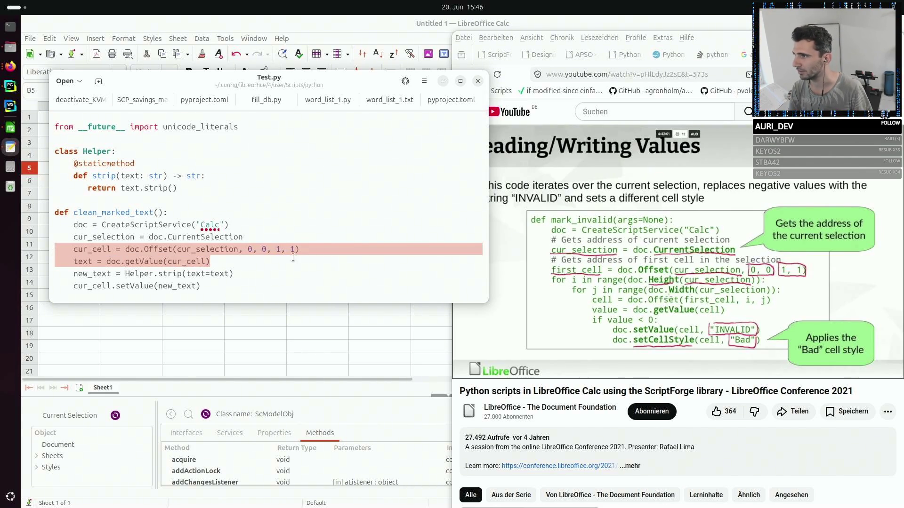
mouse_move(636, 349)
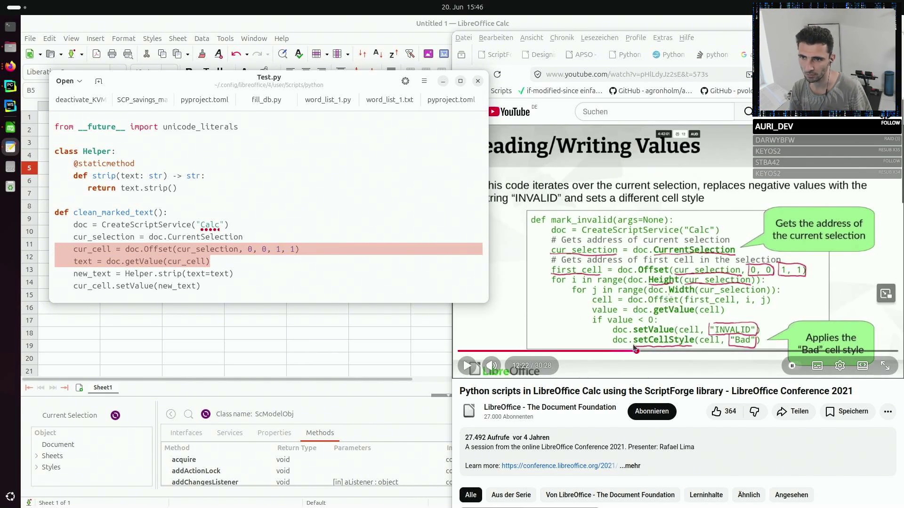
click(104, 271)
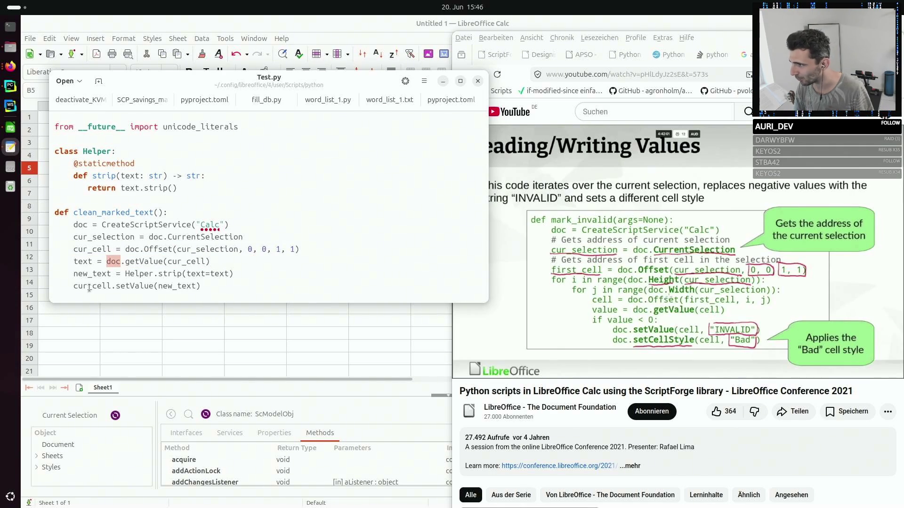
Rewrite the write-back line as doc.setValue(cur_cell, new_text).
double_click(88, 286)
click(87, 254)
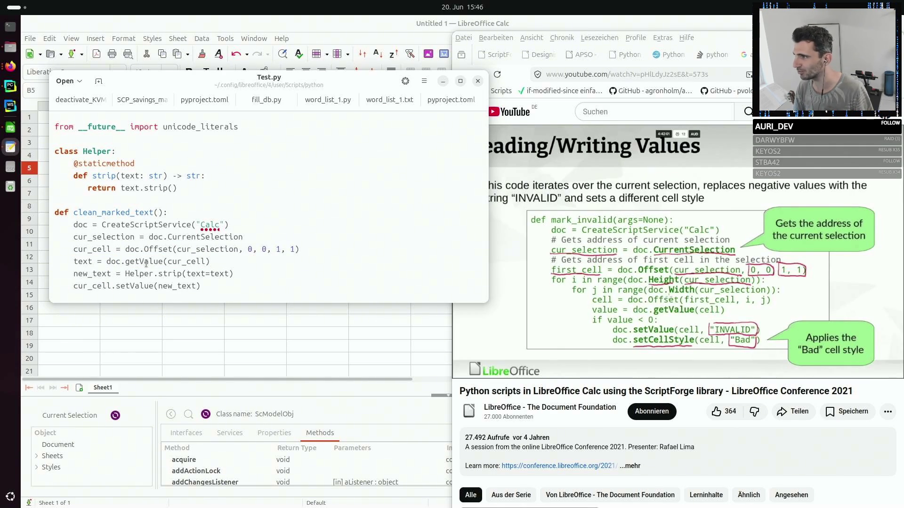
double_click(127, 249)
key(ctrl+c)
double_click(90, 287)
key(ctrl+v)
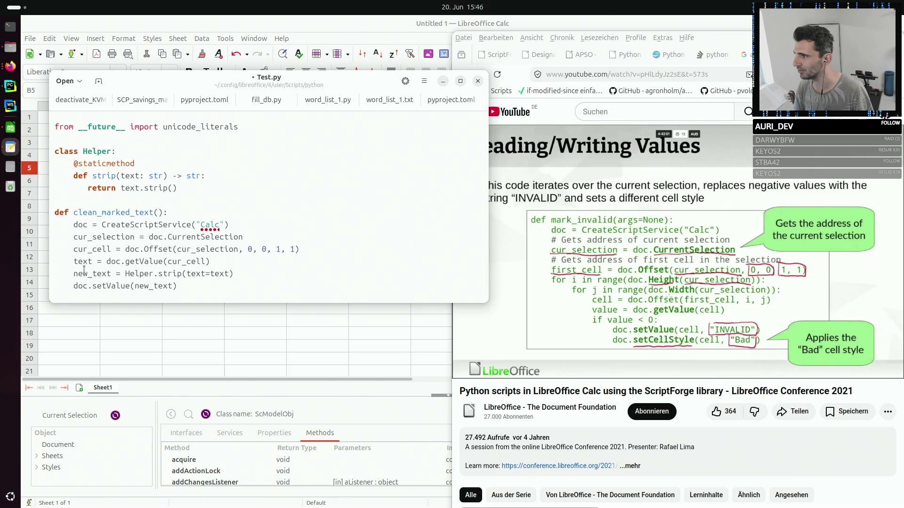
double_click(86, 249)
click(131, 287)
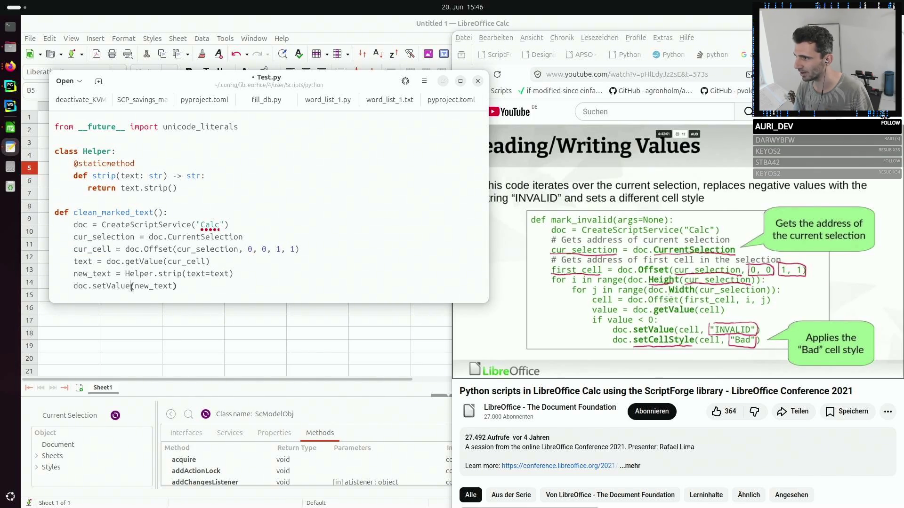
key(ctrl+v)
text(,)
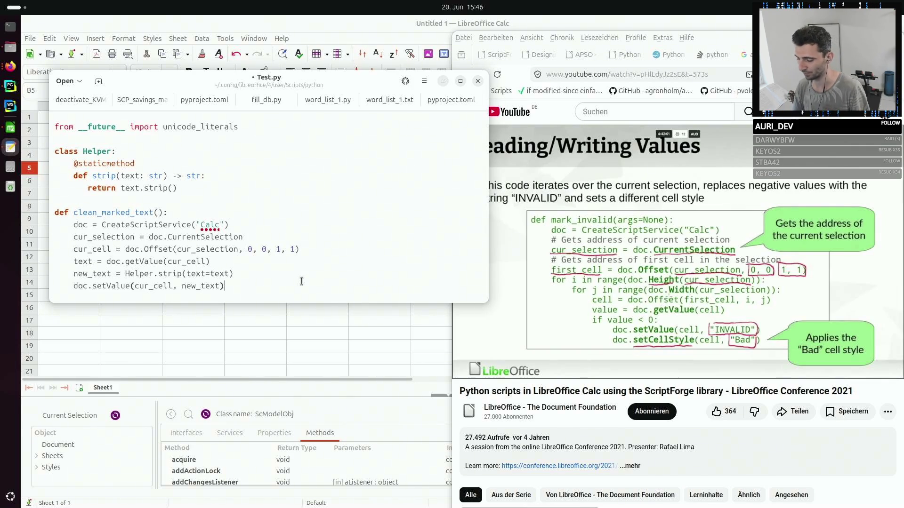
Run clean_marked_text on cell B5 from the APSO Python scripts organizer.
click(10, 128)
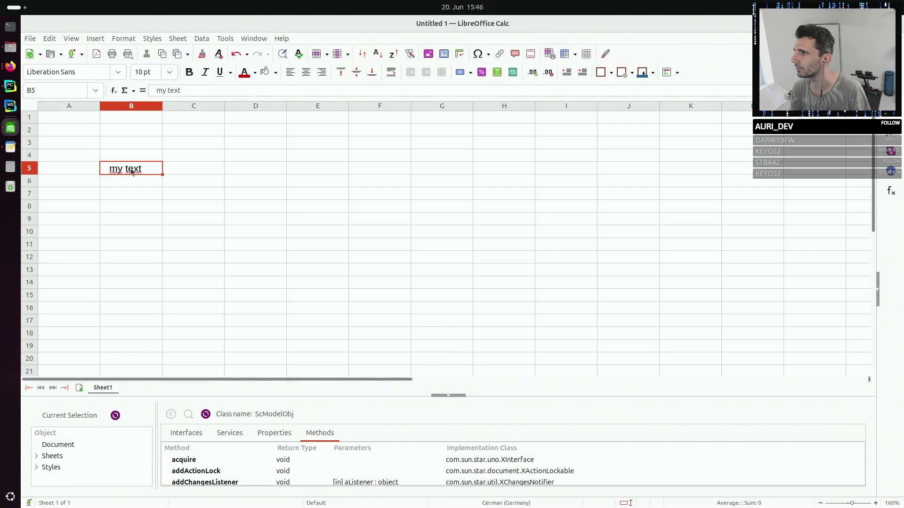
click(240, 179)
click(146, 173)
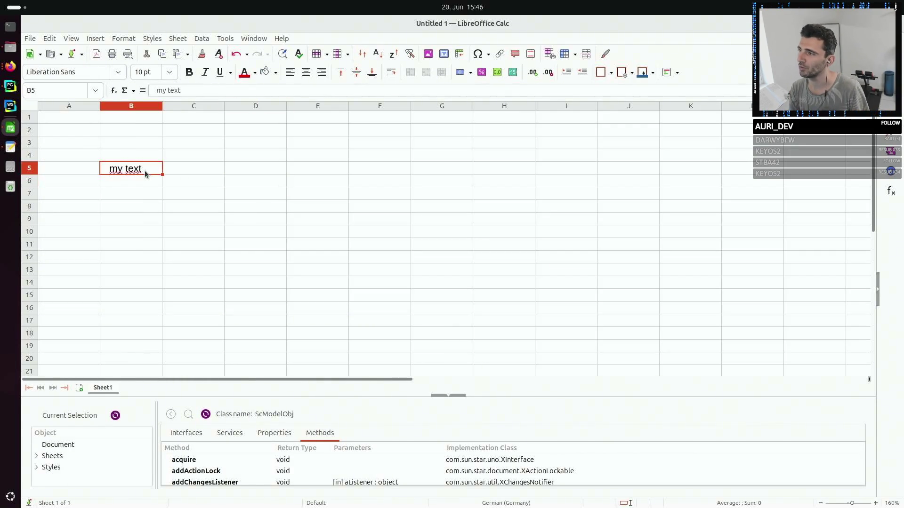
click(203, 39)
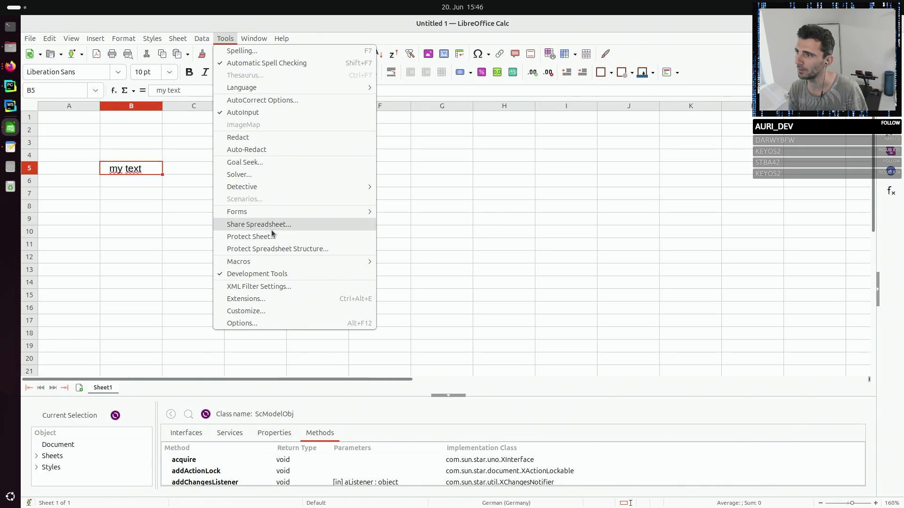
click(416, 298)
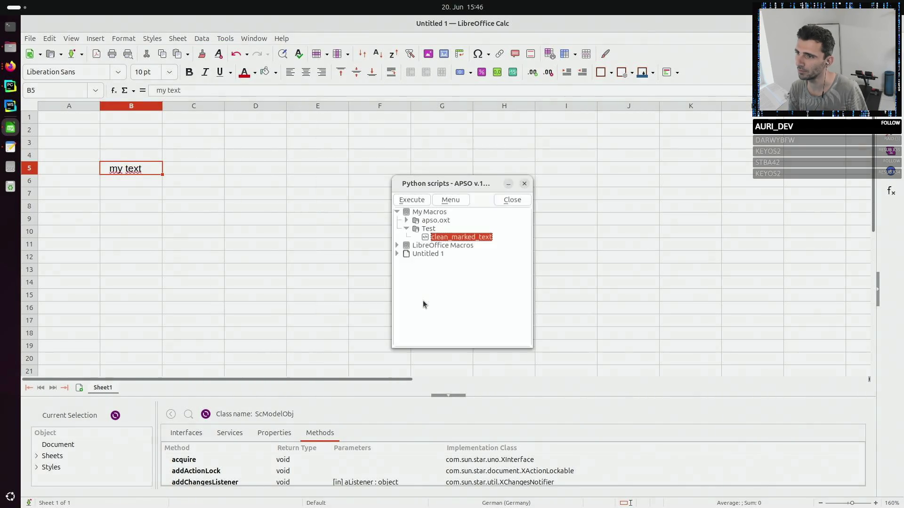
click(412, 199)
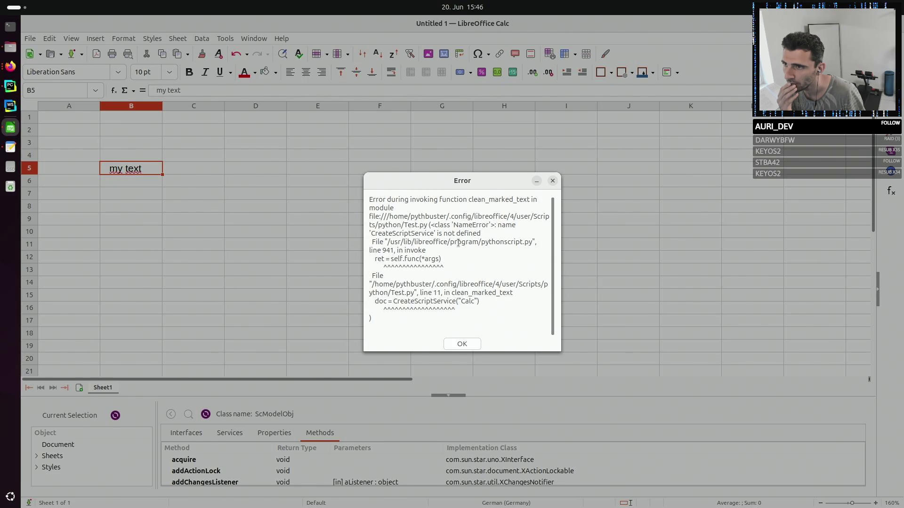
Note the CreateScriptService NameError and return to the ScriptForge talk video.
drag(487, 234, 371, 234)
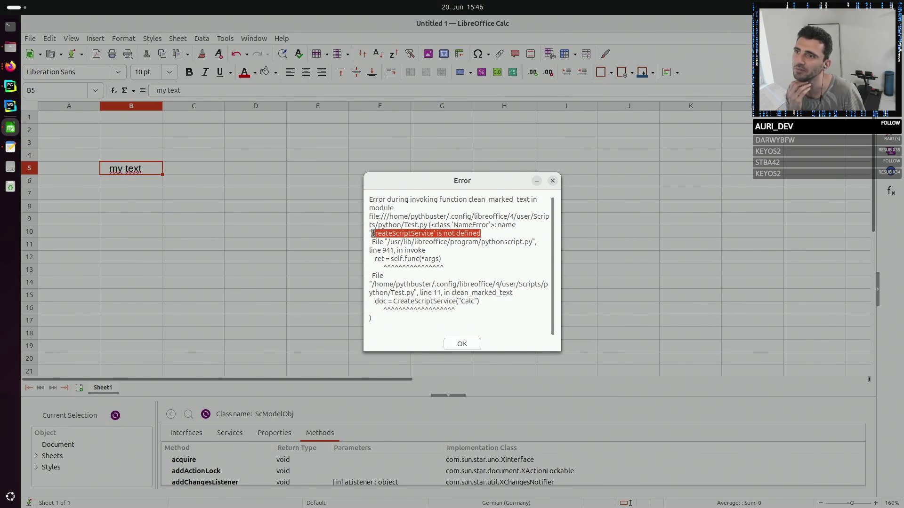
click(10, 65)
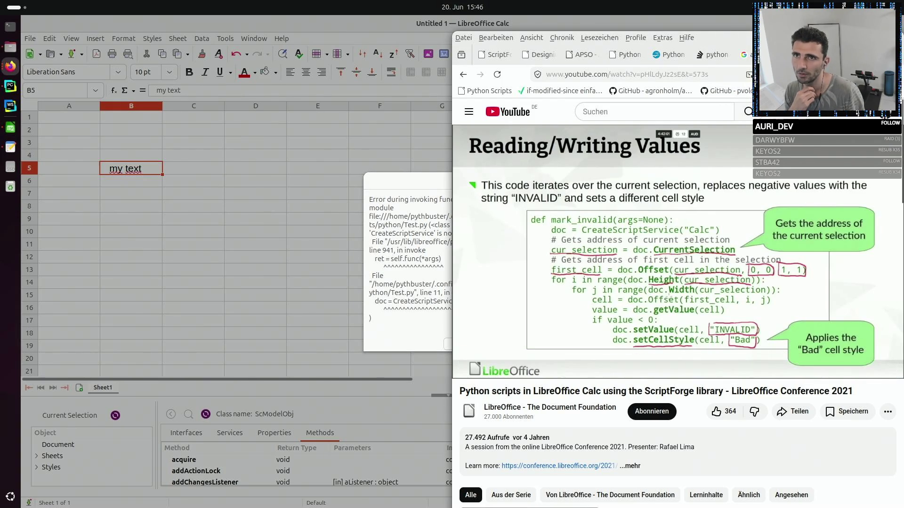
Maximize Firefox and rewind the ScriptForge talk back to its title slide.
key(super+Up)
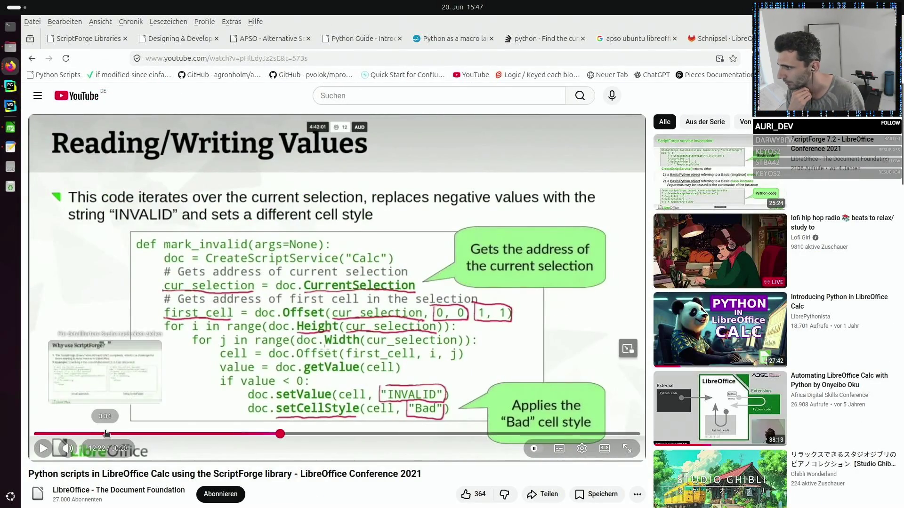
click(105, 434)
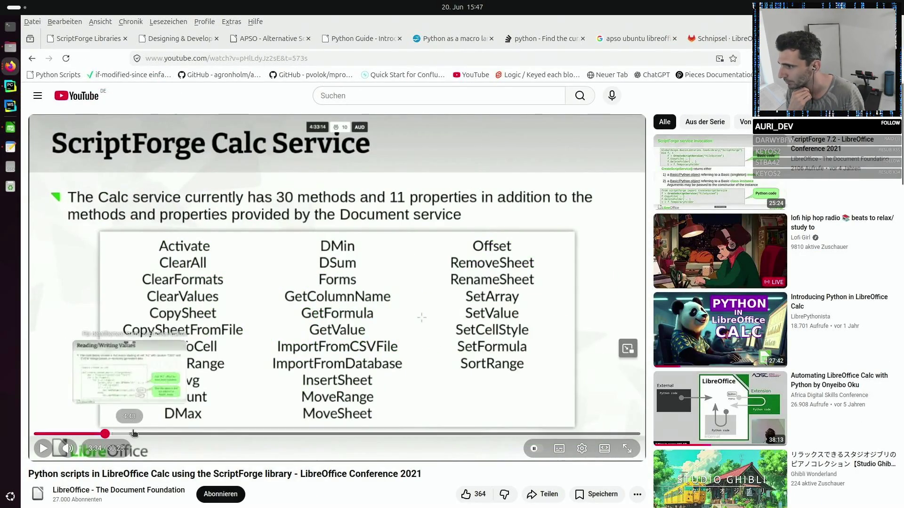
click(132, 434)
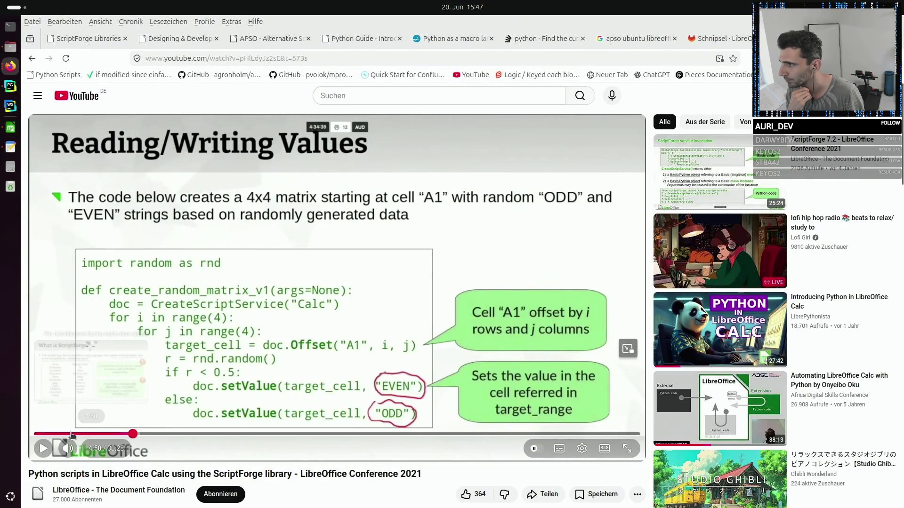
click(101, 434)
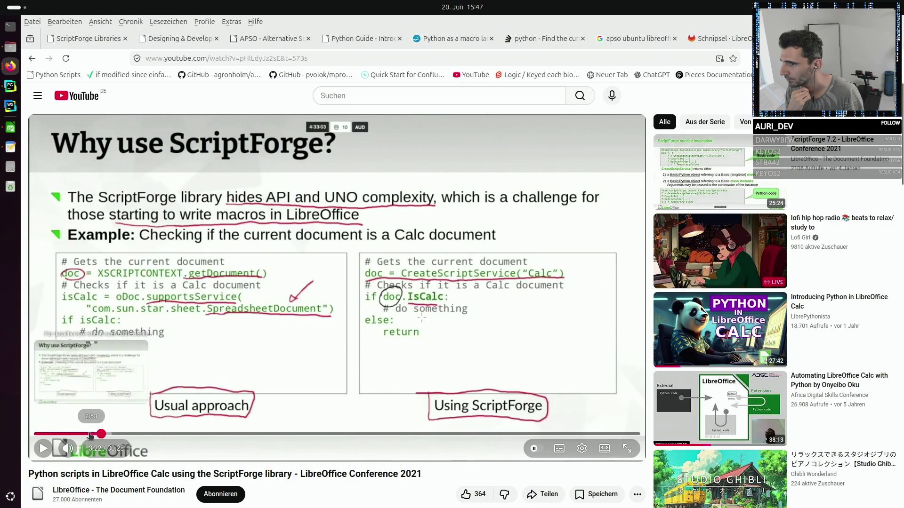
click(85, 434)
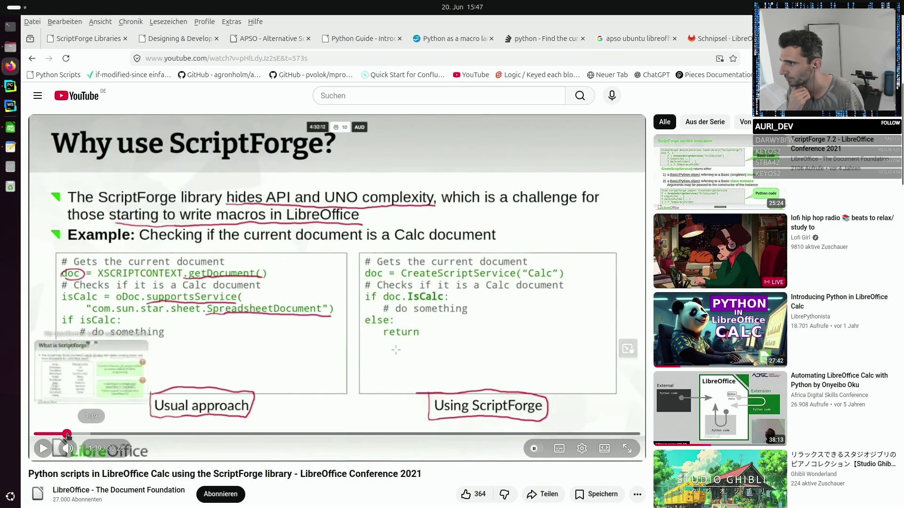
click(67, 434)
click(51, 433)
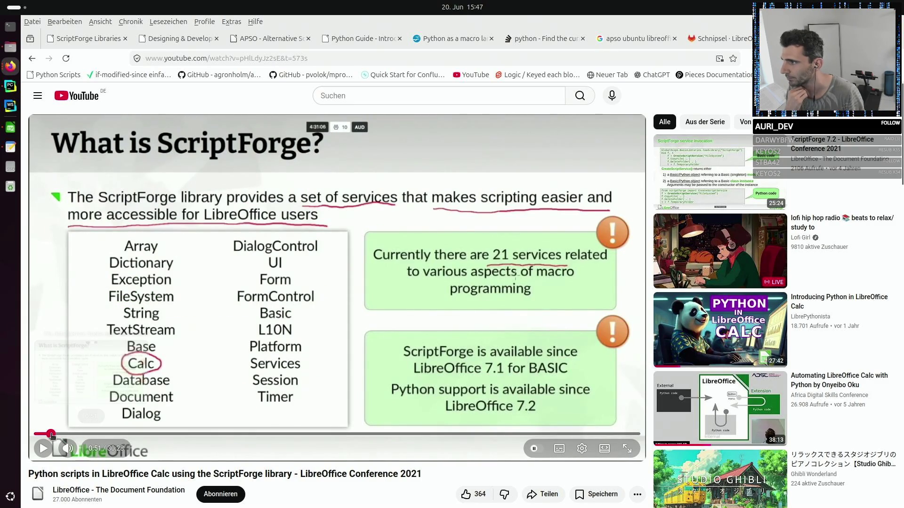
click(44, 434)
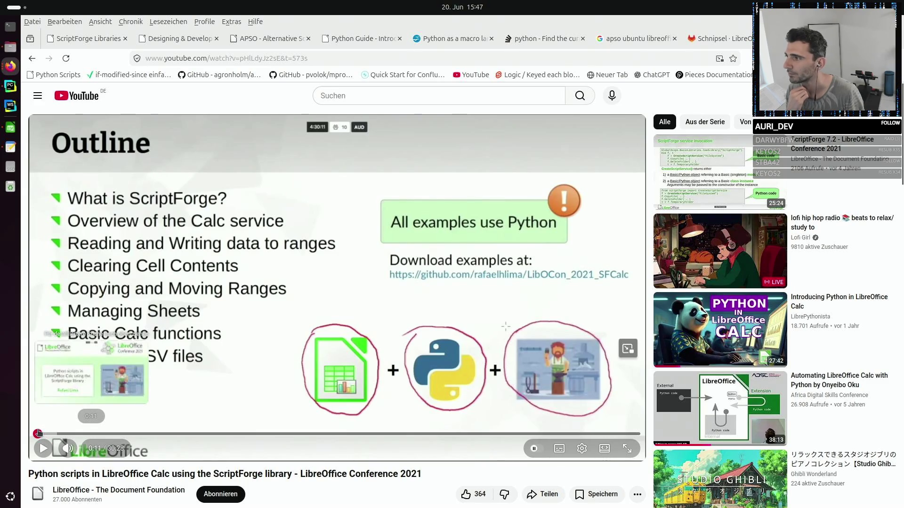
click(40, 433)
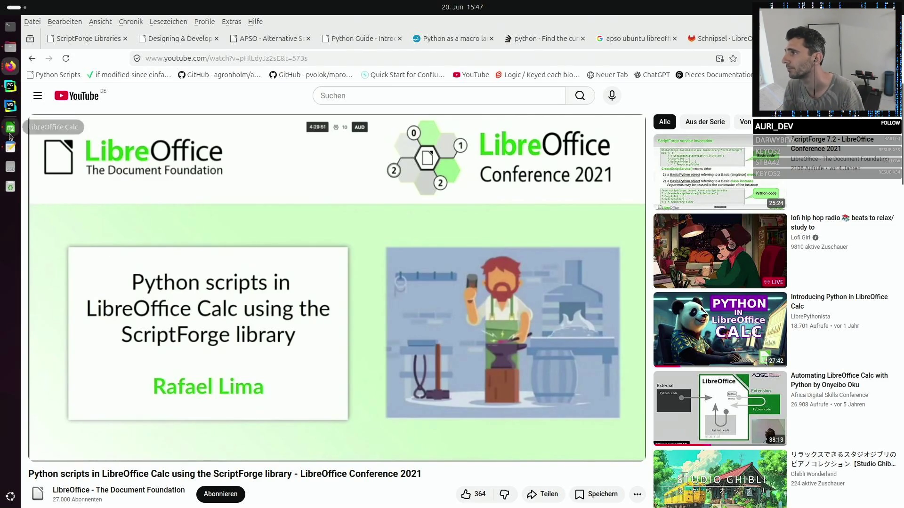
Copy the Test.py code from gedit and load chatgpt.com in a new browser tab.
click(11, 147)
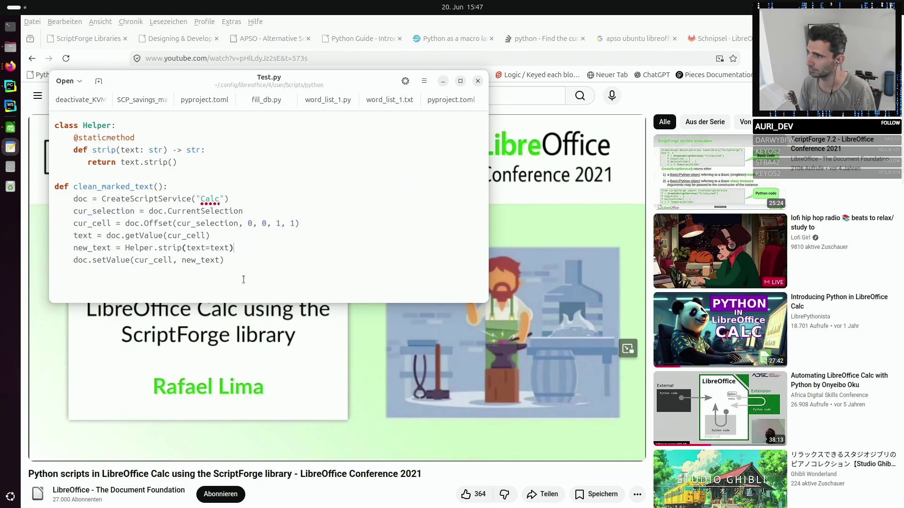
mouse_move(243, 282)
mouse_down()
mouse_move(40, 177)
mouse_move(17, 105)
mouse_up()
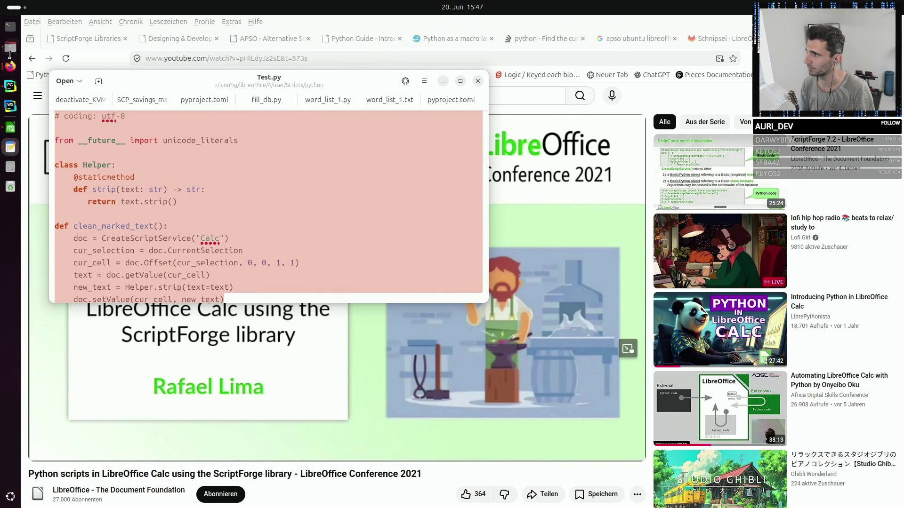
click(518, 56)
key(ctrl+t)
text(chatgpt.com)
key(Return)
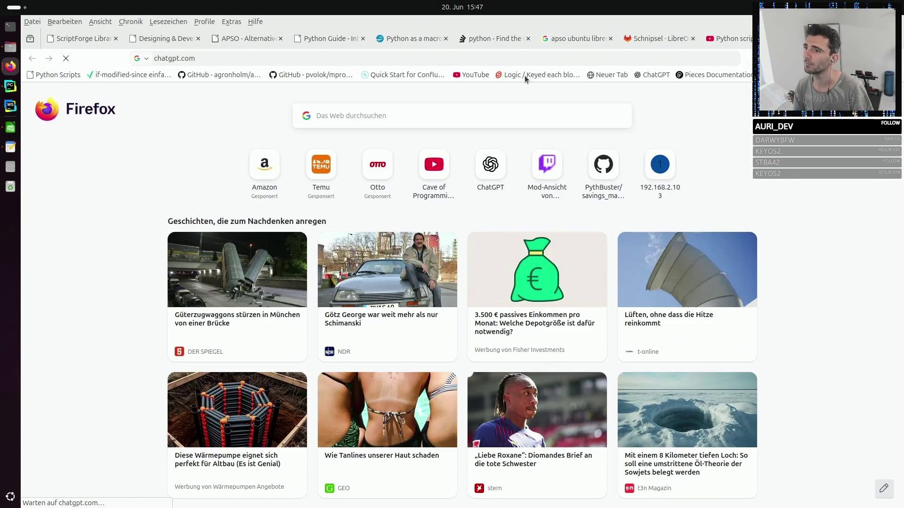
Send ChatGPT the Test.py code asking to rewrite clean_marked_text with the native UNO API.
key(ctrl+v)
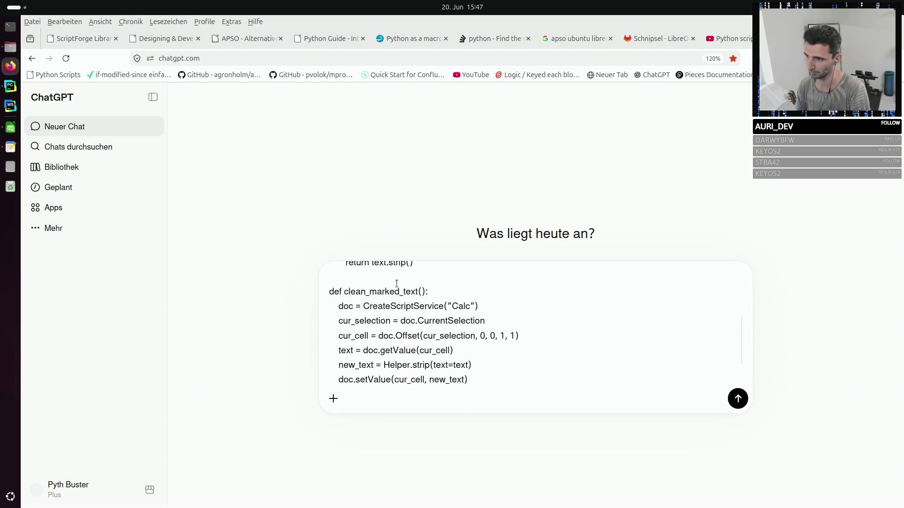
key(shift+Return)
key(shift+Return)
text(bitte passe)
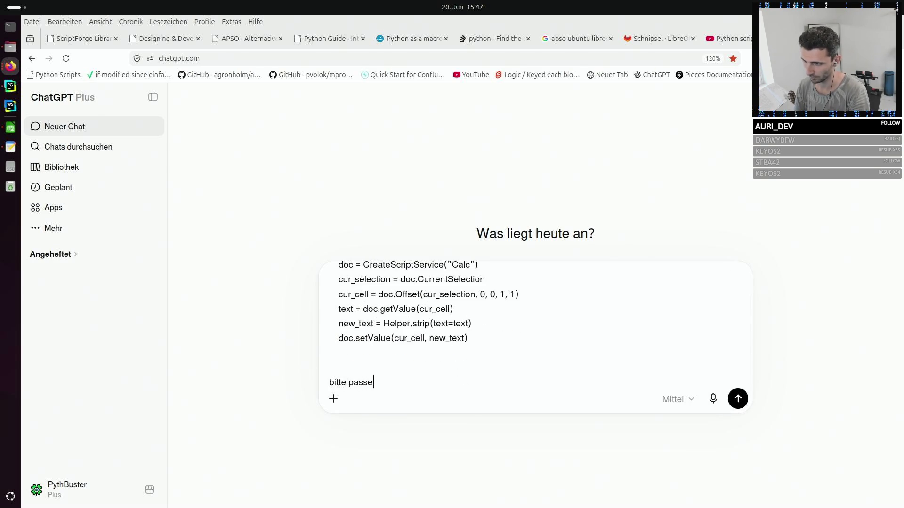
scroll(356, 296, up, 5)
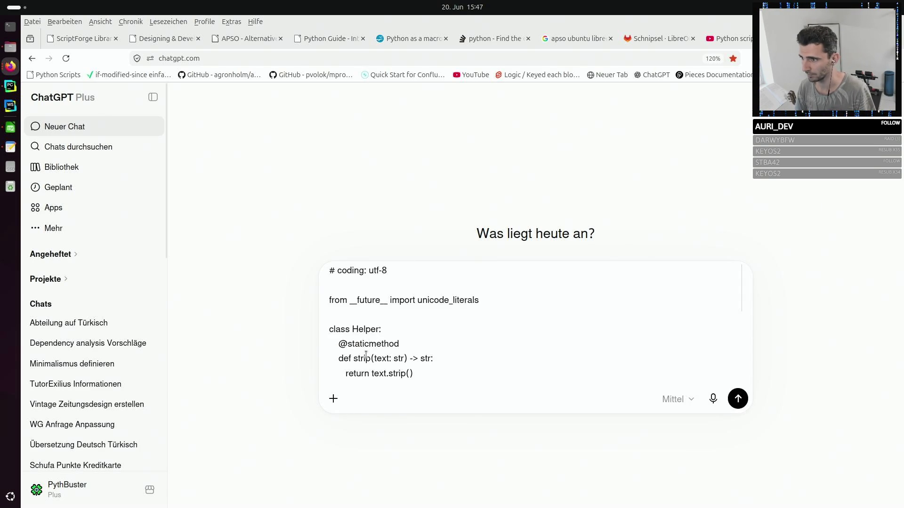
scroll(357, 297, down, 5)
scroll(357, 297, up, 3)
double_click(363, 327)
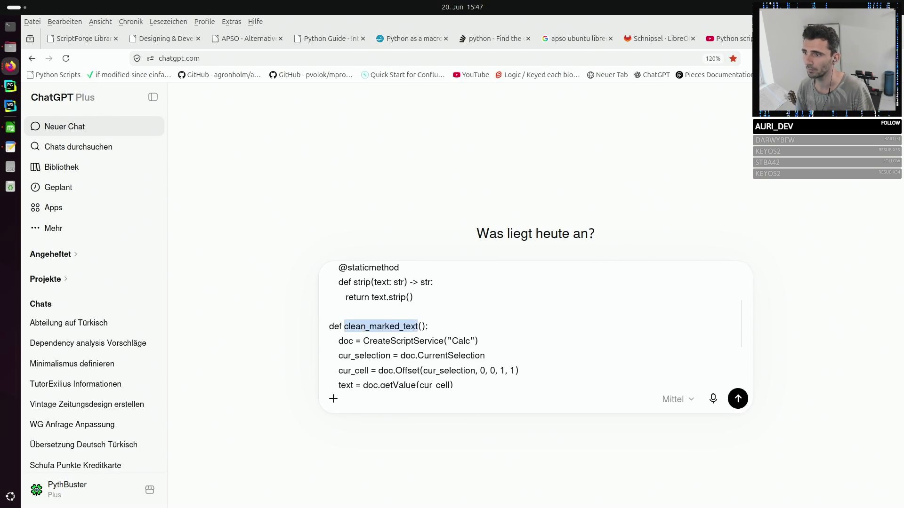
scroll(363, 326, down, 3)
text(die funktion clean_marked_text an und nutze die native uno api in p)
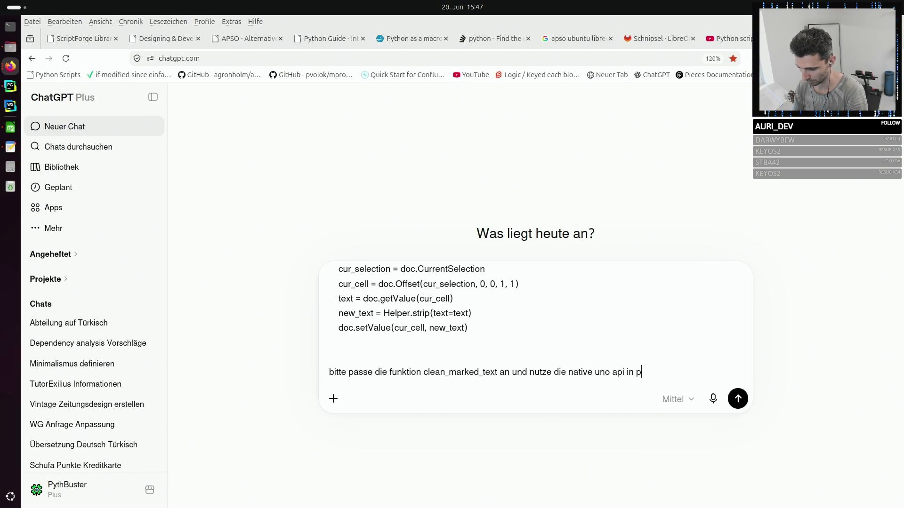
text(on)
key(Return)
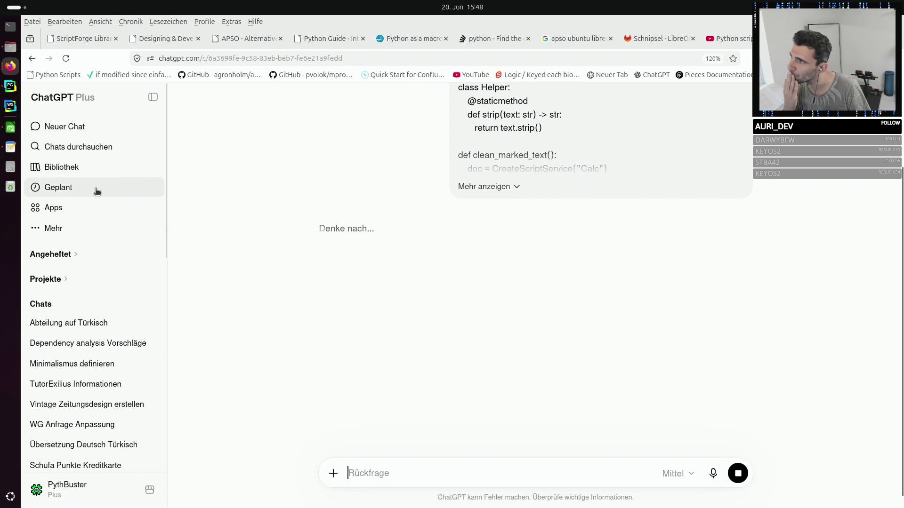
Collapse the sidebar and select the returned XSCRIPTCONTEXT-based clean_marked_text code.
click(154, 99)
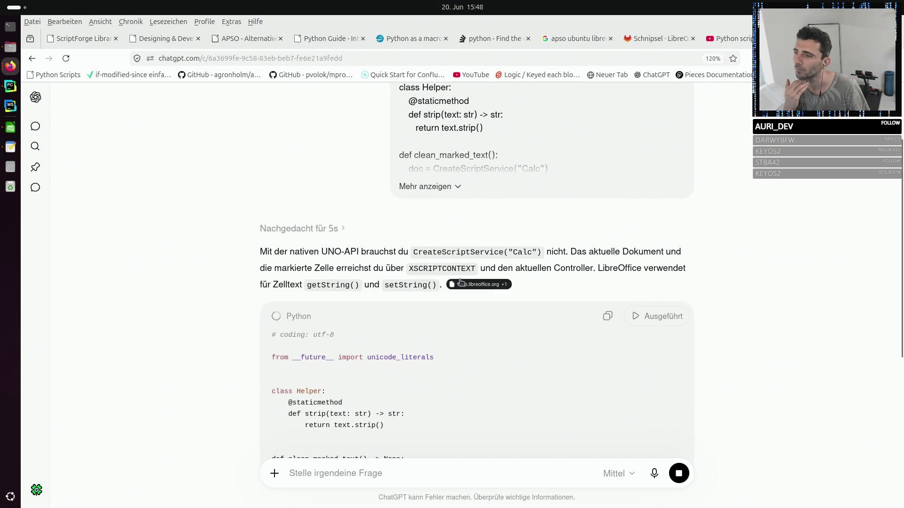
scroll(339, 351, down, 3)
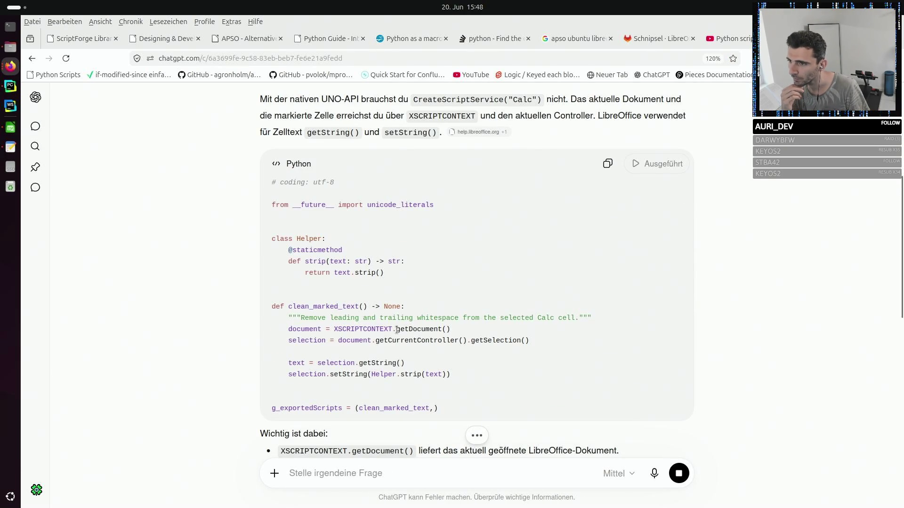
scroll(461, 378, down, 2)
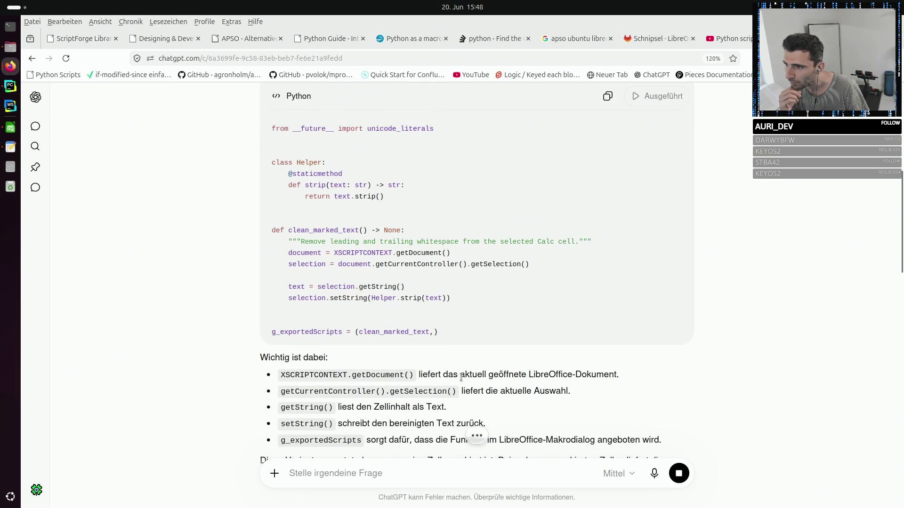
drag(452, 334, 259, 237)
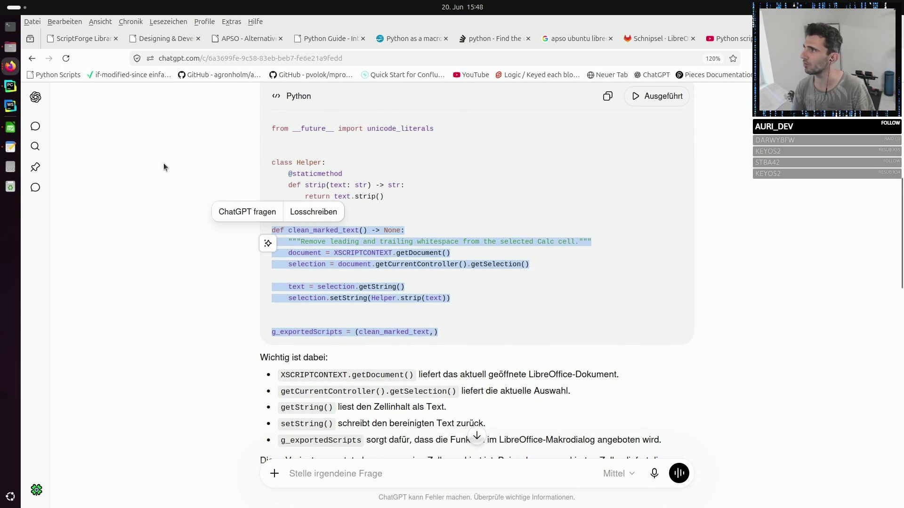
Replace the old function in Test.py with the new UNO code and drop its docstring line.
click(10, 147)
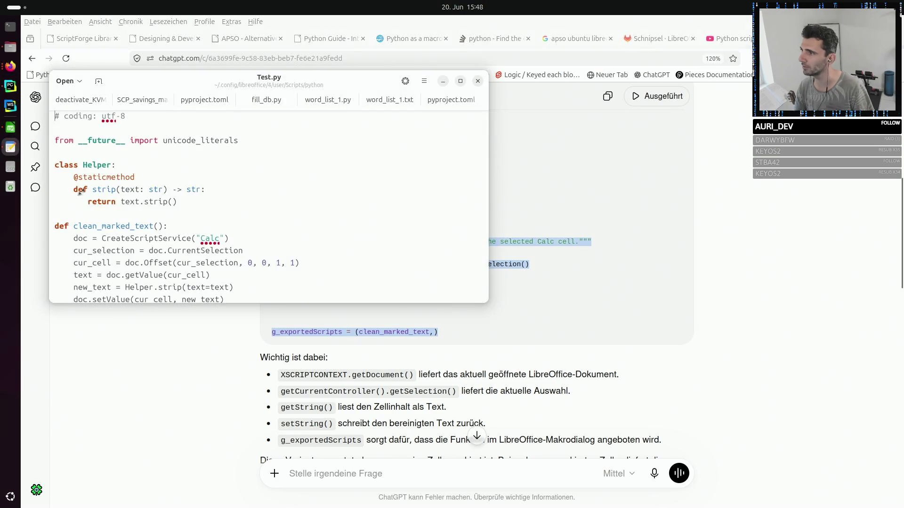
scroll(211, 239, down, 1)
drag(247, 276, 19, 204)
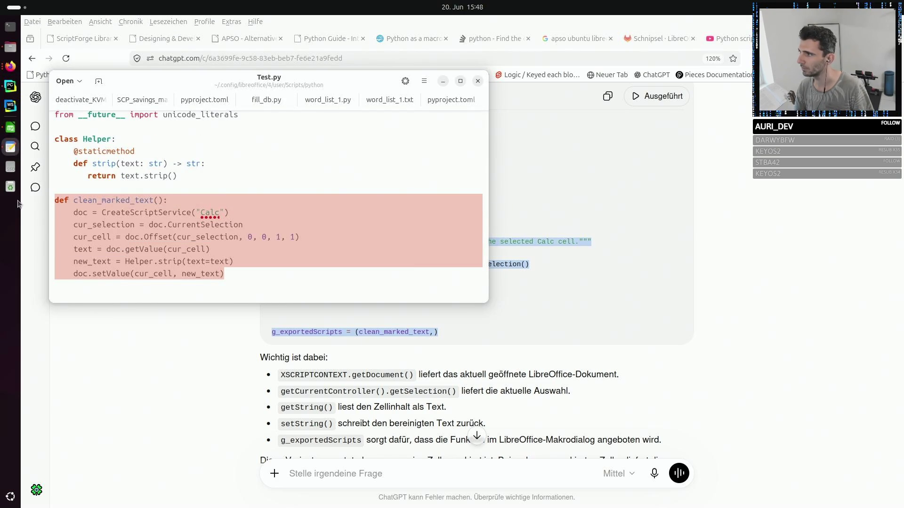
text(def clean_marked_text() -> None:     """Remove leading and trailing whitespace from the selected Calc cell."""     document = XSCRIPTCONTEXT.getDocument()     selection = document.getCurrentController().getSelection()      text = selection.getString()     selection.setString(Helper.strip(text))   g_exportedScripts = (clean_marked_text,))
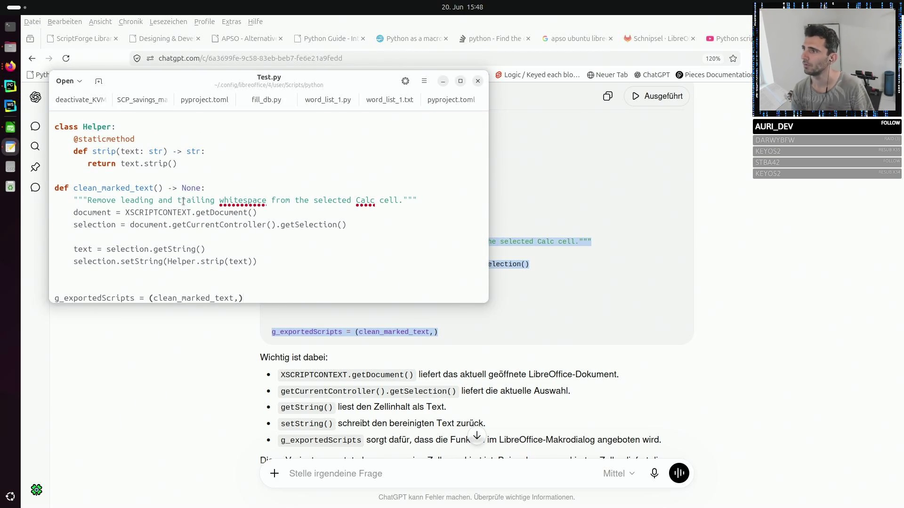
triple_click(183, 202)
key(BackSpace)
key(BackSpace)
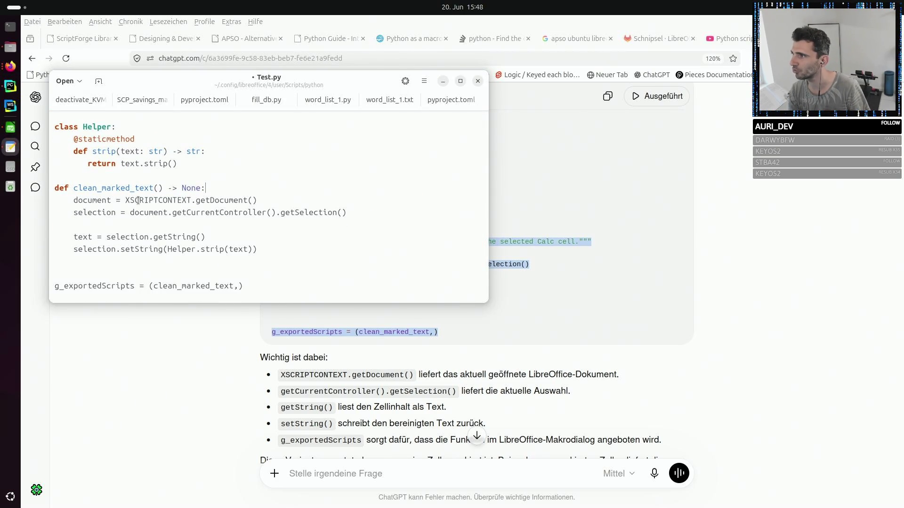
Review the document and selection lines, then bring up the PyCharm project window.
double_click(96, 200)
drag(138, 212, 229, 231)
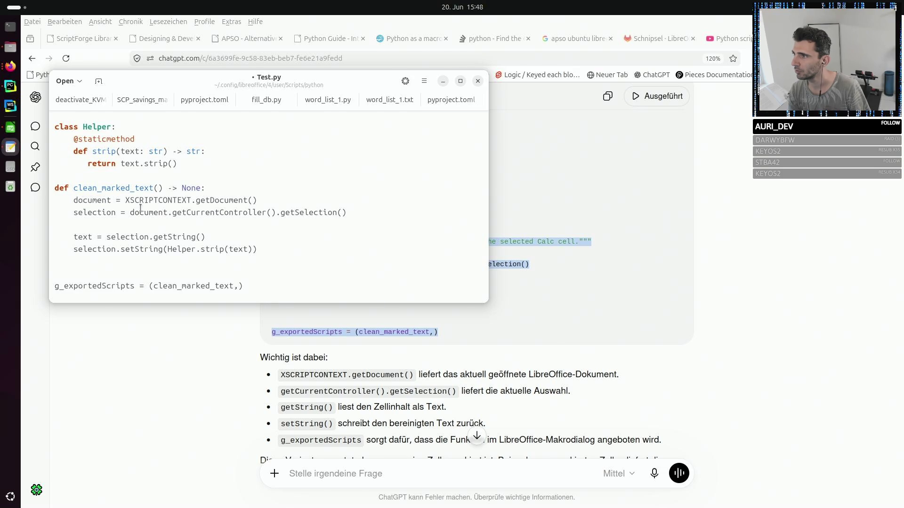
click(101, 227)
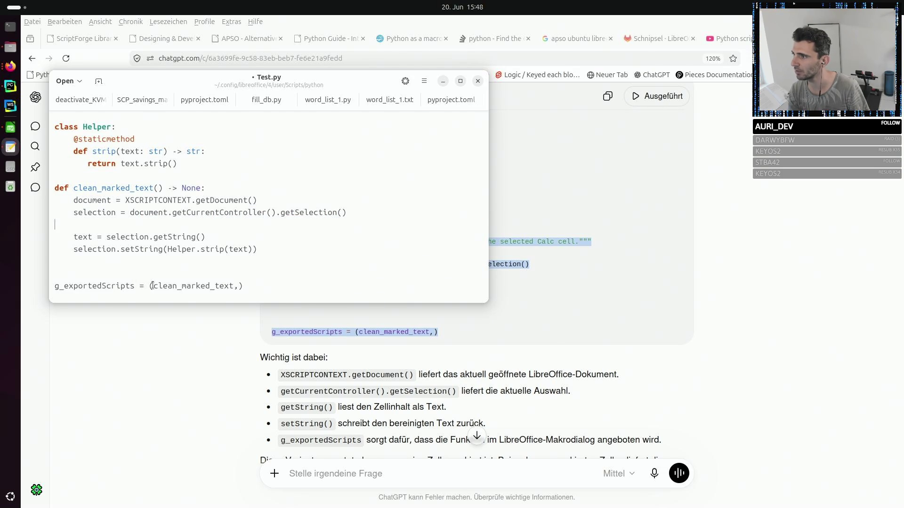
double_click(202, 285)
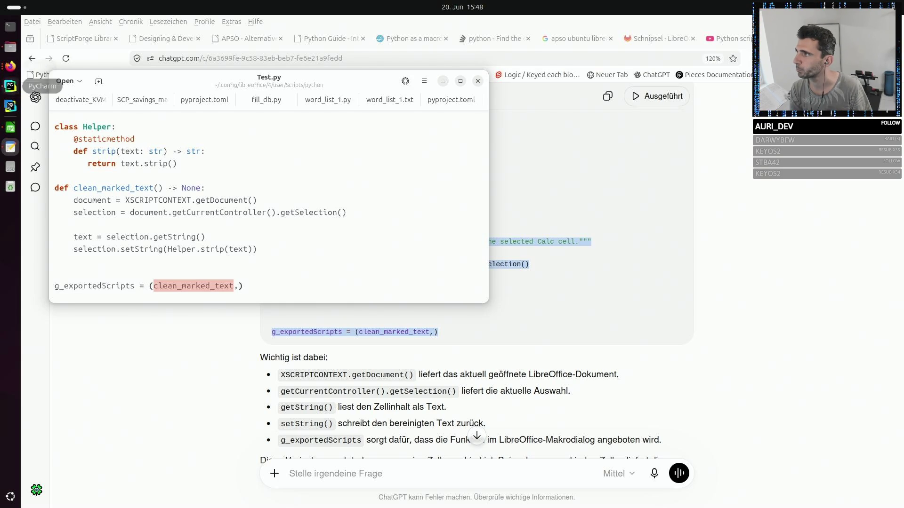
click(10, 86)
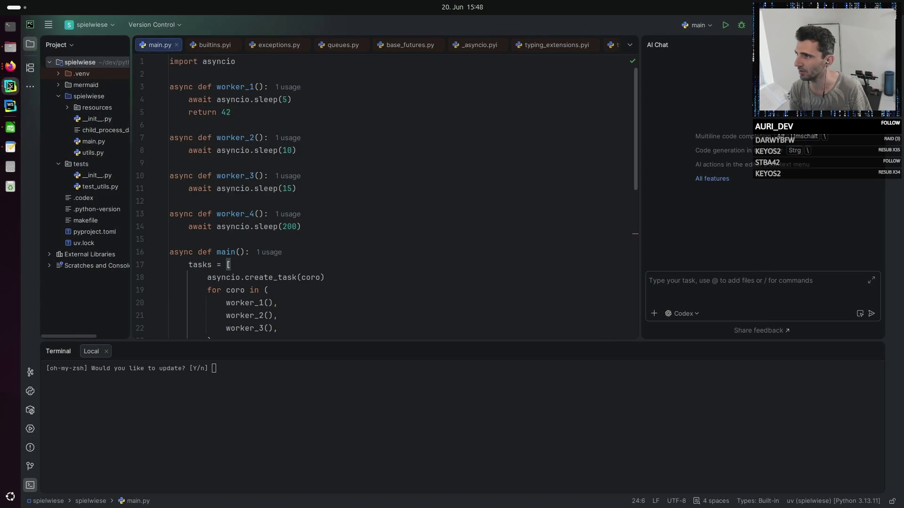
Dismiss the CreateScriptService error and run the reworked clean_marked_text from APSO.
click(14, 129)
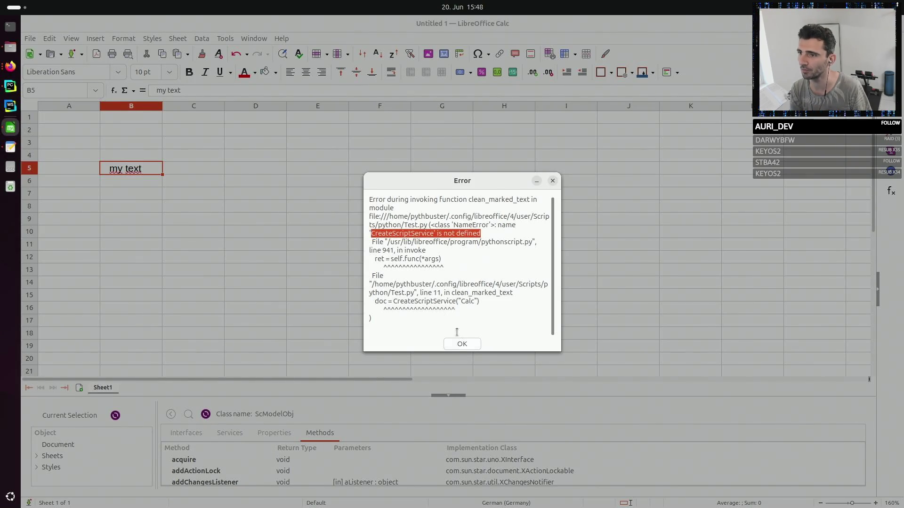
click(466, 346)
click(203, 38)
mouse_move(224, 38)
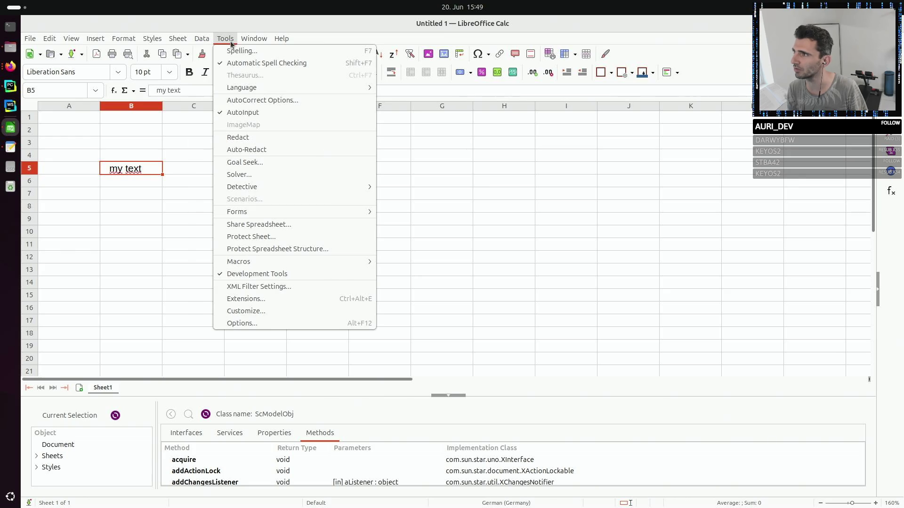
mouse_move(238, 261)
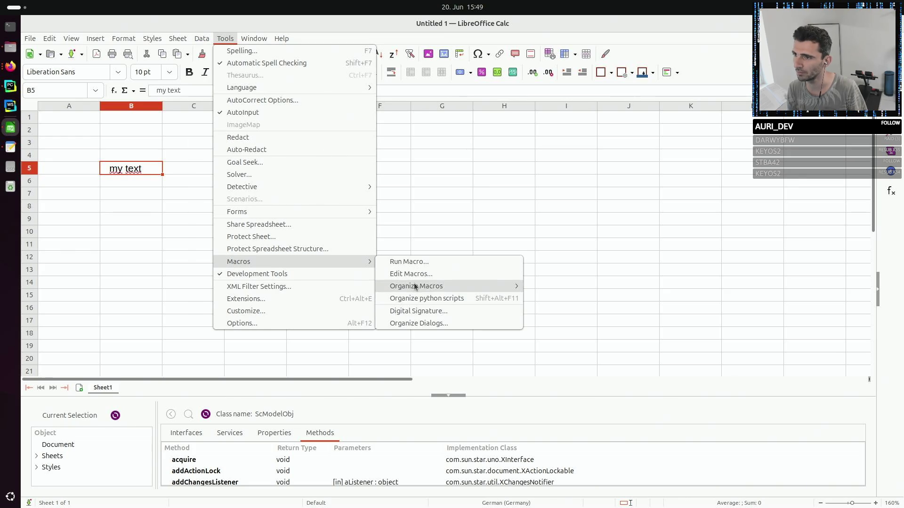
click(451, 297)
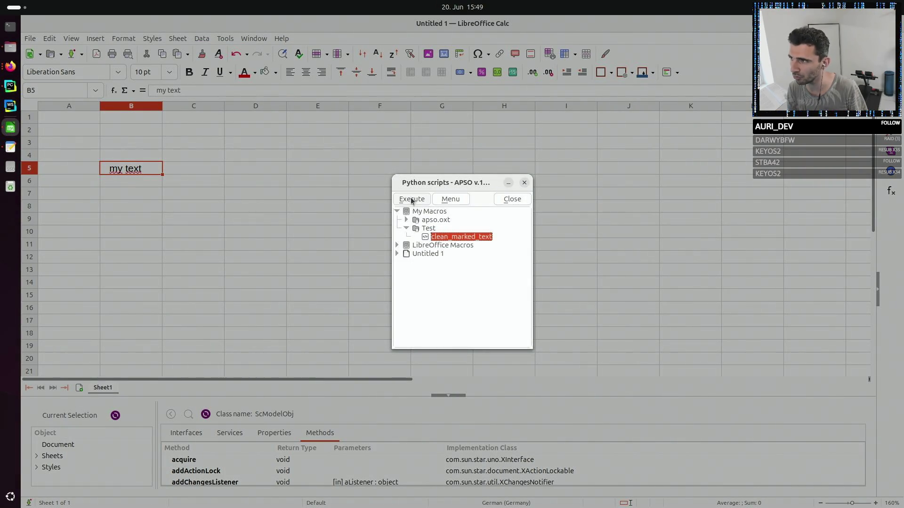
click(411, 200)
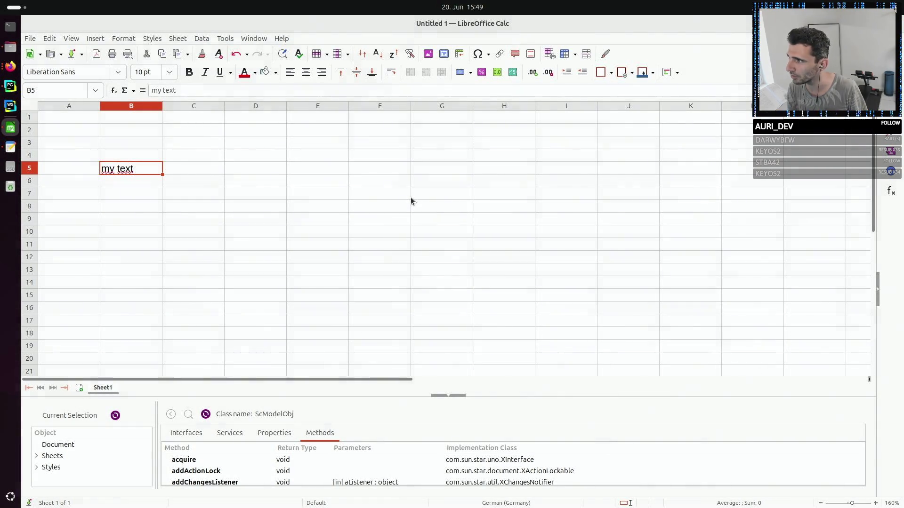
Re-pad cell B5's trimmed text with leading spaces.
double_click(134, 171)
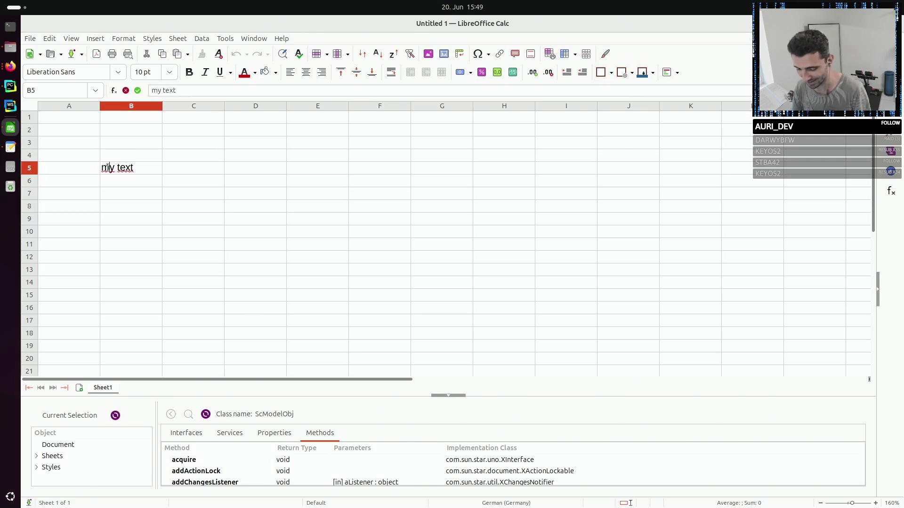
click(227, 161)
click(141, 172)
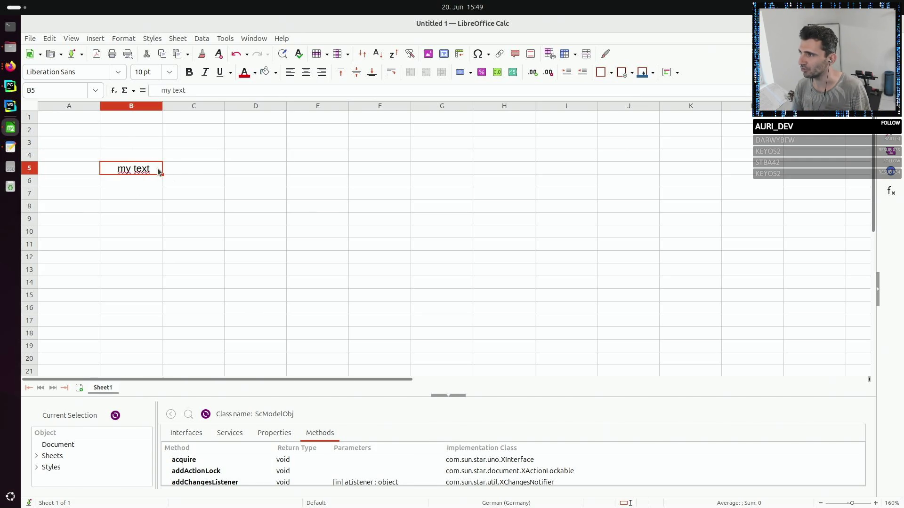
Enter gfh fgh in cell B6 and select the range B5:B6.
click(123, 197)
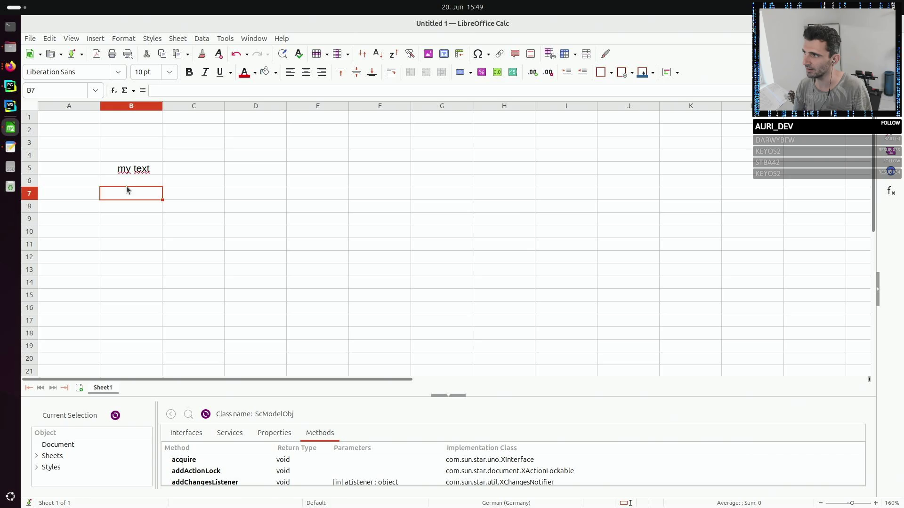
click(134, 181)
text(gfh)
key(Tab)
double_click(148, 187)
text(fgh)
click(186, 206)
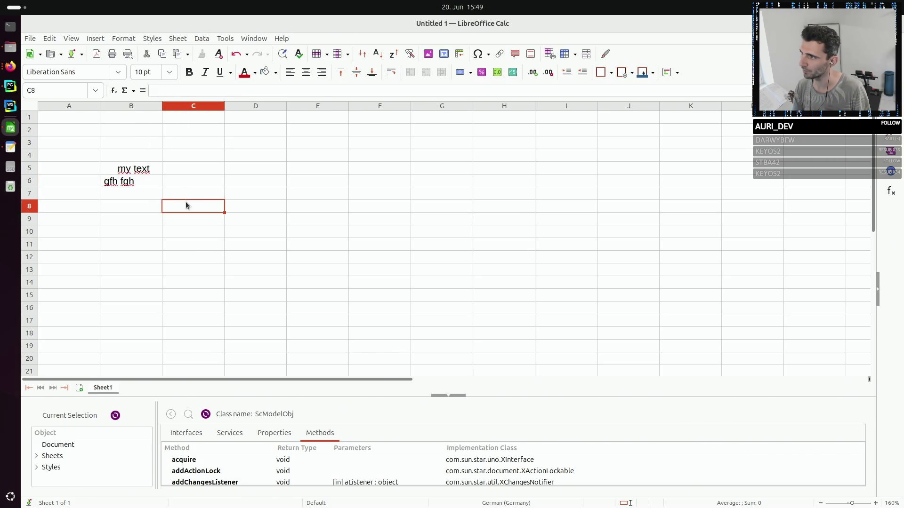
drag(141, 174, 153, 181)
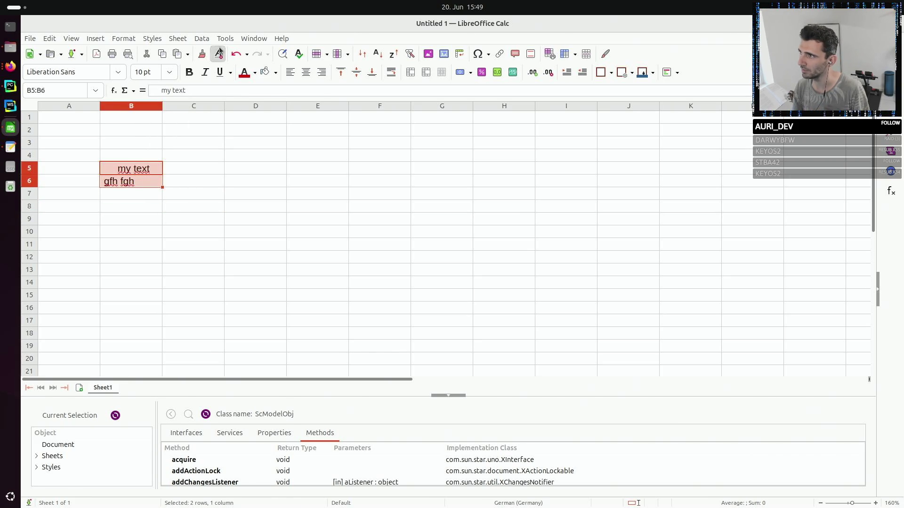
Run clean_marked_text on both cells, dismiss the getString AttributeError and return to ChatGPT.
click(202, 39)
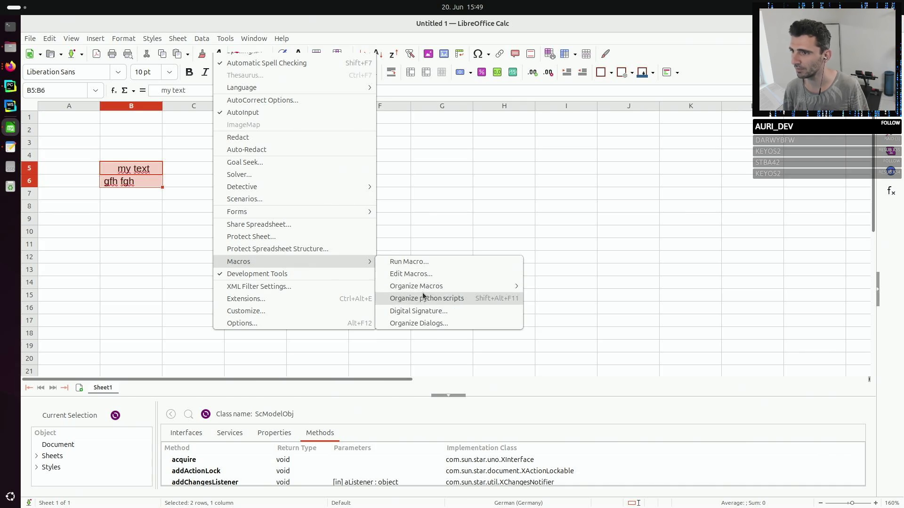
click(424, 297)
click(412, 198)
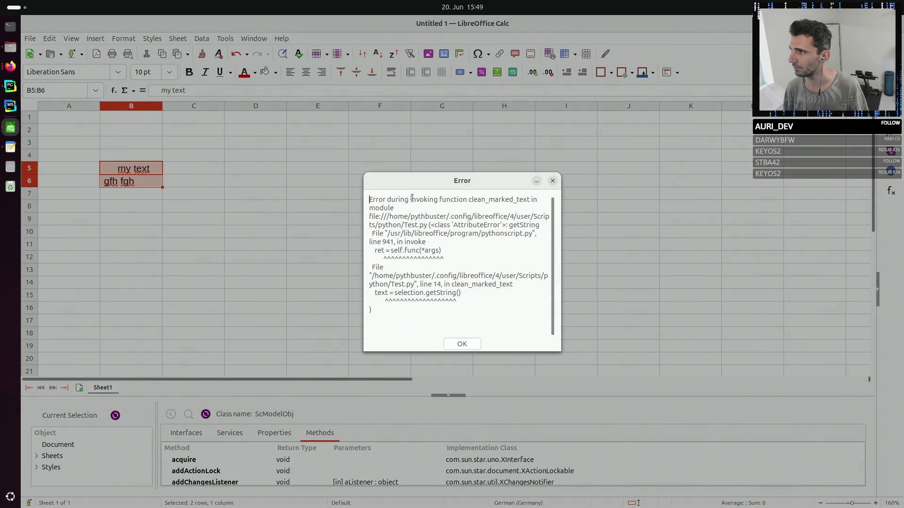
click(462, 344)
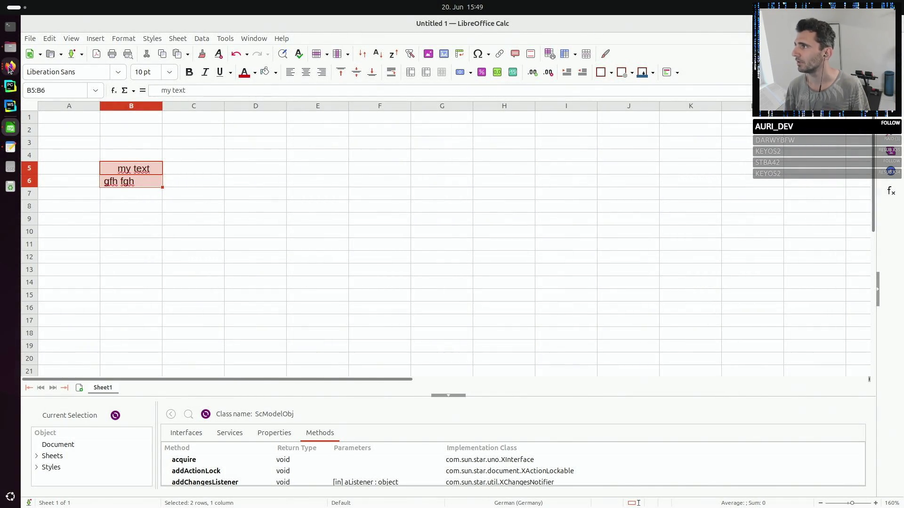
click(10, 68)
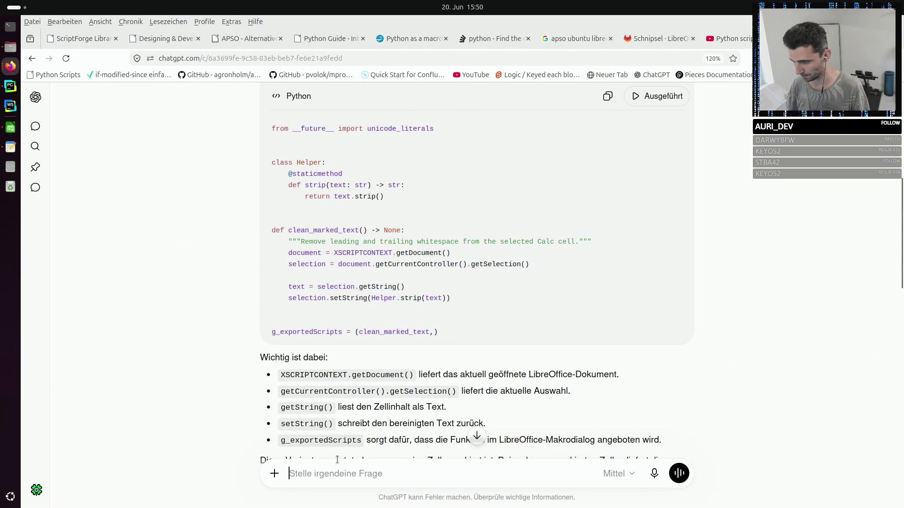
text(wenn ich mehrer cells)
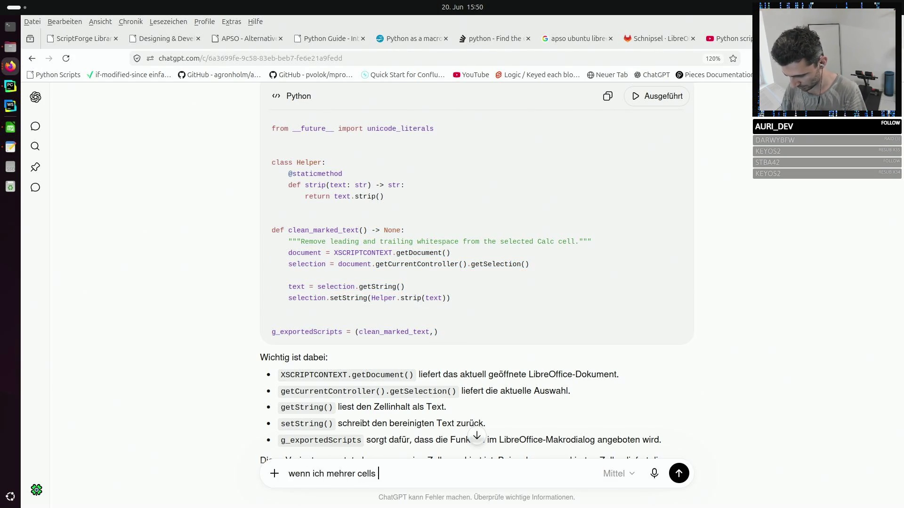
text(arkiere)
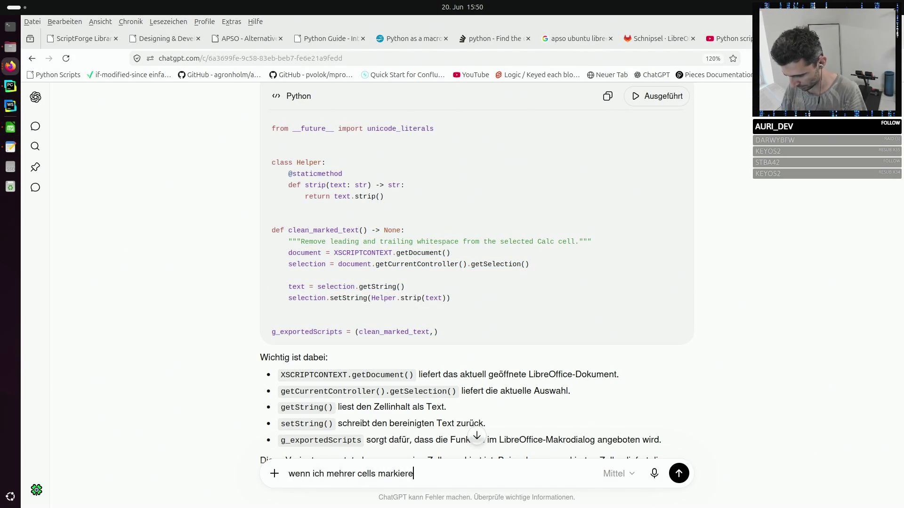
text(lcte soll)
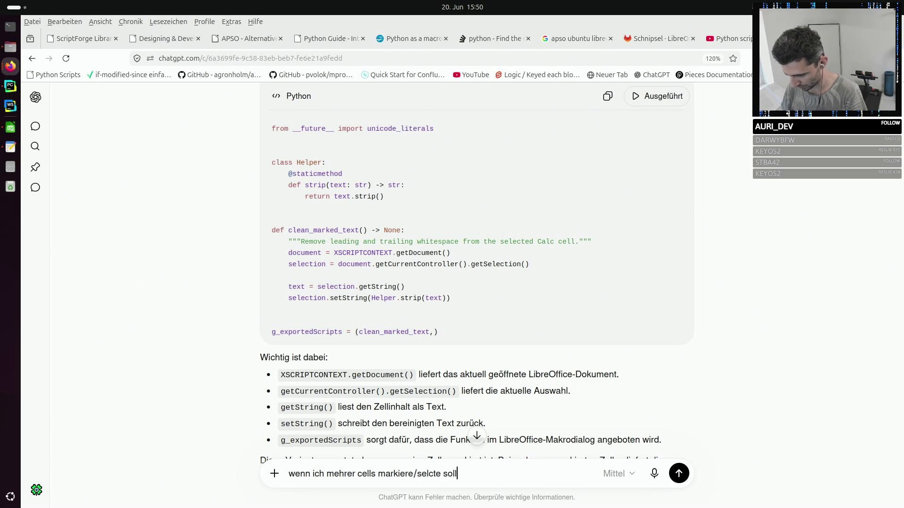
text(onieren)
Ask ChatGPT to support multiple selected cells and review its SheetCellRanges reply.
key(Return)
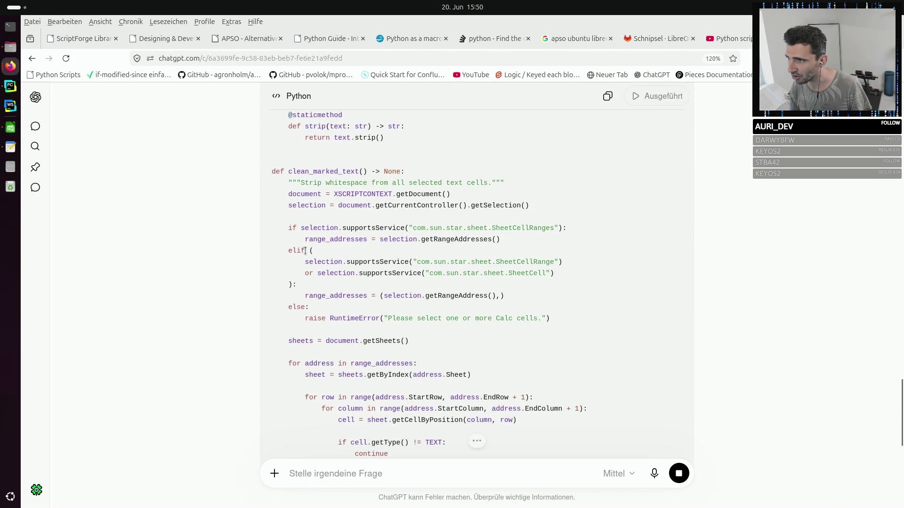
double_click(543, 228)
click(365, 256)
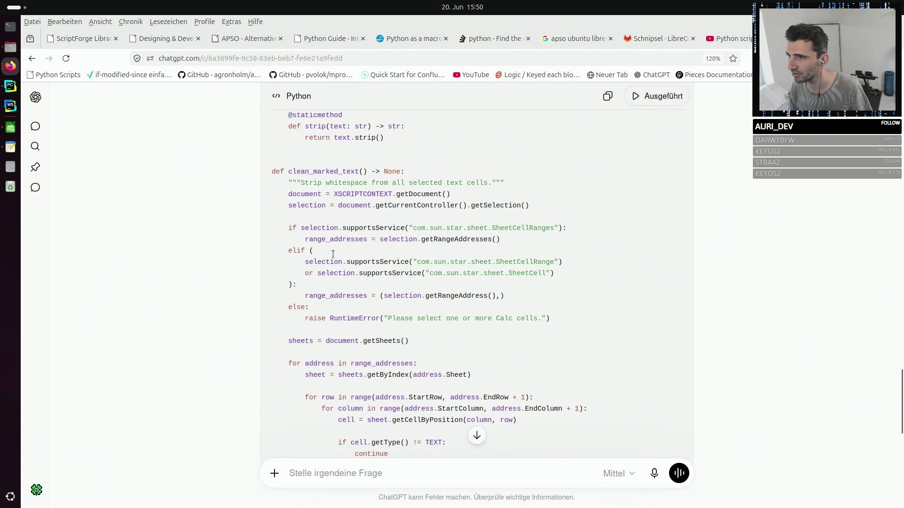
drag(289, 225, 525, 380)
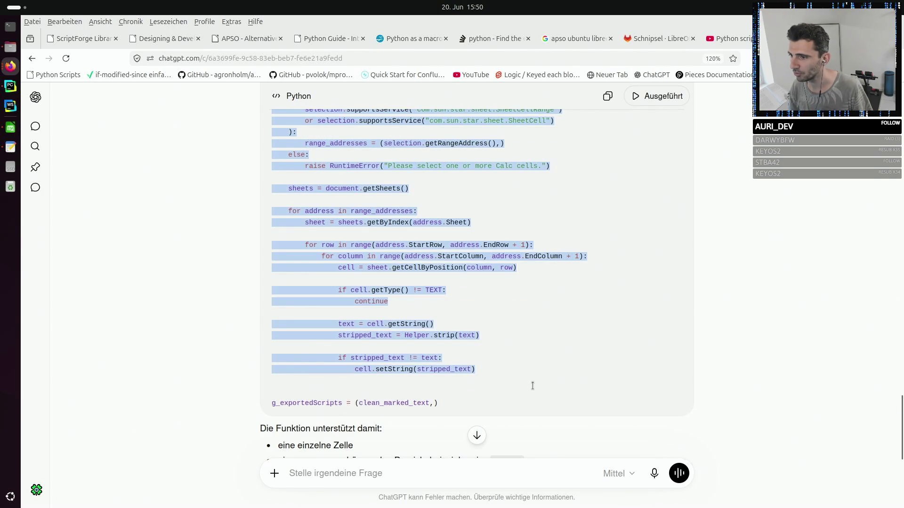
Replace the single-cell lines in Test.py with the new loop code and save.
click(10, 147)
drag(261, 250, 3, 239)
key(ctrl+v)
key(ctrl+s)
scroll(190, 204, down, 2)
key(BackSpace)
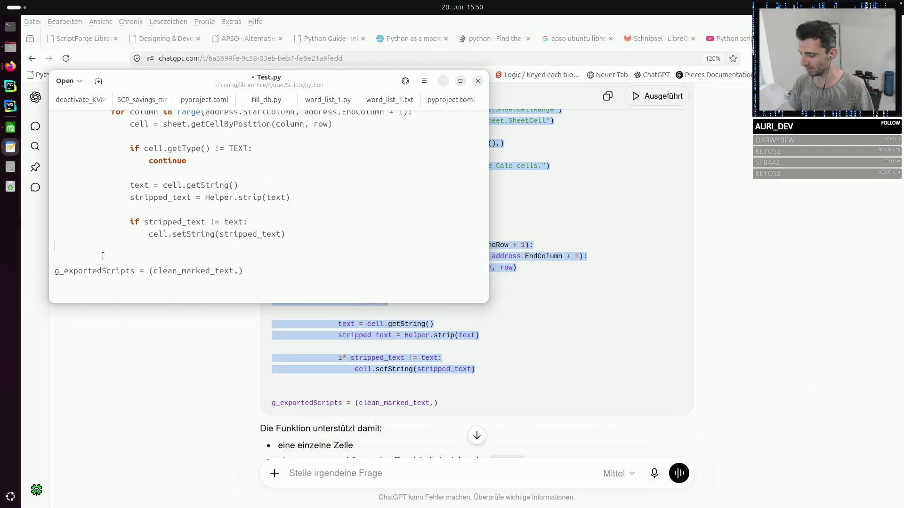
Select cell B5 and run the range-aware macro from APSO.
click(11, 127)
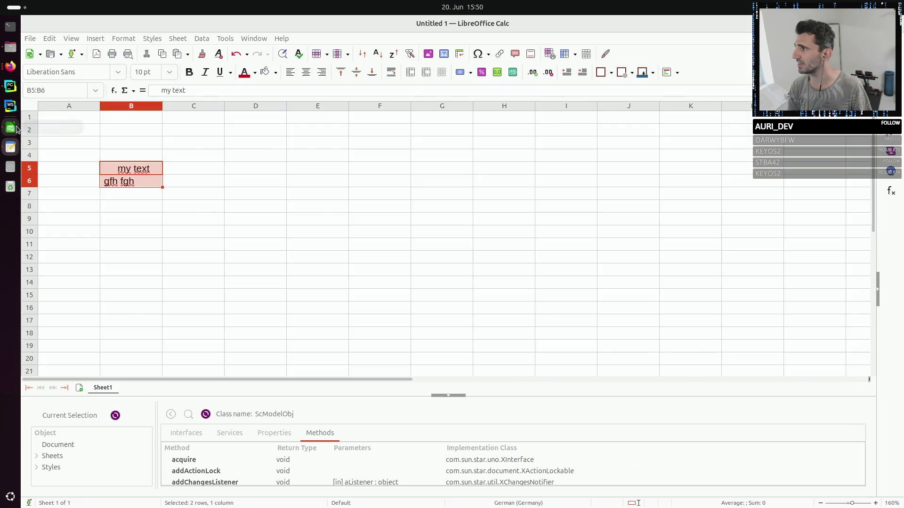
click(165, 167)
drag(125, 173, 139, 182)
click(141, 174)
click(202, 39)
mouse_move(224, 38)
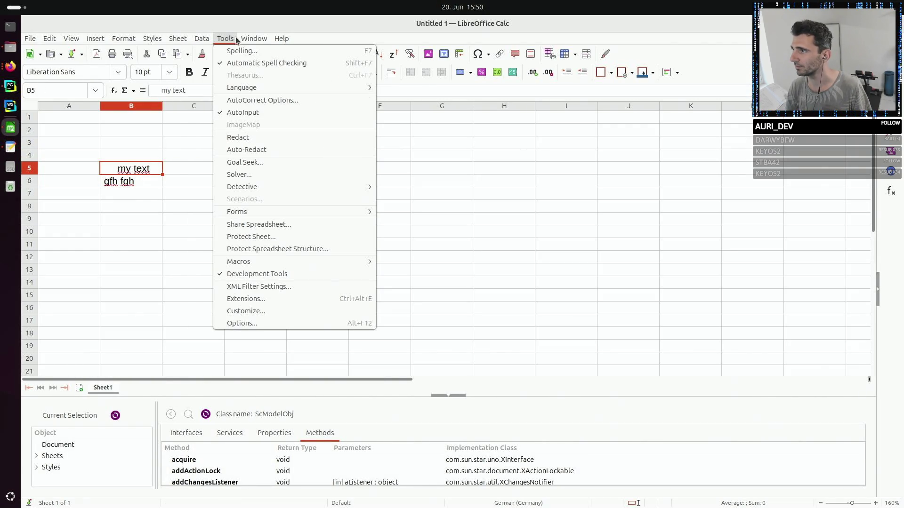
mouse_move(239, 262)
click(426, 300)
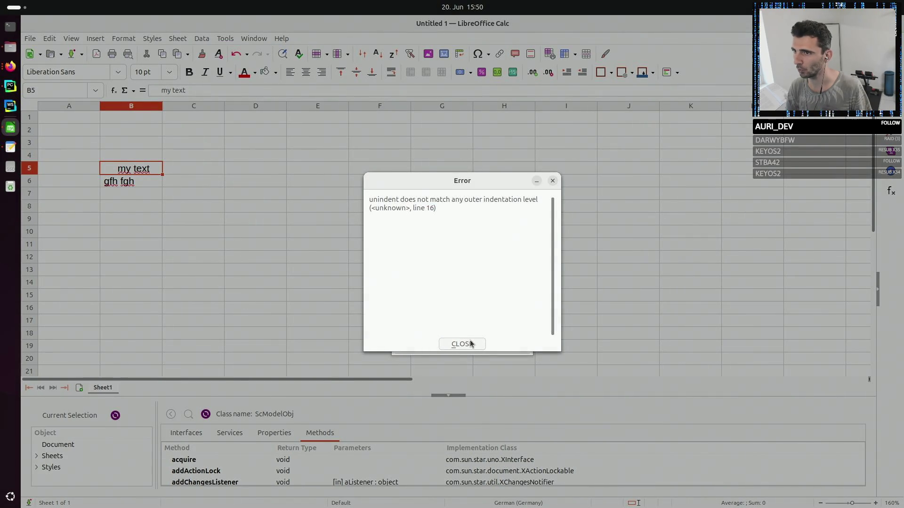
Dismiss the line-16 indentation error, close APSO and return to ChatGPT's reply.
click(470, 344)
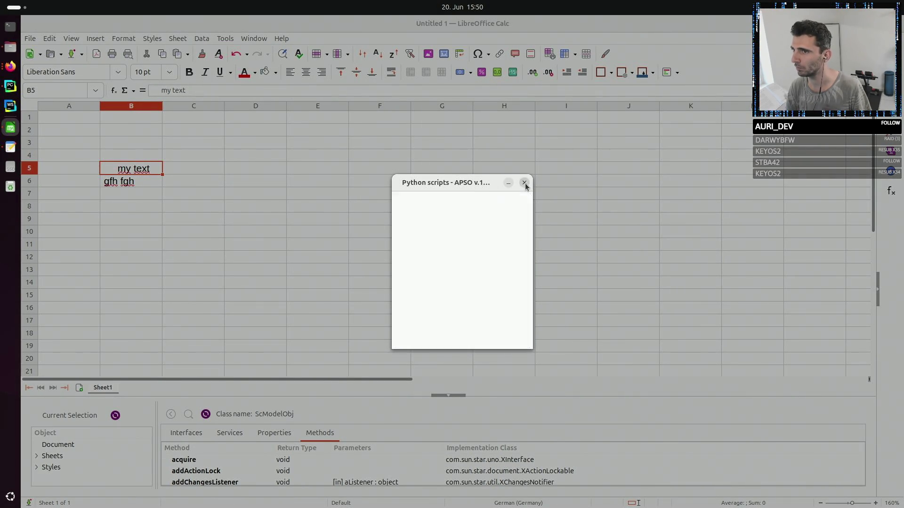
click(525, 183)
click(10, 147)
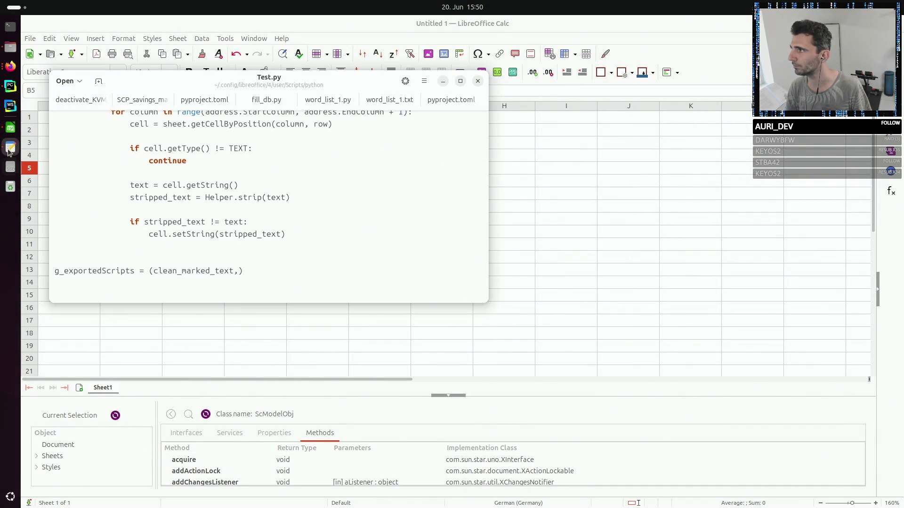
click(10, 66)
scroll(376, 199, up, 3)
scroll(424, 226, up, 1)
scroll(480, 254, up, 1)
scroll(514, 280, up, 3)
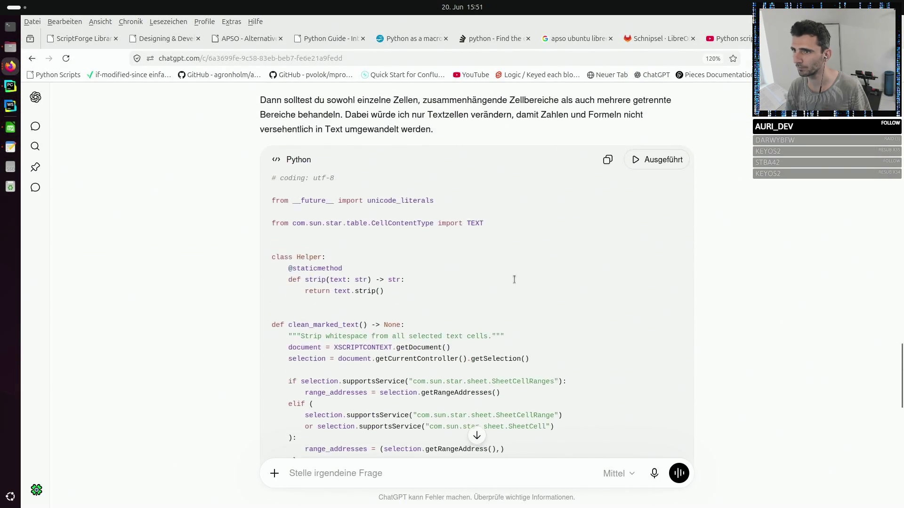
scroll(514, 280, up, 1)
Replace all of Test.py with the full multi-cell code copied from the reply.
click(607, 235)
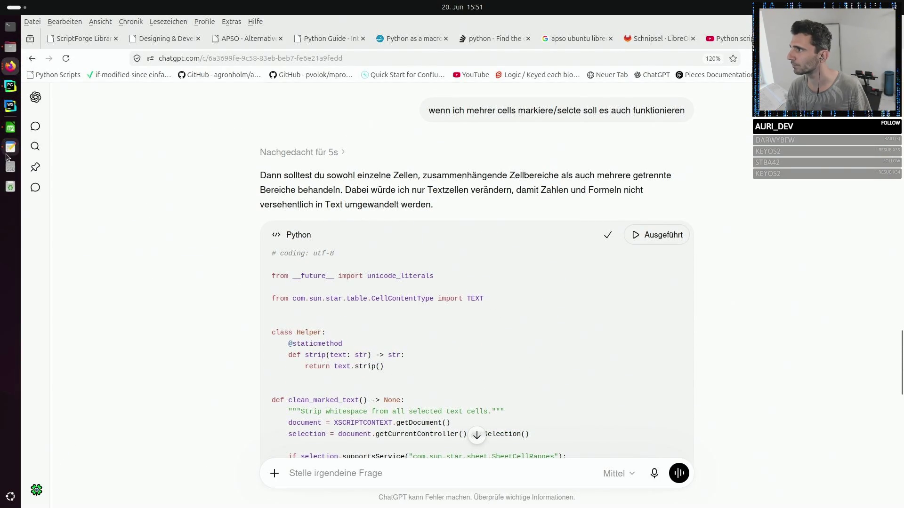
click(10, 147)
key(ctrl+a)
key(ctrl+v)
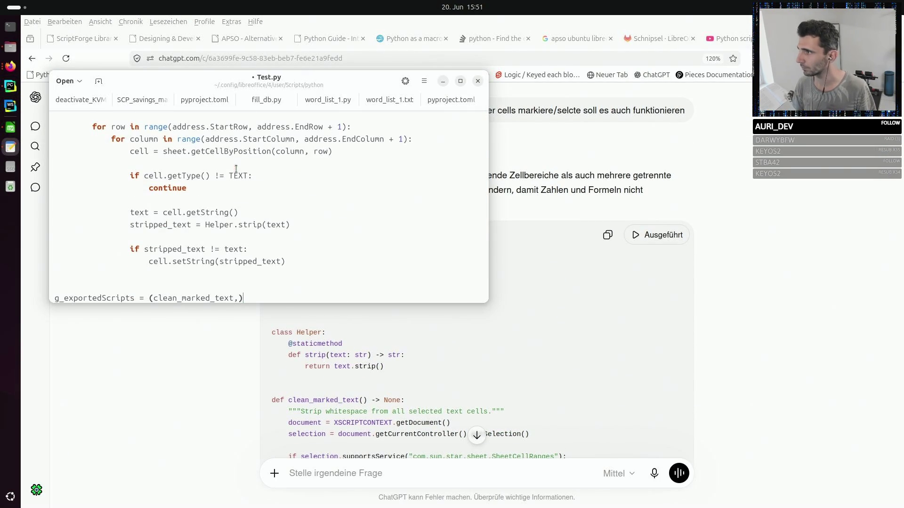
Return to the spreadsheet and select cell B5 containing my text.
click(10, 128)
click(218, 183)
click(128, 169)
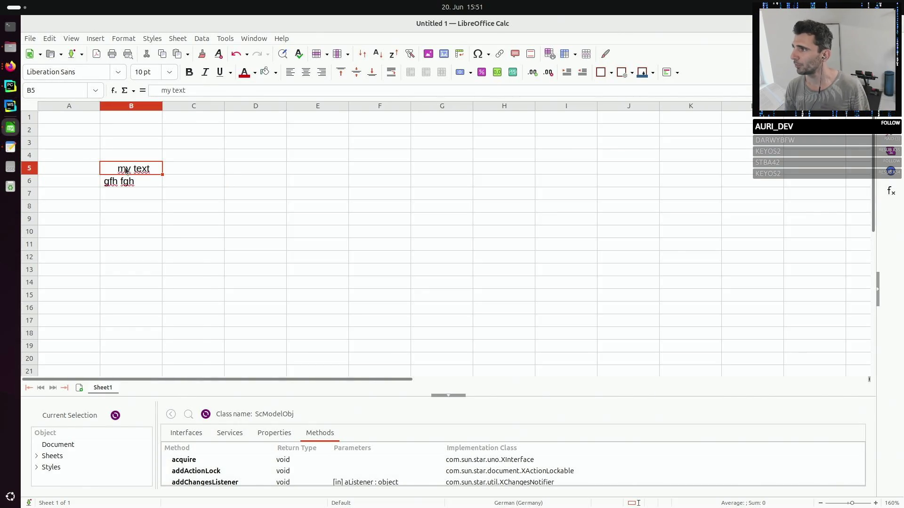
Run clean_marked_text on cell B5 via the Python macro organizer.
click(202, 39)
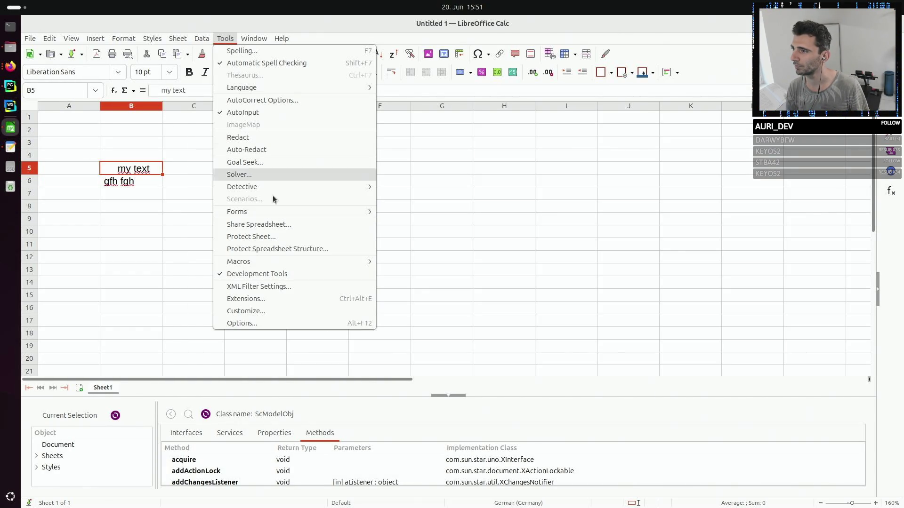
mouse_move(239, 261)
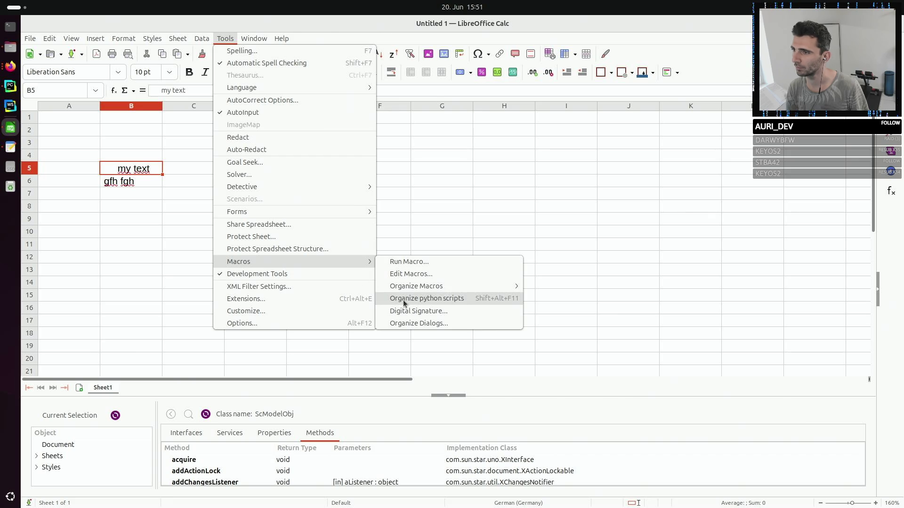
click(403, 298)
click(409, 197)
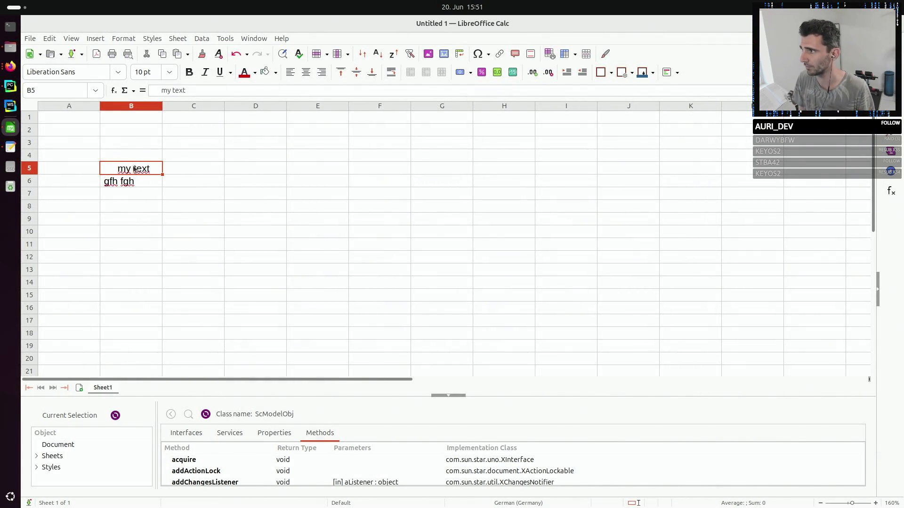
Run clean_marked_text on B5:B6 together and check B6's trimmed text.
shift+click(150, 185)
click(185, 38)
mouse_move(224, 38)
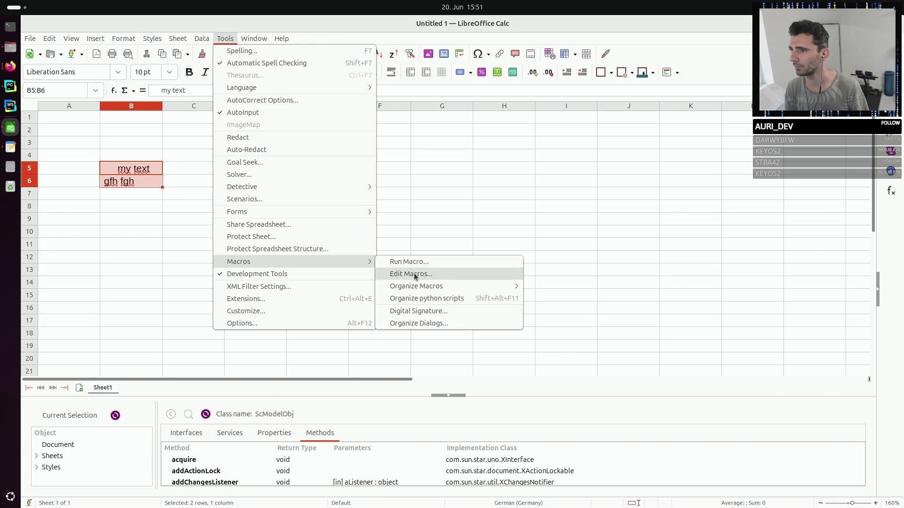
click(431, 299)
click(412, 199)
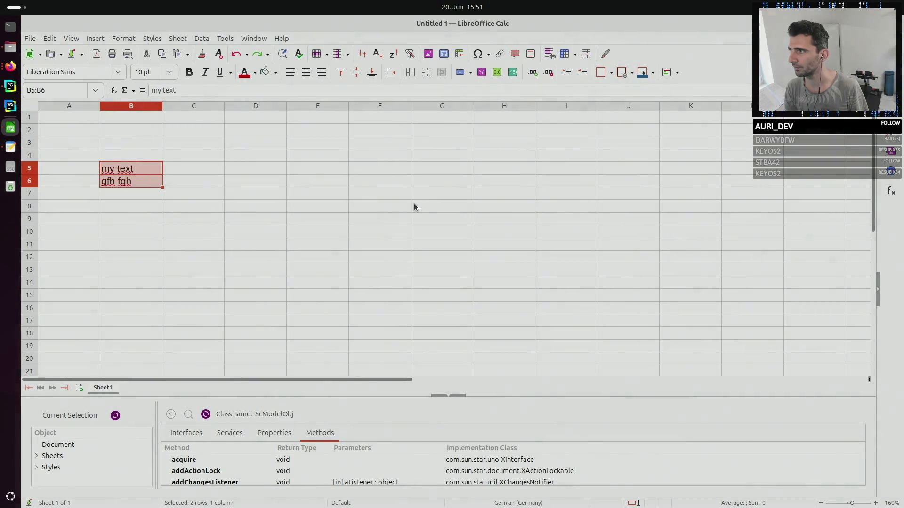
click(414, 204)
click(104, 182)
Run clean_marked_text on the range A2:F15, inspect B6, then return to the ChatGPT conversation.
drag(70, 129, 381, 295)
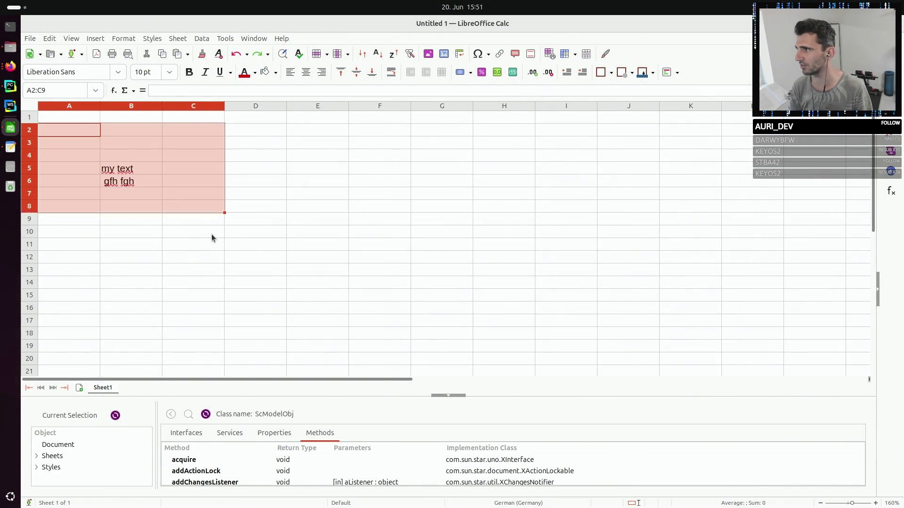
click(177, 39)
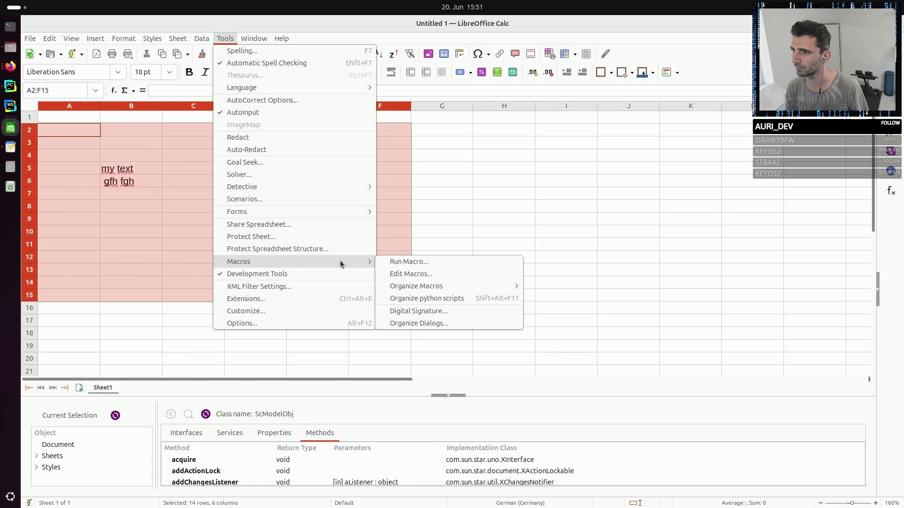
click(417, 306)
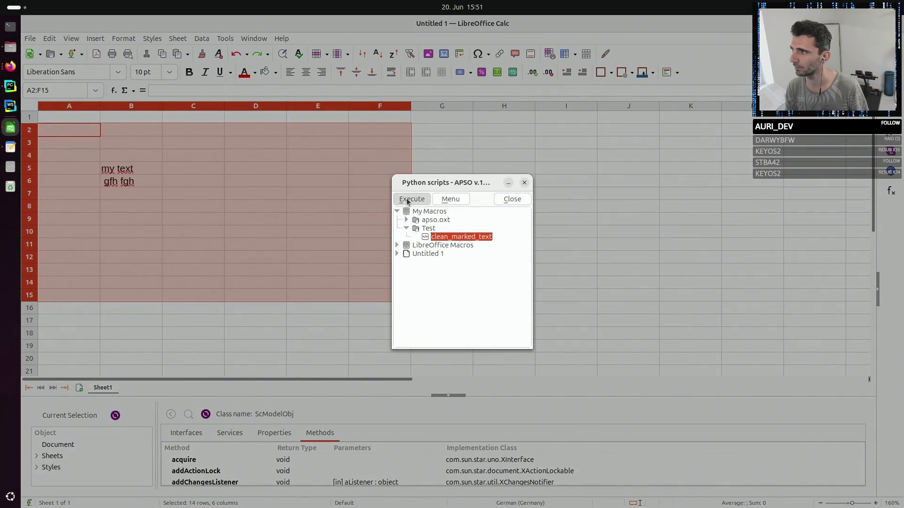
click(407, 200)
click(473, 229)
click(140, 171)
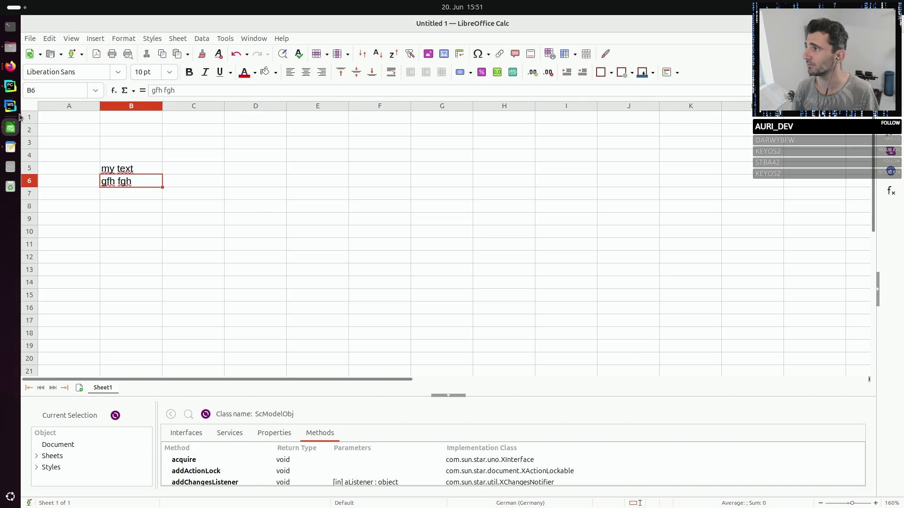
click(10, 66)
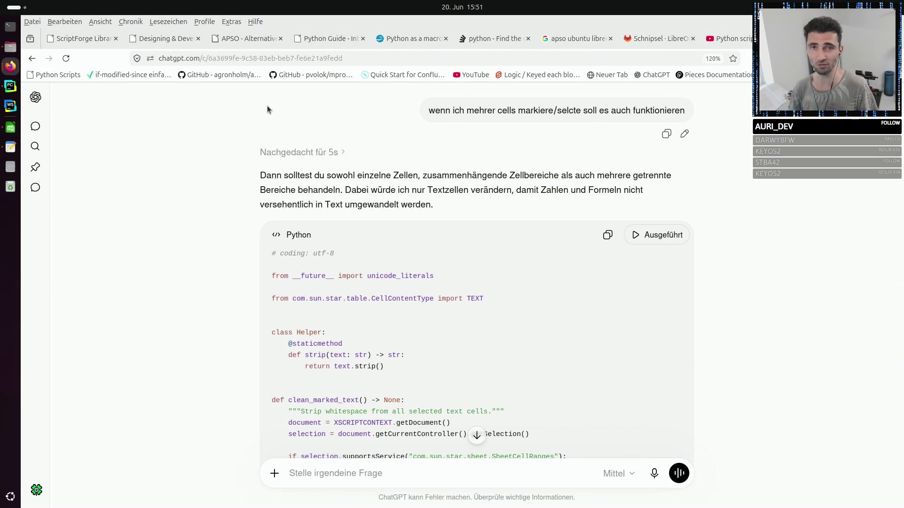
scroll(312, 121, down, 3)
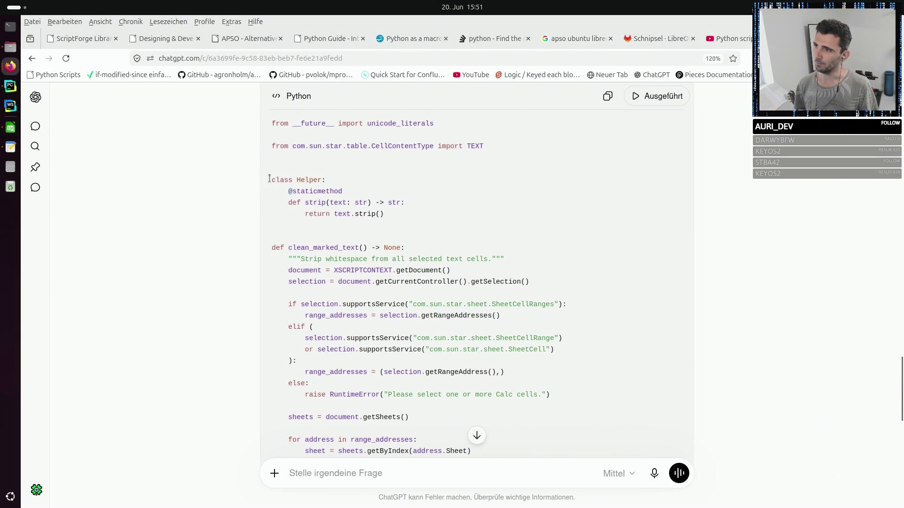
drag(270, 180, 405, 214)
scroll(413, 228, down, 2)
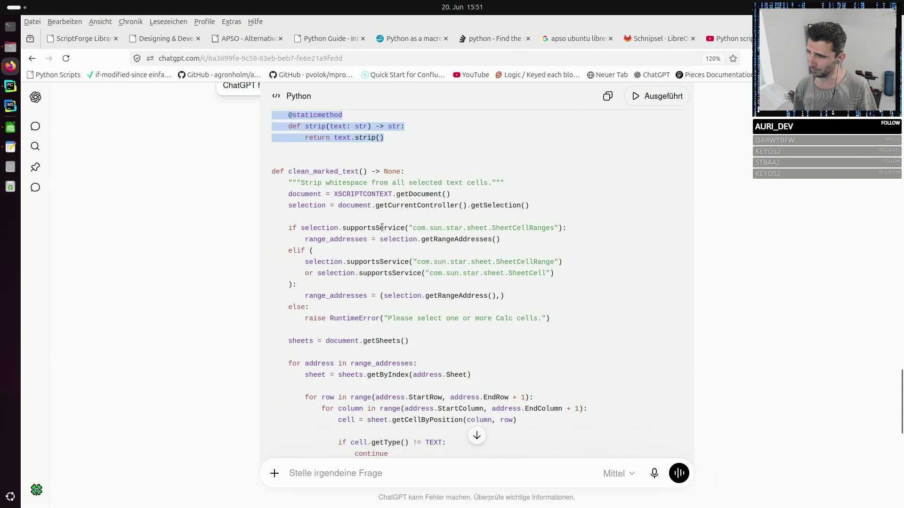
Highlight clean_marked_text in ChatGPT's reply and switch to The ScriptForge Library help page.
double_click(326, 172)
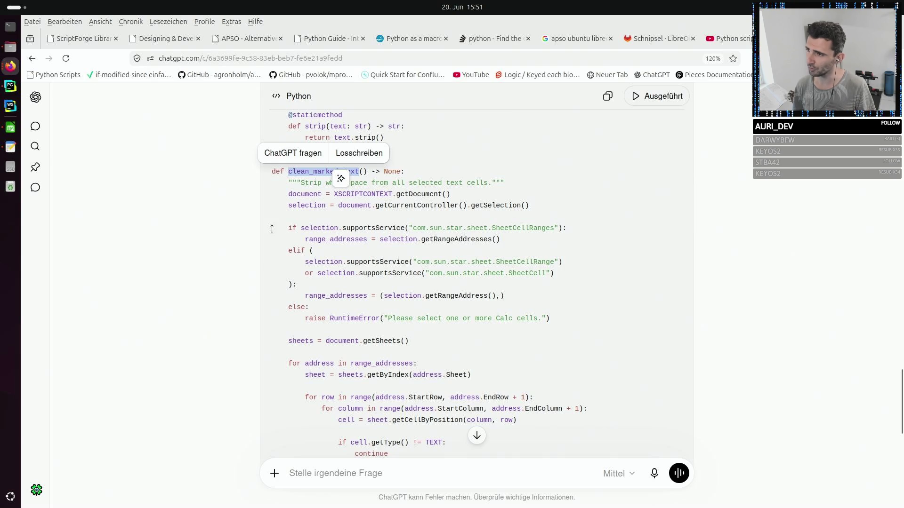
click(99, 125)
double_click(305, 172)
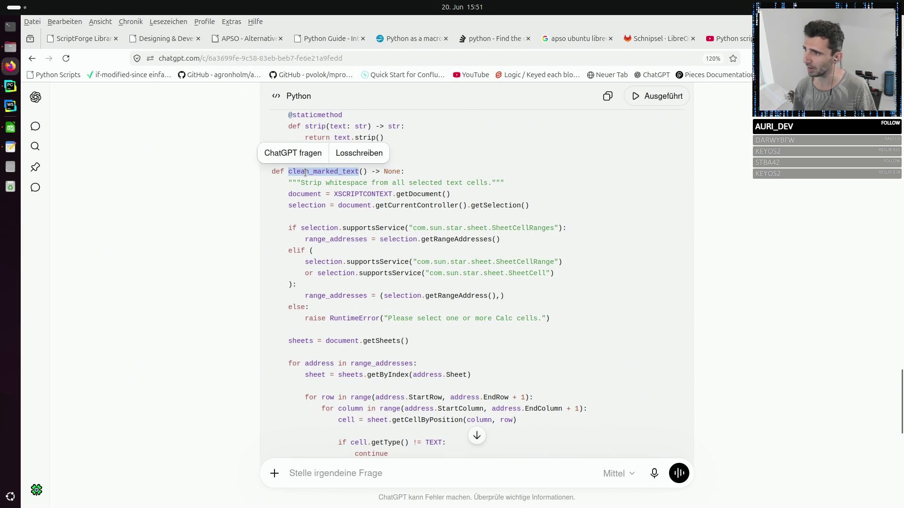
scroll(305, 172, up, 2)
drag(271, 179, 343, 203)
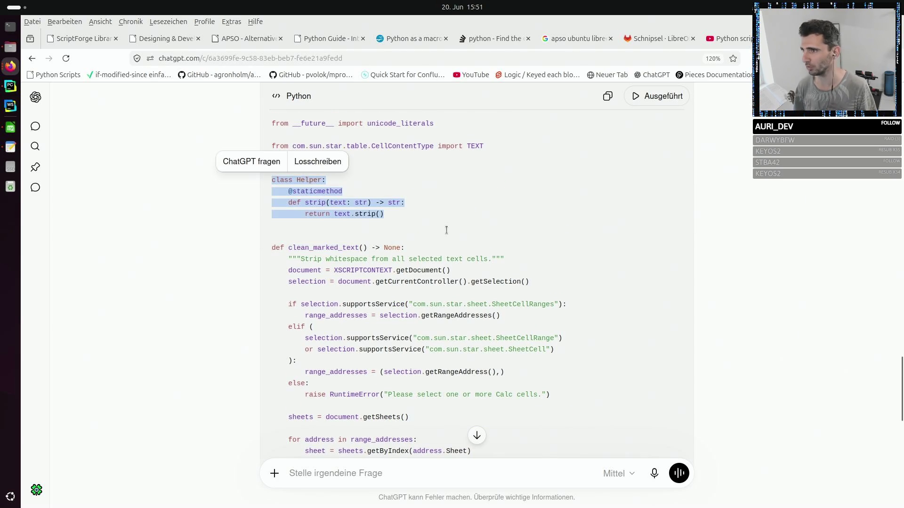
click(95, 39)
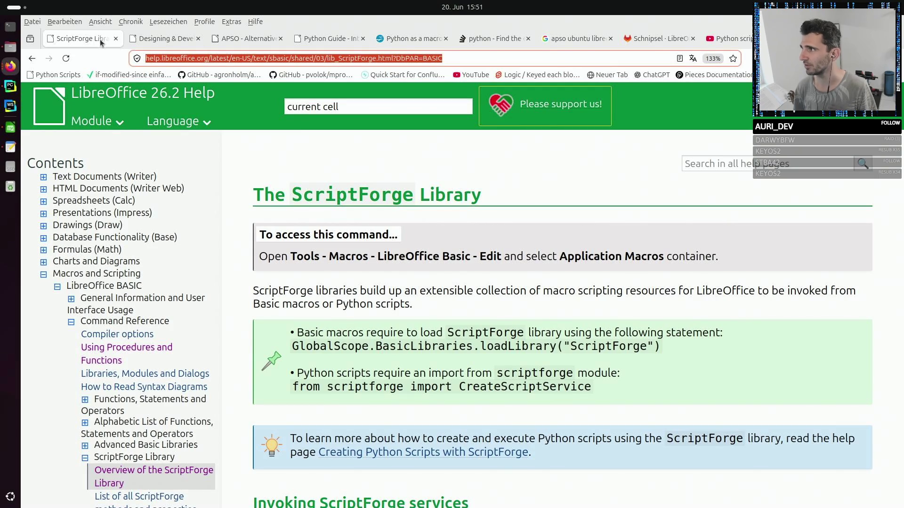
Read the Python Design Guide wiki's Mri example, highlighting the main guard and mri.inspect(target) line.
click(177, 39)
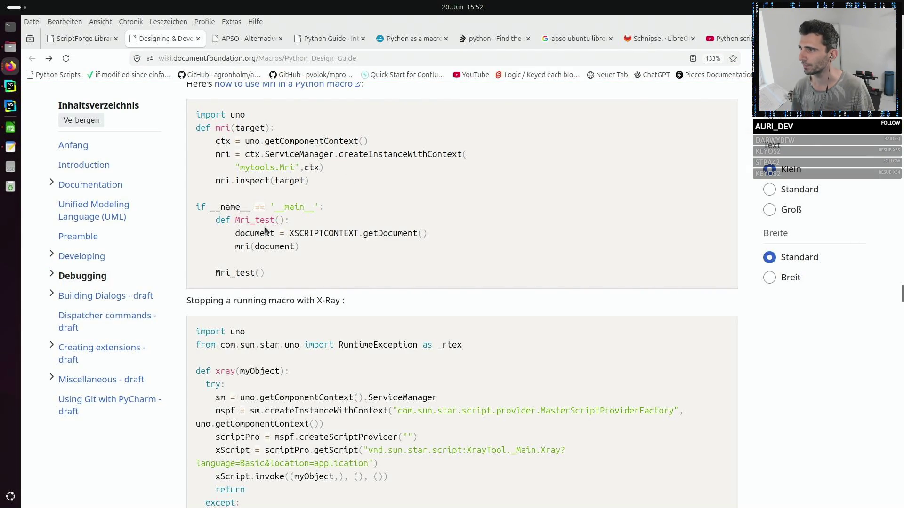
scroll(264, 229, up, 3)
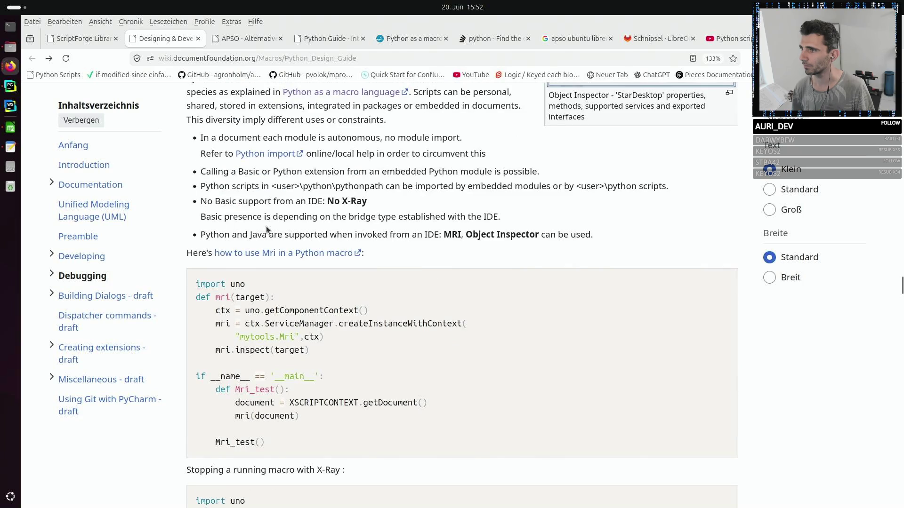
scroll(266, 226, down, 3)
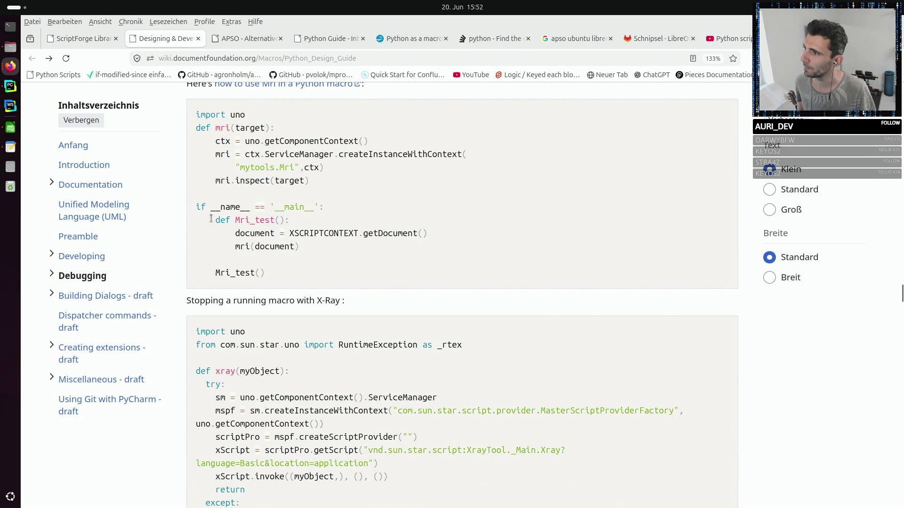
drag(204, 206, 335, 209)
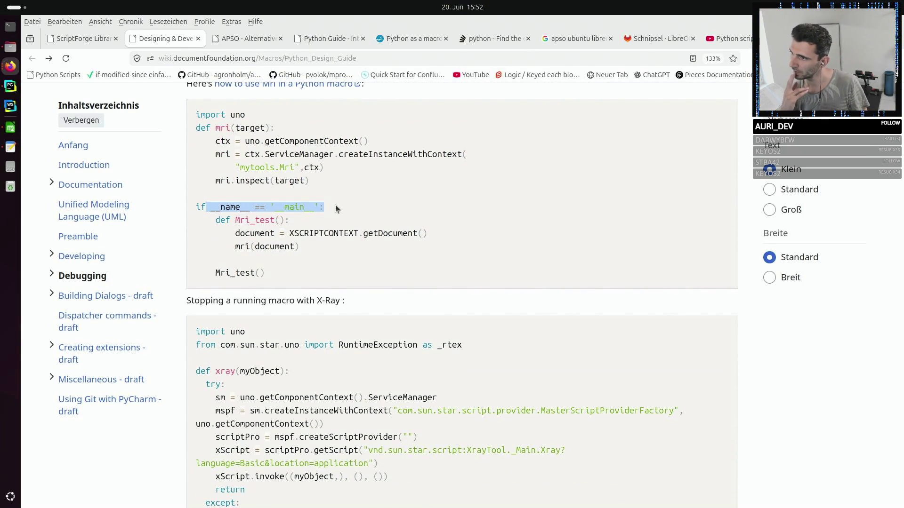
drag(336, 207, 346, 236)
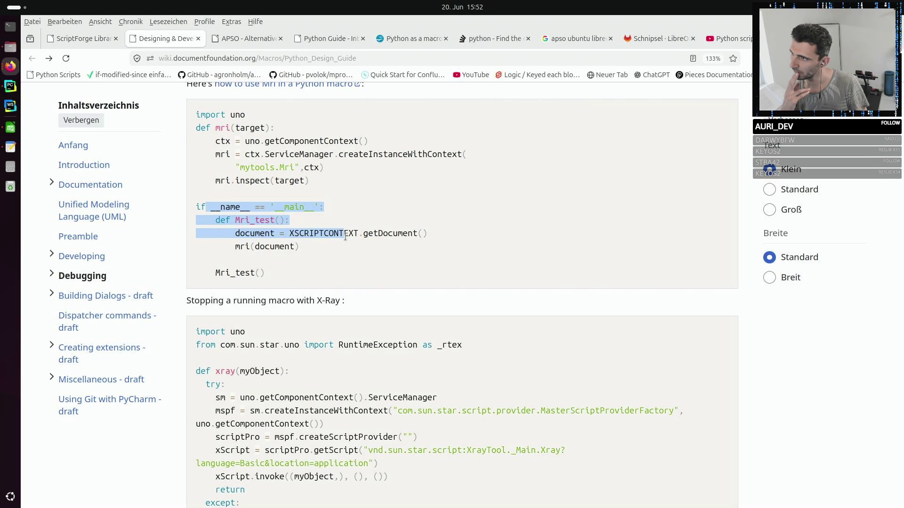
click(346, 238)
scroll(297, 226, up, 2)
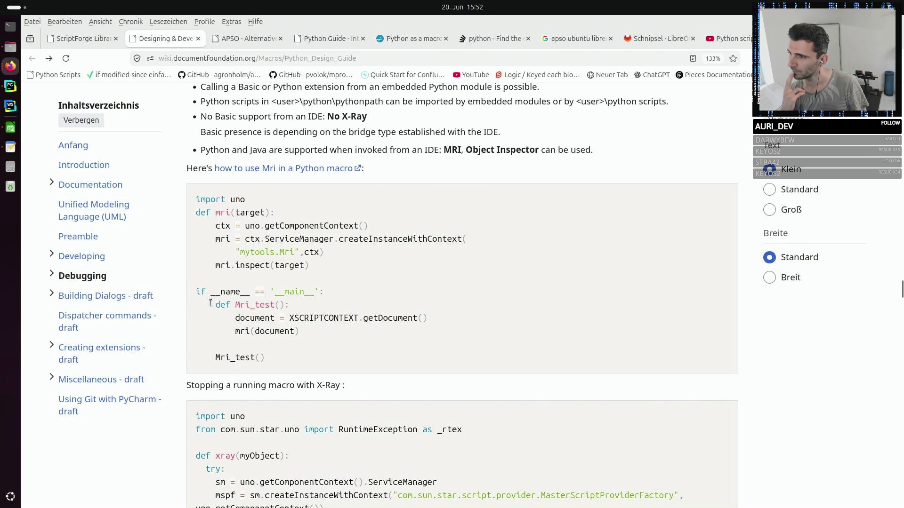
drag(307, 265, 198, 264)
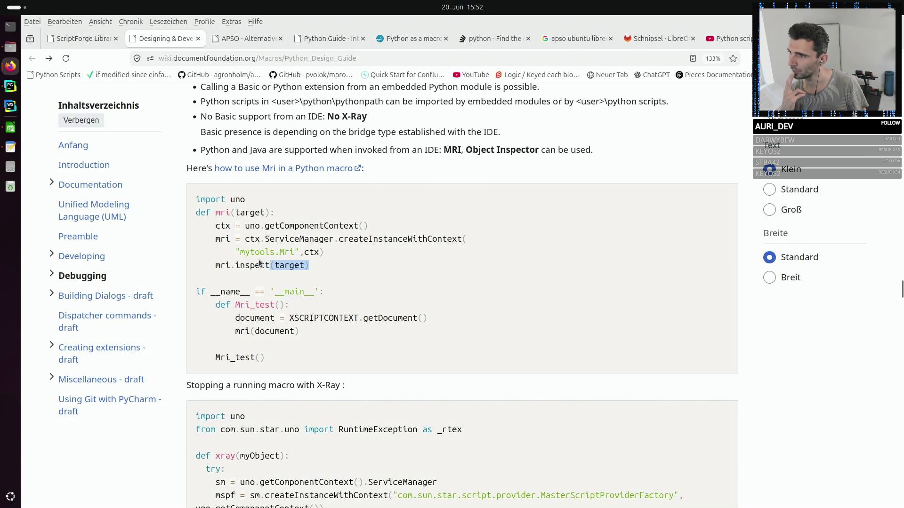
scroll(335, 289, down, 2)
scroll(335, 289, down, 2)
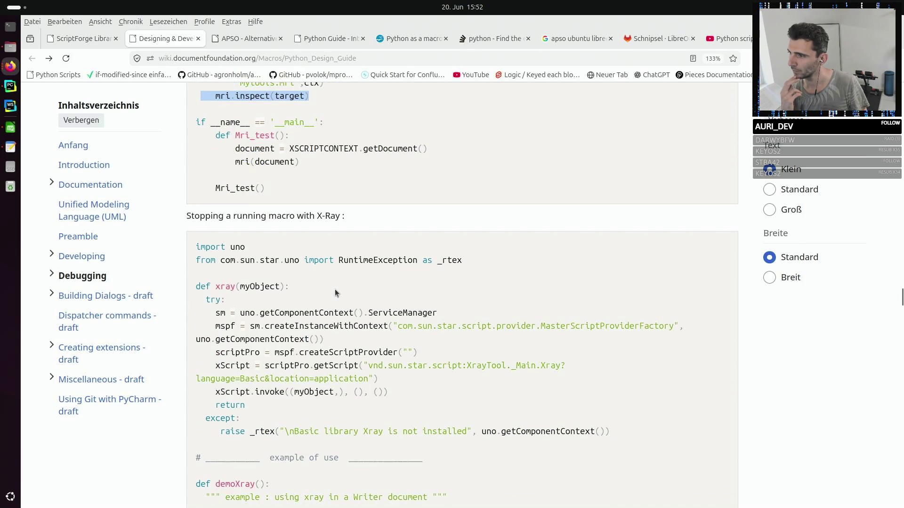
scroll(334, 291, down, 3)
scroll(334, 291, down, 1)
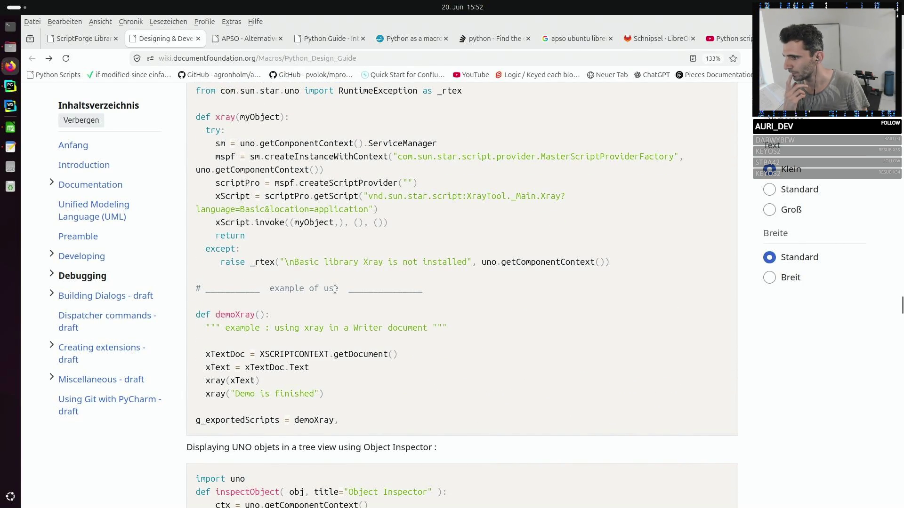
scroll(366, 301, down, 5)
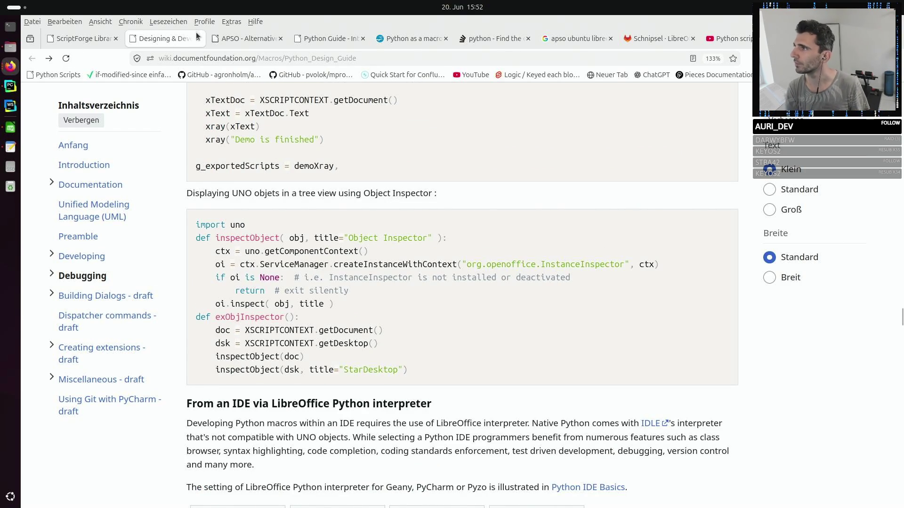
scroll(255, 135, up, 6)
scroll(329, 238, up, 3)
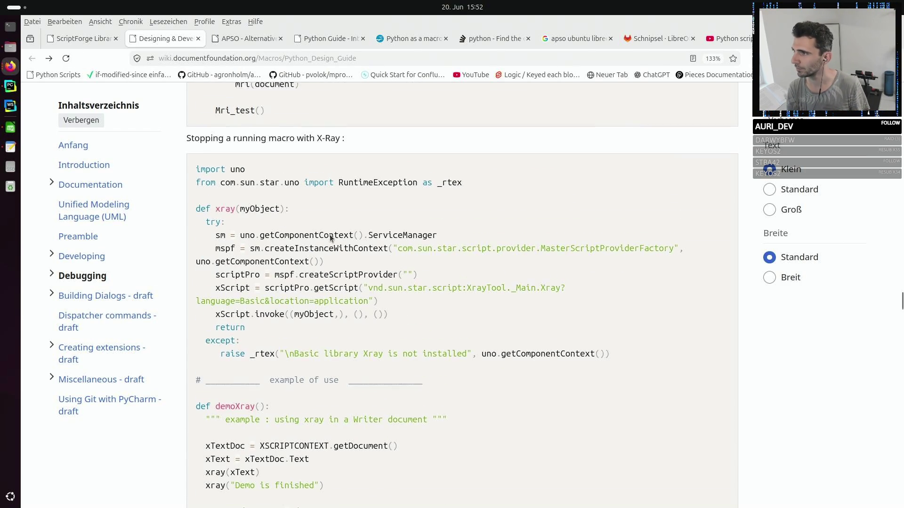
scroll(330, 237, up, 1)
scroll(330, 239, up, 4)
scroll(329, 235, up, 3)
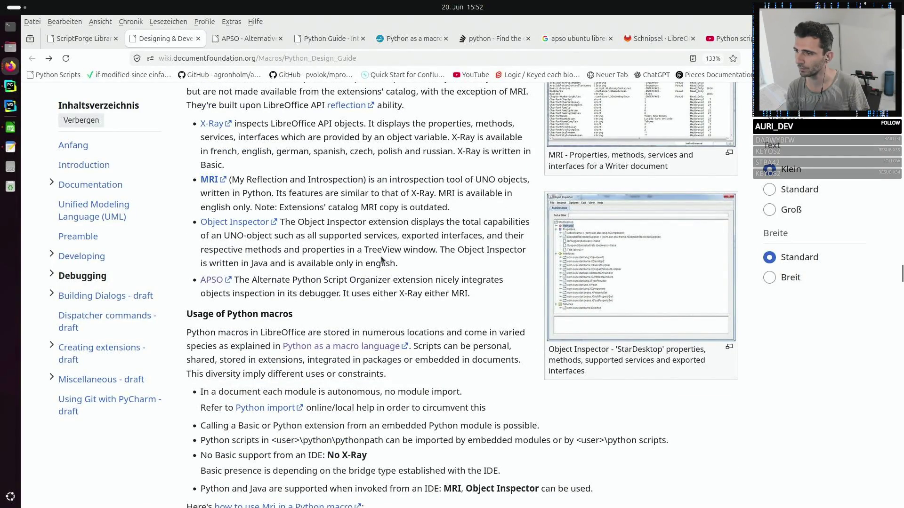
scroll(381, 260, up, 3)
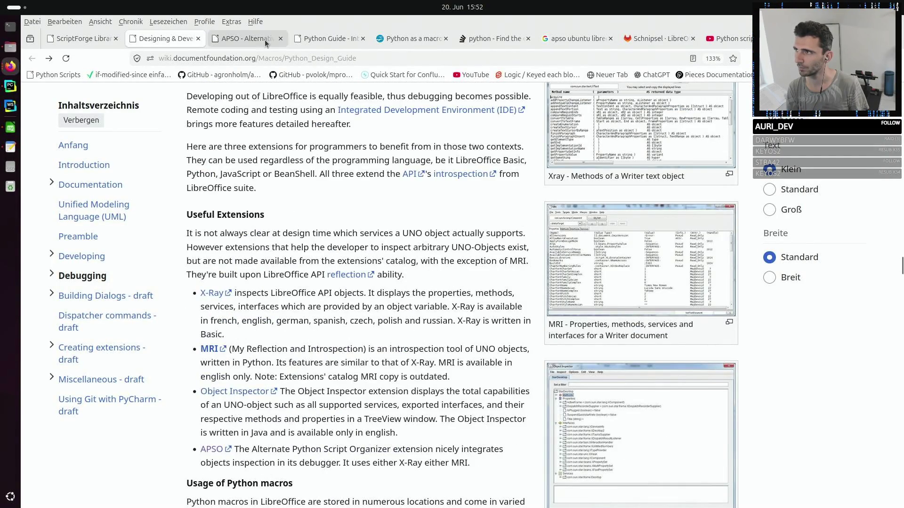
View the APSO Alternative Script Organizer extension page, highlighting 'Organizer' in its title.
click(263, 39)
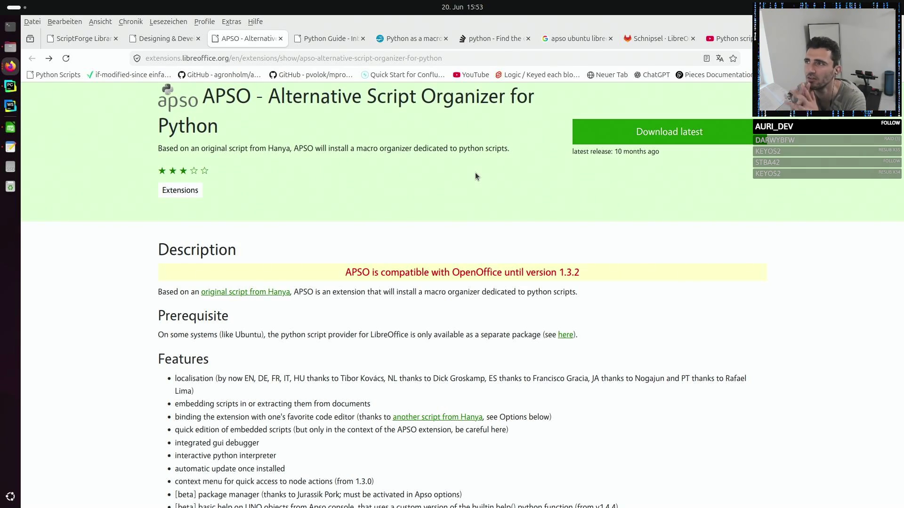
double_click(475, 98)
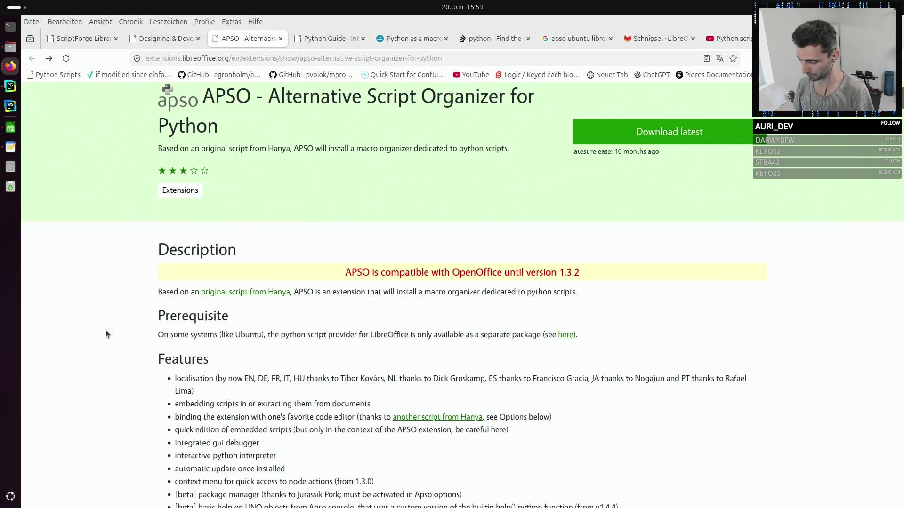
Search Google for 'libeoffice install scriptforge', expand the AI overview and select its library-loading code lines.
key(ctrl+t)
text(libeoffice install scriptforge)
key(Return)
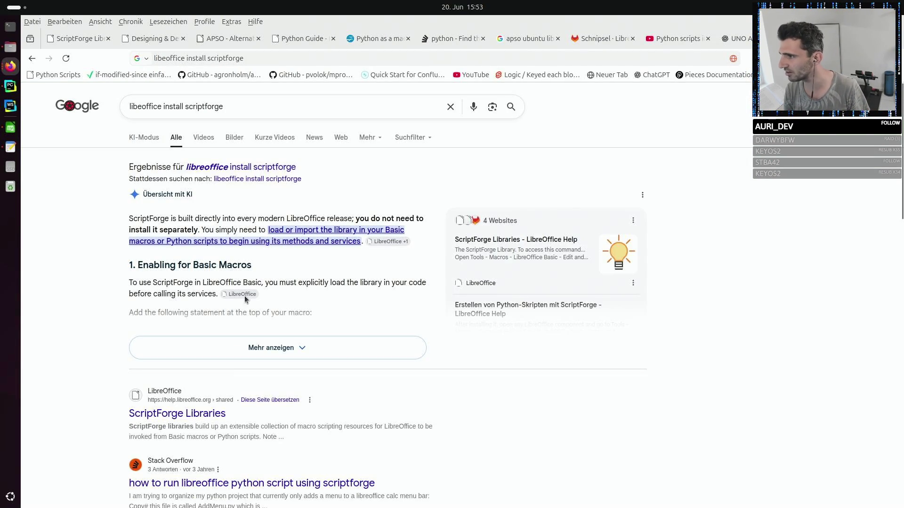
click(263, 347)
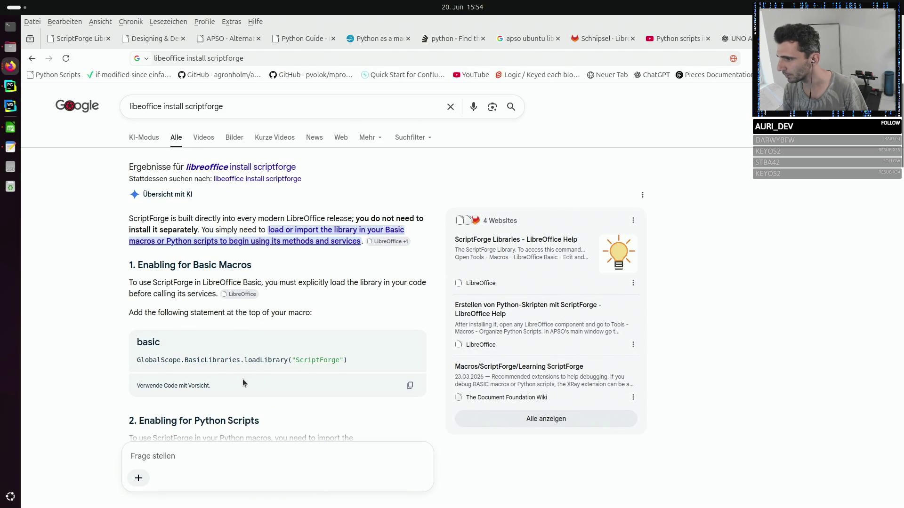
triple_click(234, 359)
key(ctrl+c)
scroll(234, 353, down, 2)
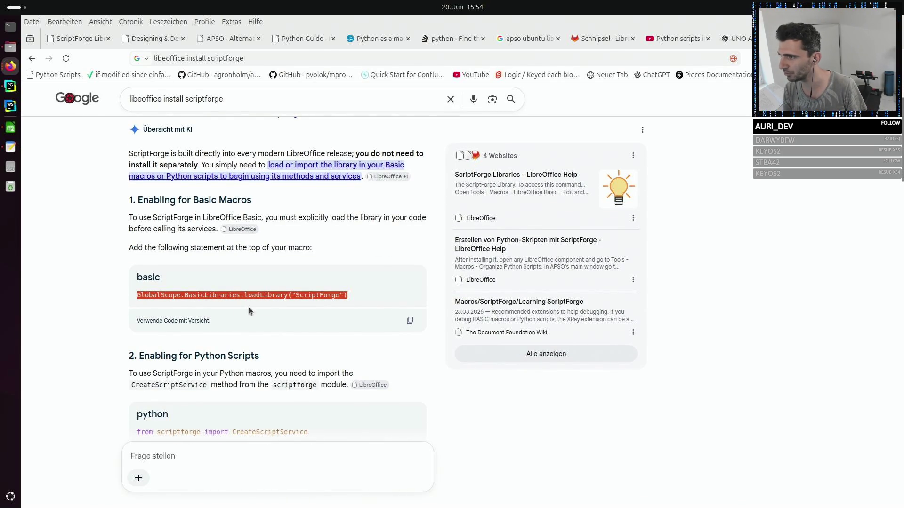
scroll(268, 305, down, 2)
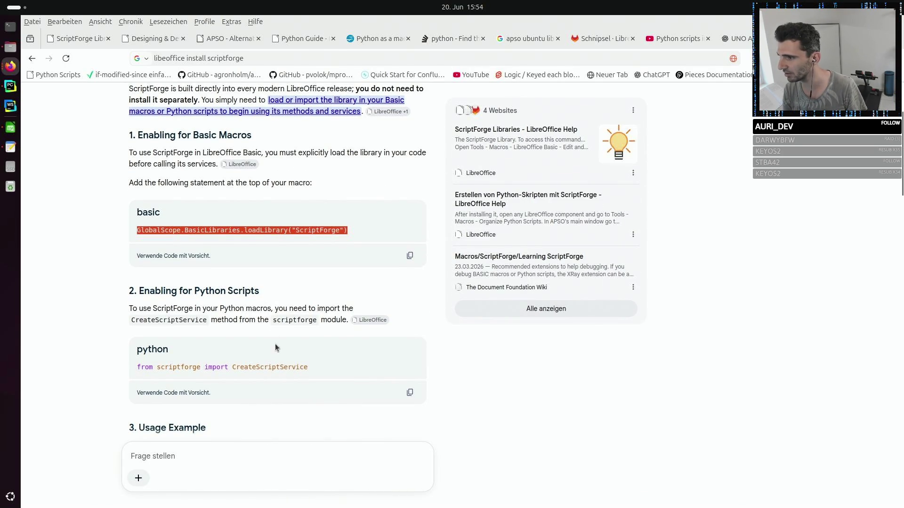
triple_click(278, 368)
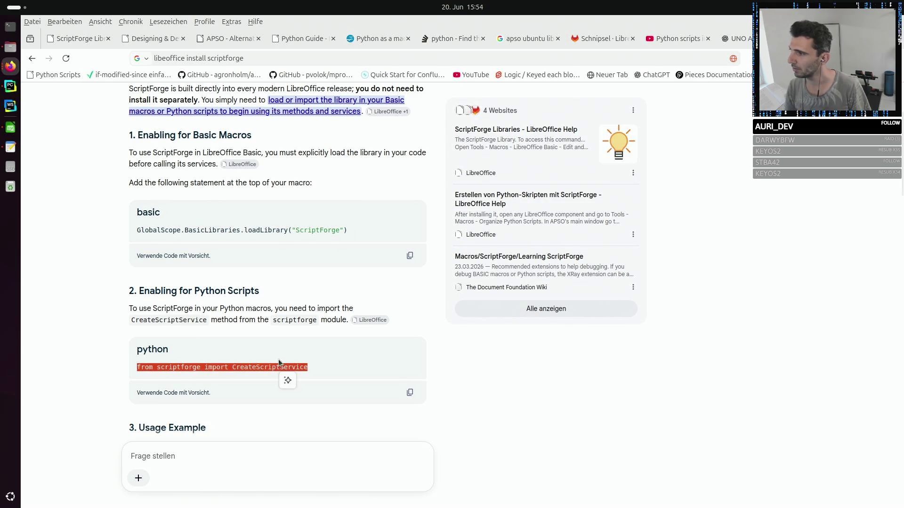
triple_click(250, 230)
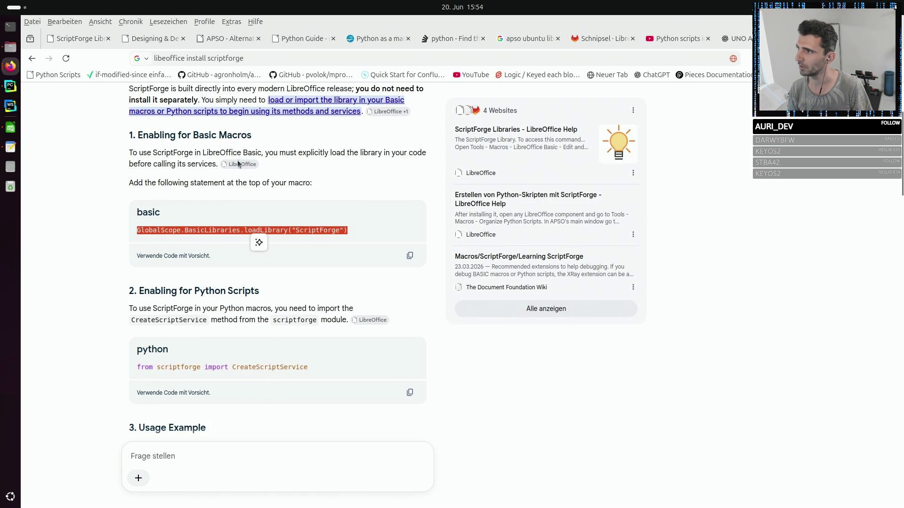
Shrink the browser window and bring the Test.py editor to the front.
double_click(395, 26)
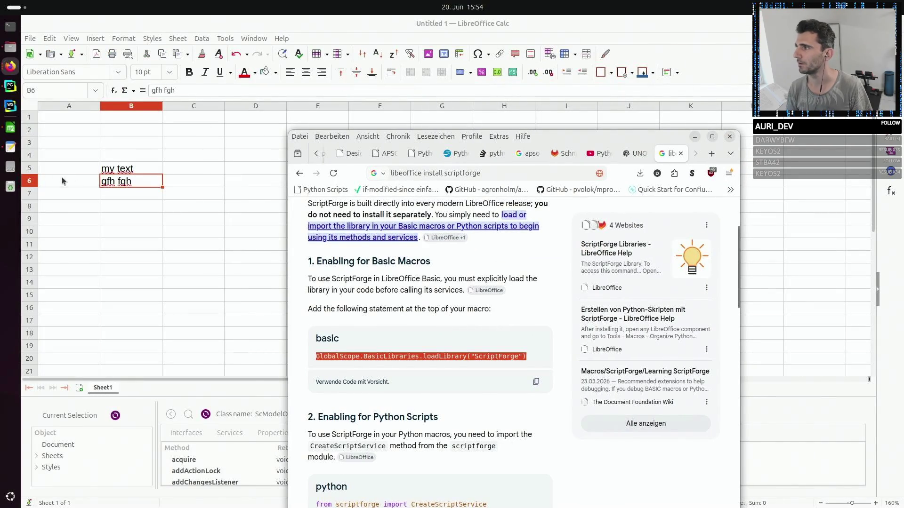
click(10, 147)
scroll(235, 174, up, 3)
scroll(234, 175, up, 5)
scroll(235, 175, up, 5)
Paste the copied loadLibrary line near the top of Test.py on its own line.
click(224, 184)
key(ctrl+v)
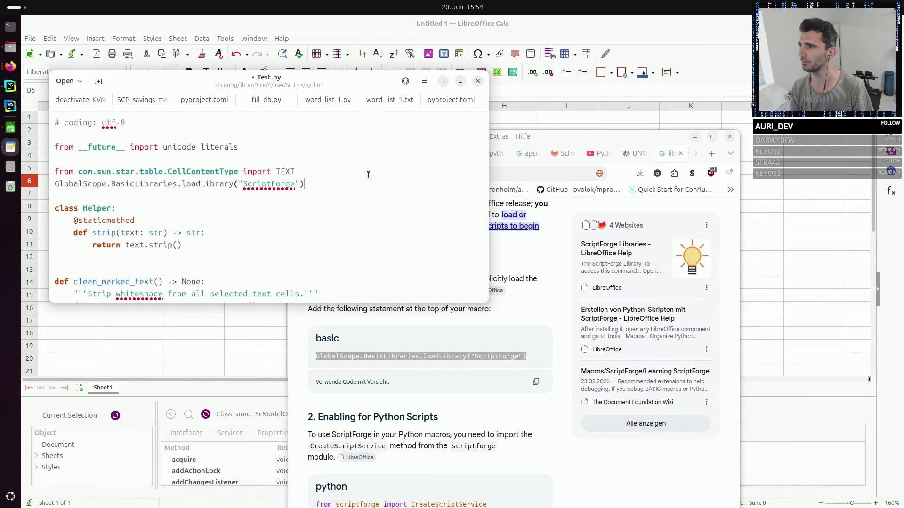
click(342, 167)
key(Return)
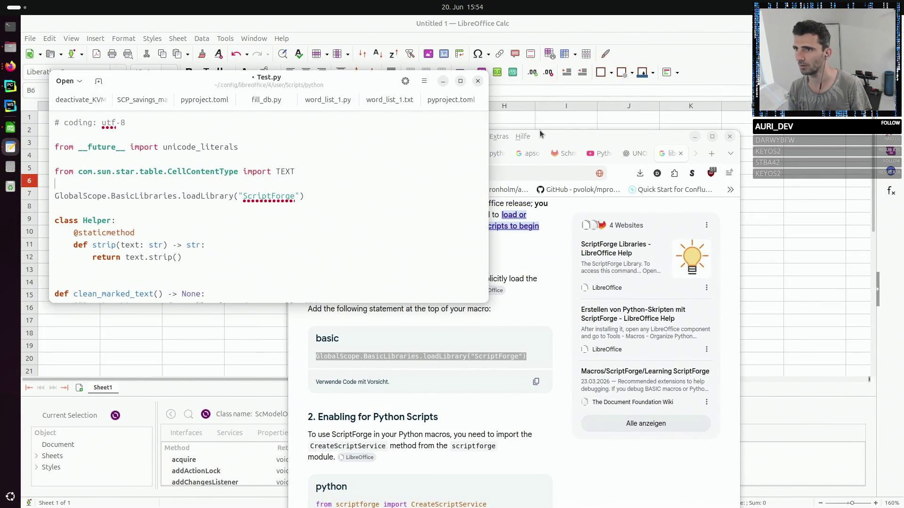
drag(572, 136, 617, 126)
scroll(525, 289, down, 1)
scroll(524, 290, down, 2)
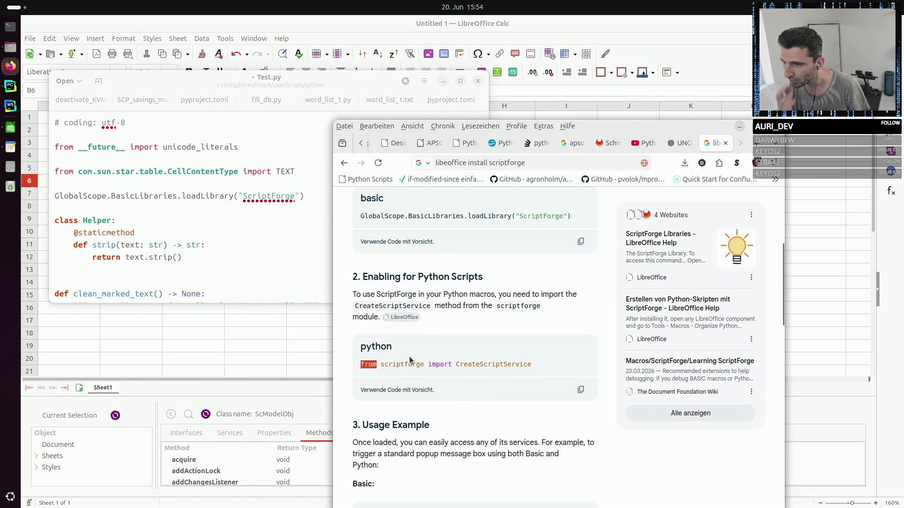
Replace the loadLibrary line in Test.py with 'from scriptforge import CreateScriptService'.
drag(360, 365, 531, 364)
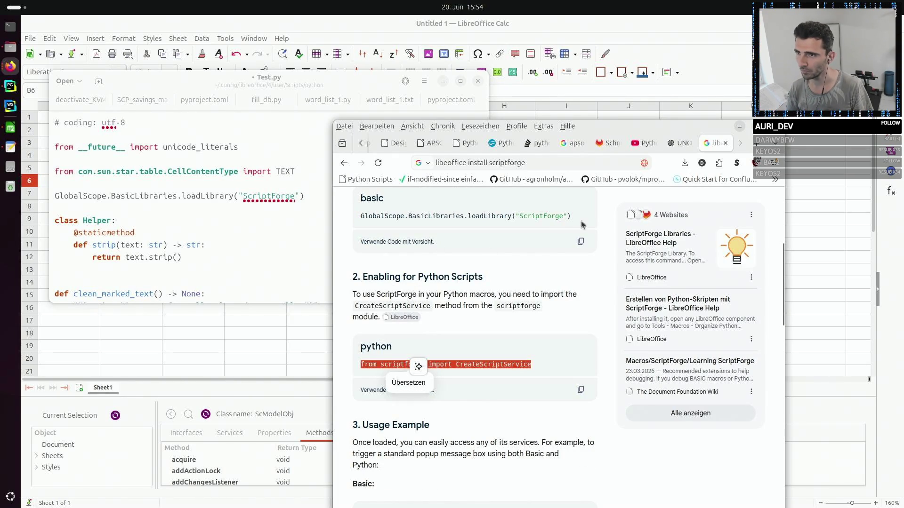
click(579, 242)
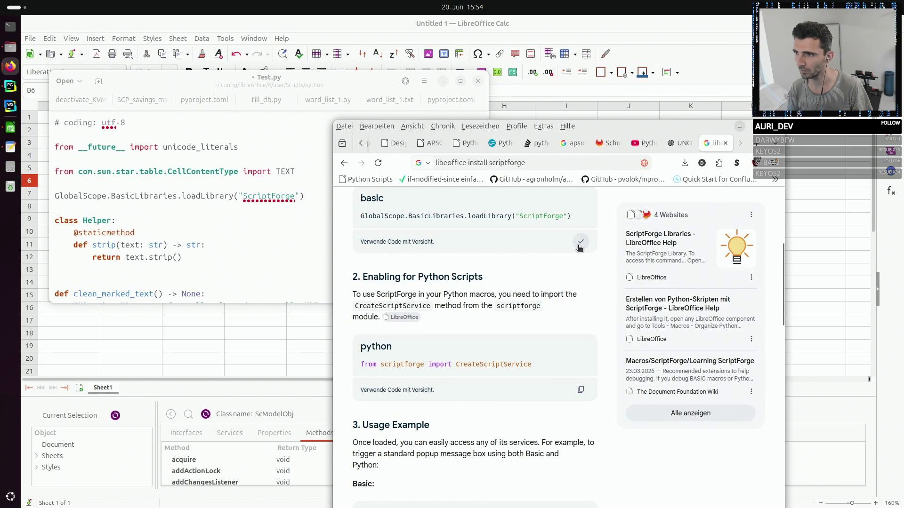
scroll(463, 297, down, 3)
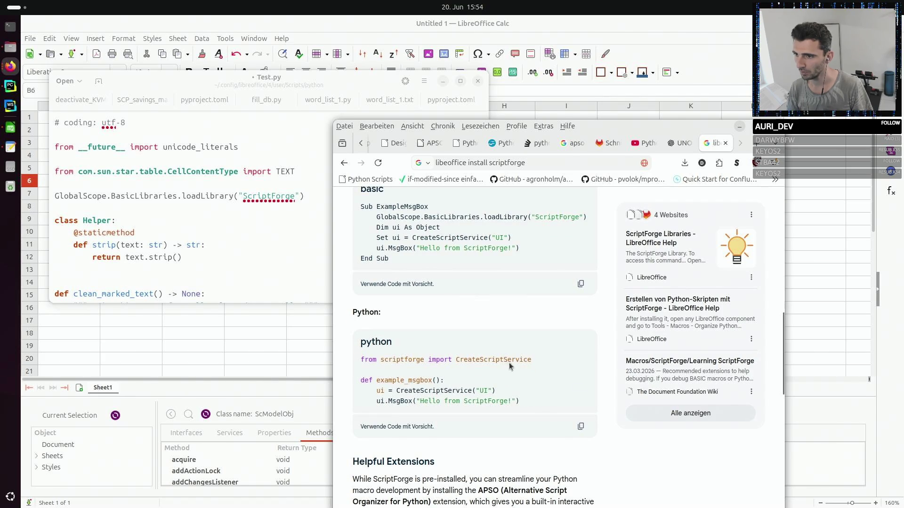
triple_click(496, 359)
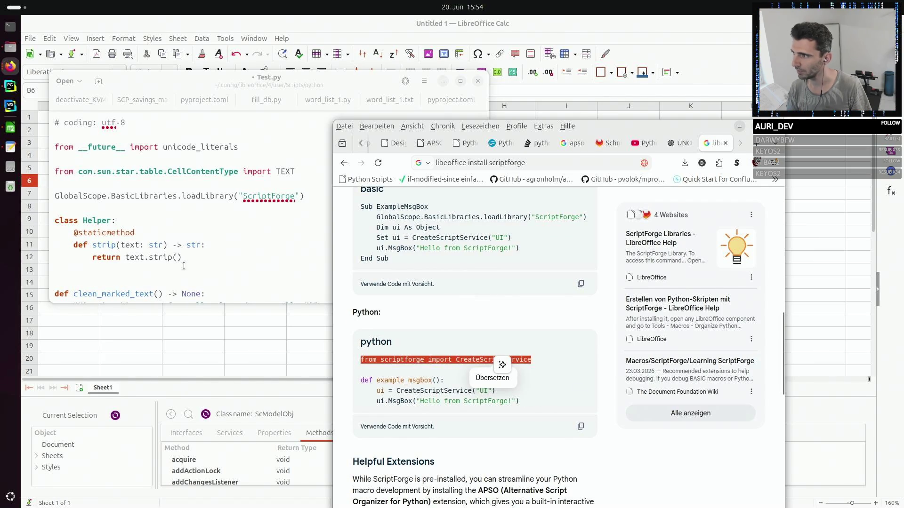
click(85, 198)
triple_click(85, 197)
key(ctrl+v)
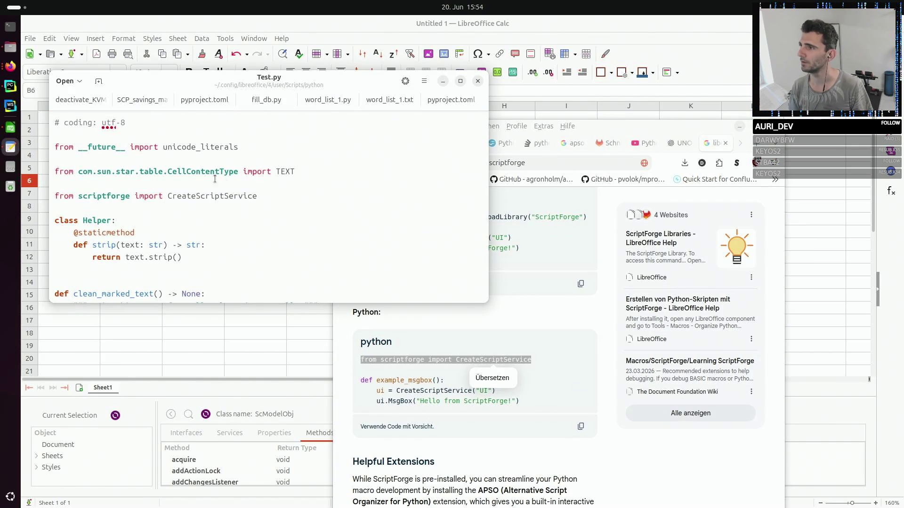
Delete the CellContentType import, select all of Test.py, and return to the maximized ChatGPT tab.
drag(179, 181, 84, 163)
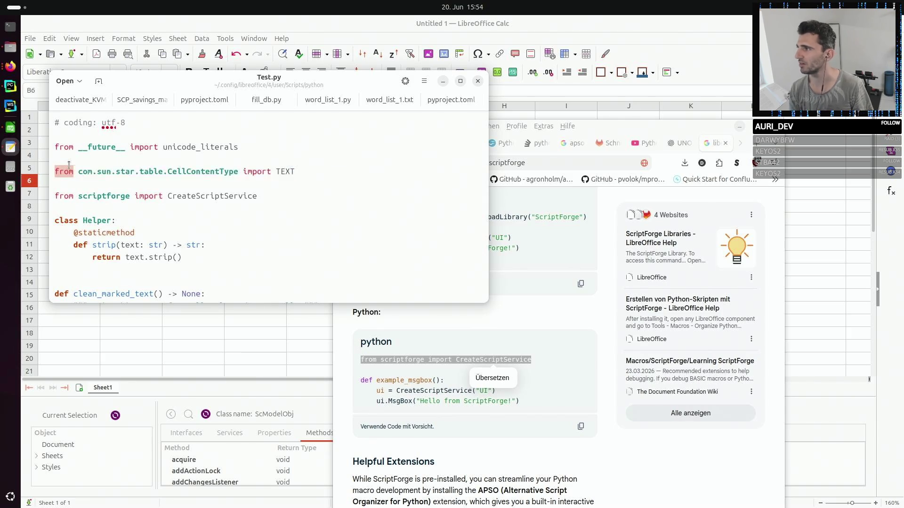
key(Delete)
key(Delete)
key(Delete)
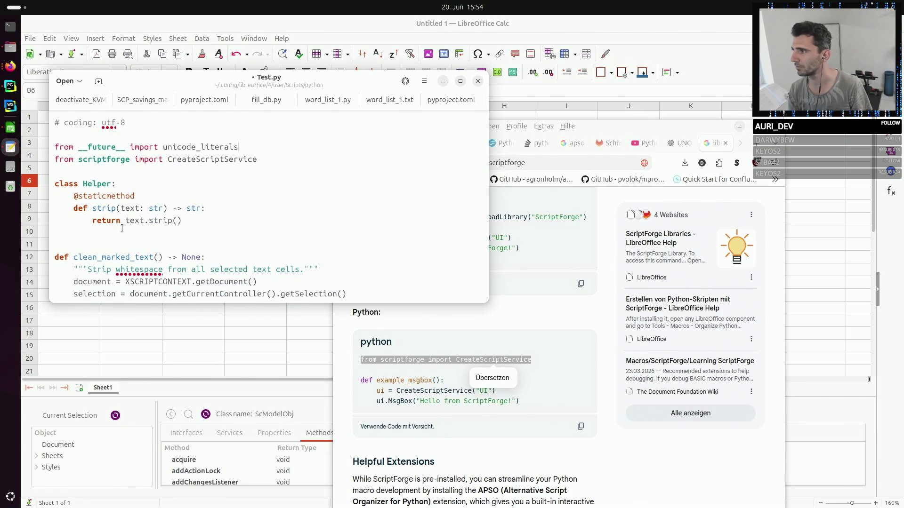
key(ctrl+a)
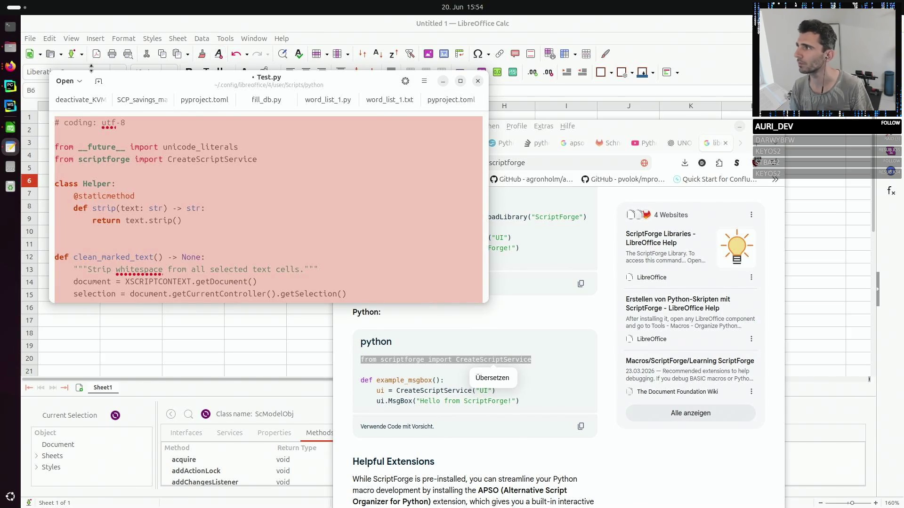
key(alt+Tab)
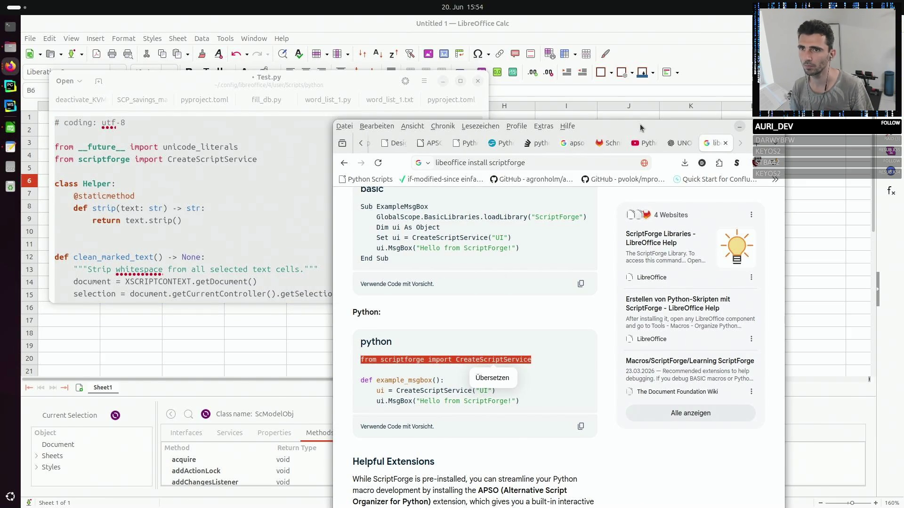
key(super+Up)
click(738, 40)
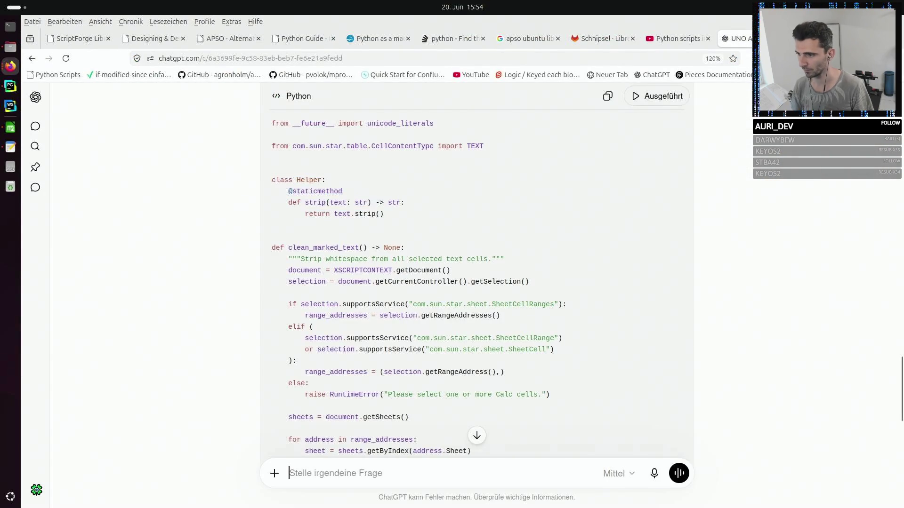
Send ChatGPT the pasted Test.py code with a request to use the ScriptForge API.
key(ctrl+v)
text(bitte nutze w)
key(BackSpace)
text(die )
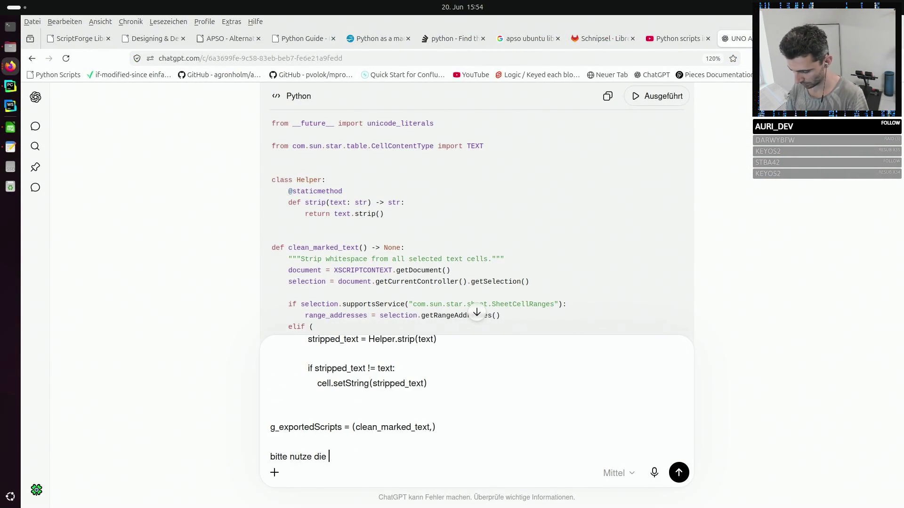
text(scriptforge api und schreibe die funkt)
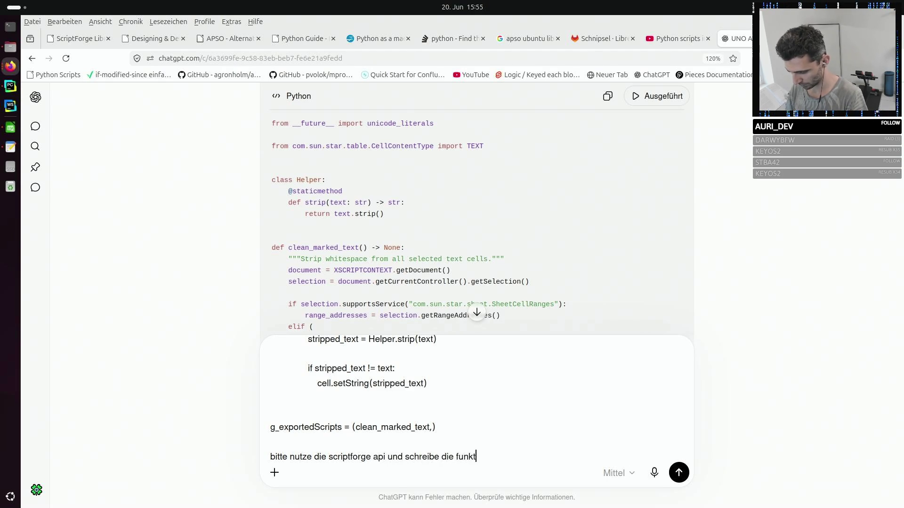
text(ktion u)
key(Return)
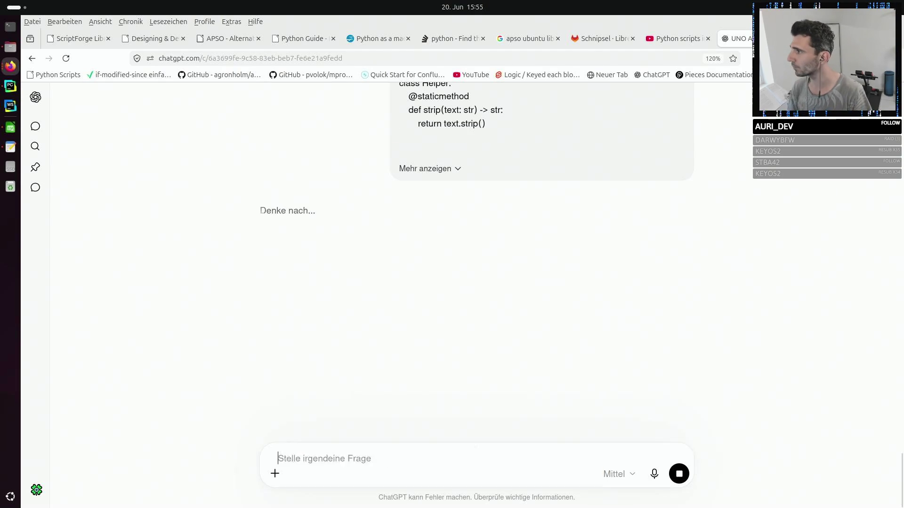
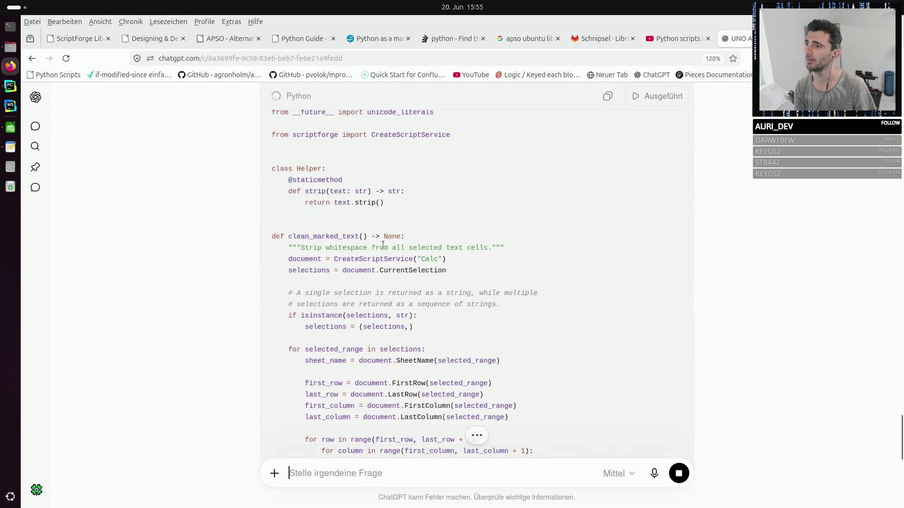
Study the function header, the CreateScriptService Calc line and the document.CurrentSelection assignment.
triple_click(363, 262)
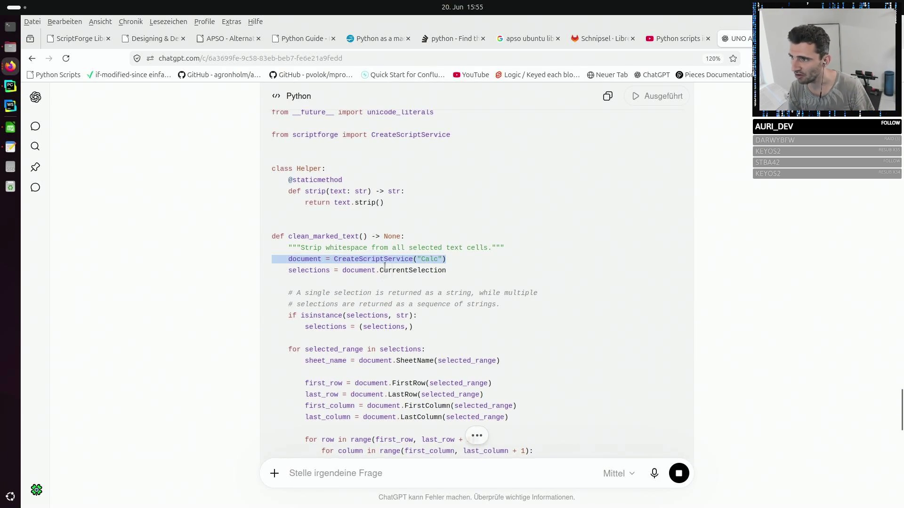
drag(287, 259, 451, 255)
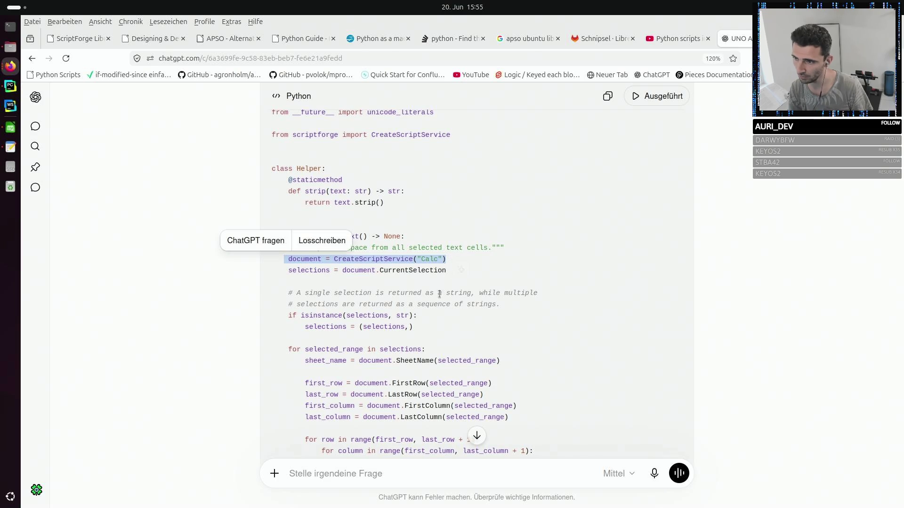
click(459, 264)
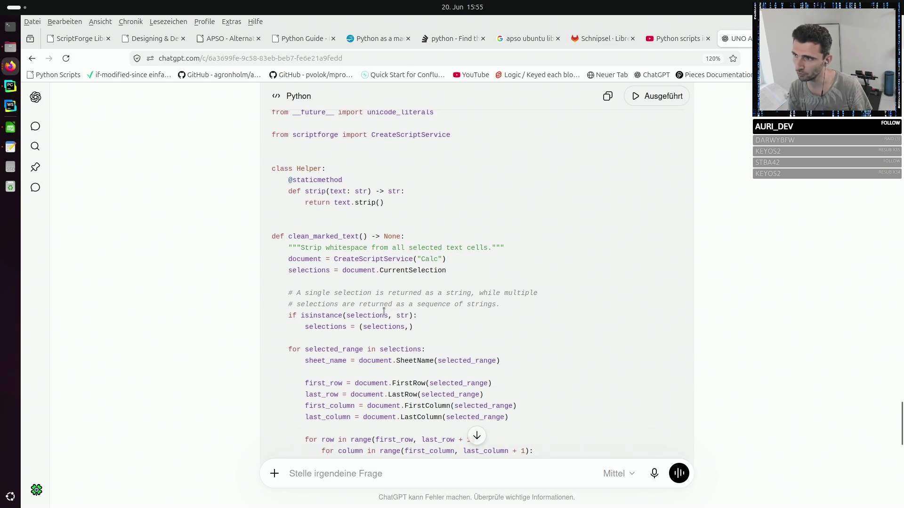
drag(273, 235, 370, 249)
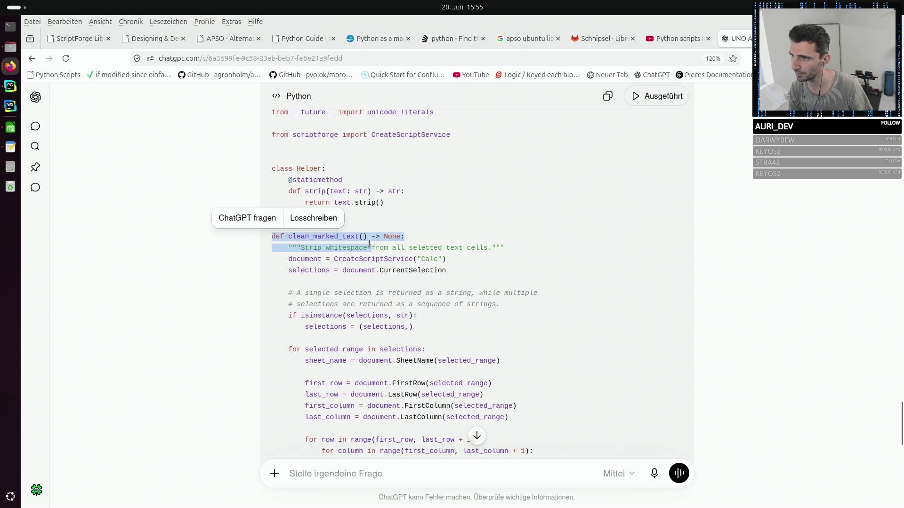
click(352, 264)
double_click(352, 262)
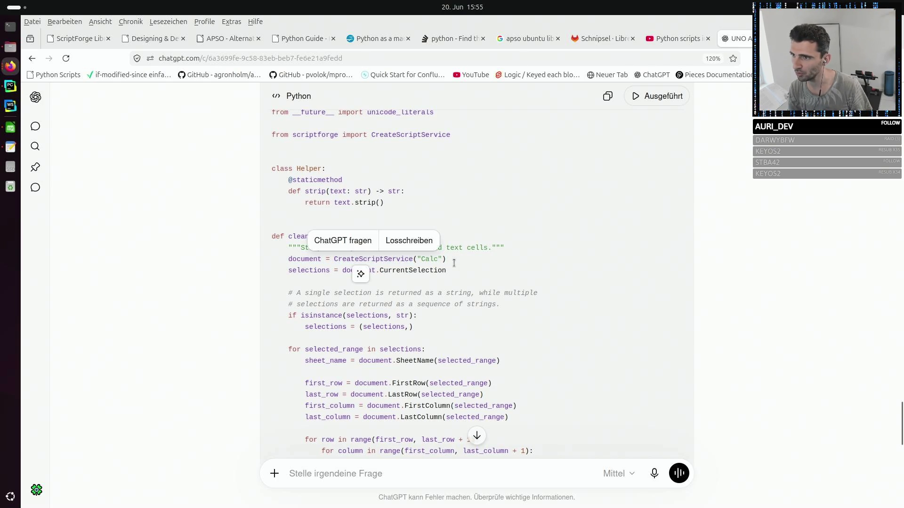
drag(273, 270, 337, 270)
drag(447, 271, 341, 272)
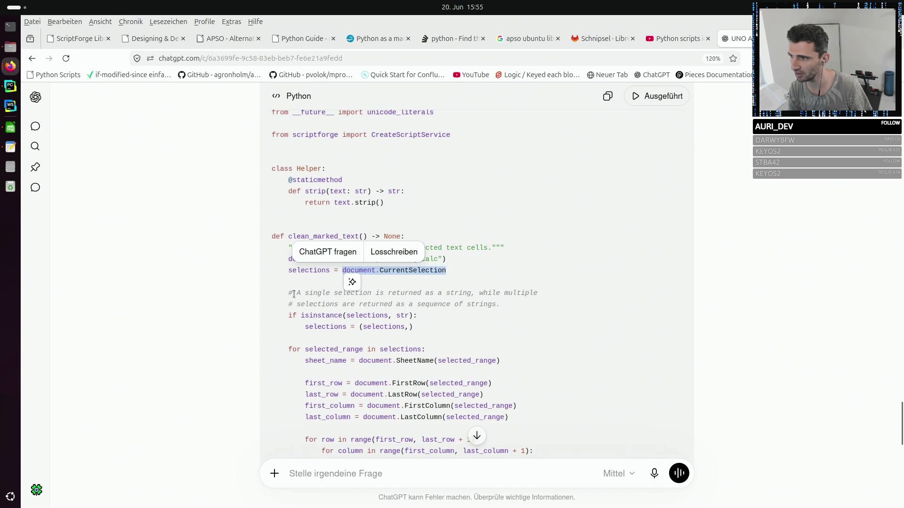
Examine the isinstance str check, the selections = (selections,) tuple and selections in the for loop.
double_click(367, 316)
double_click(403, 315)
drag(306, 327, 427, 329)
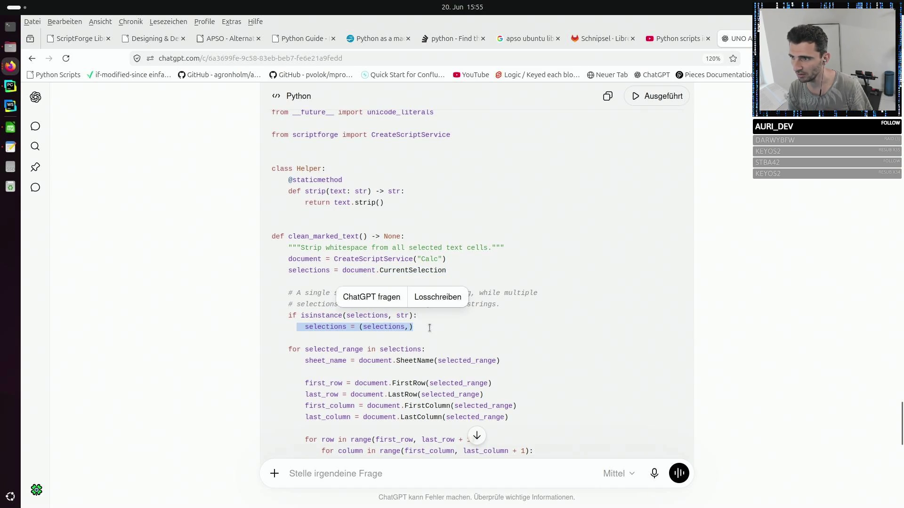
click(429, 328)
drag(361, 326, 414, 326)
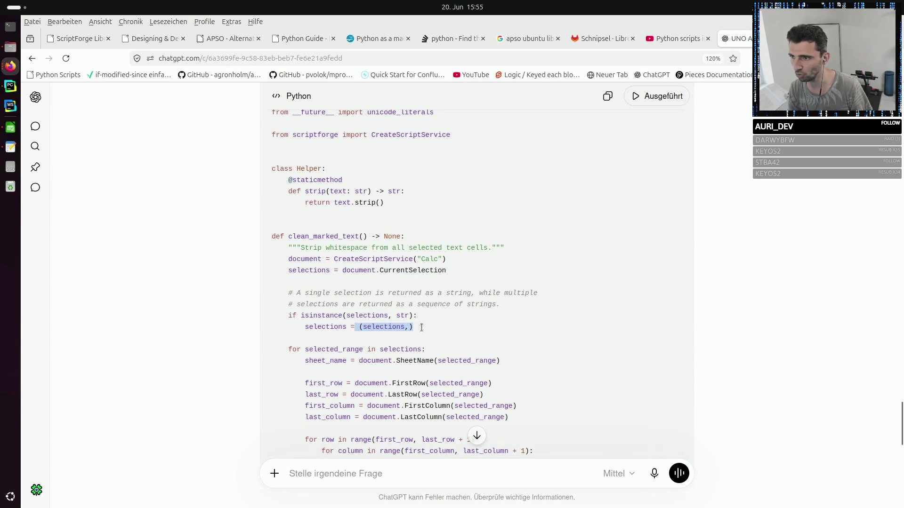
double_click(380, 351)
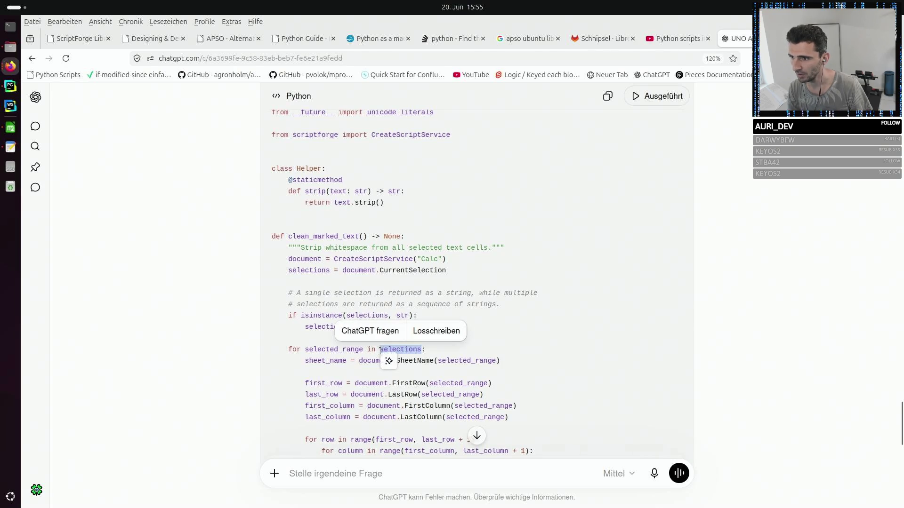
click(361, 367)
scroll(392, 305, down, 3)
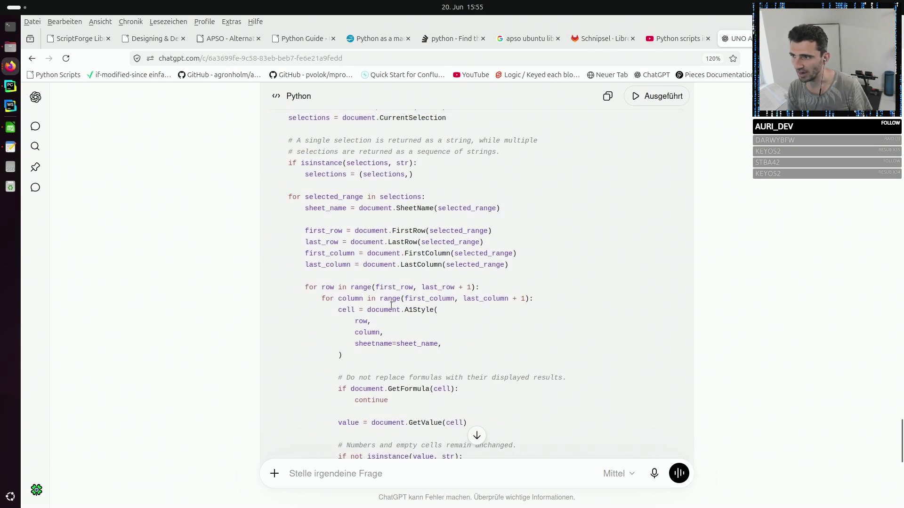
double_click(399, 197)
click(437, 159)
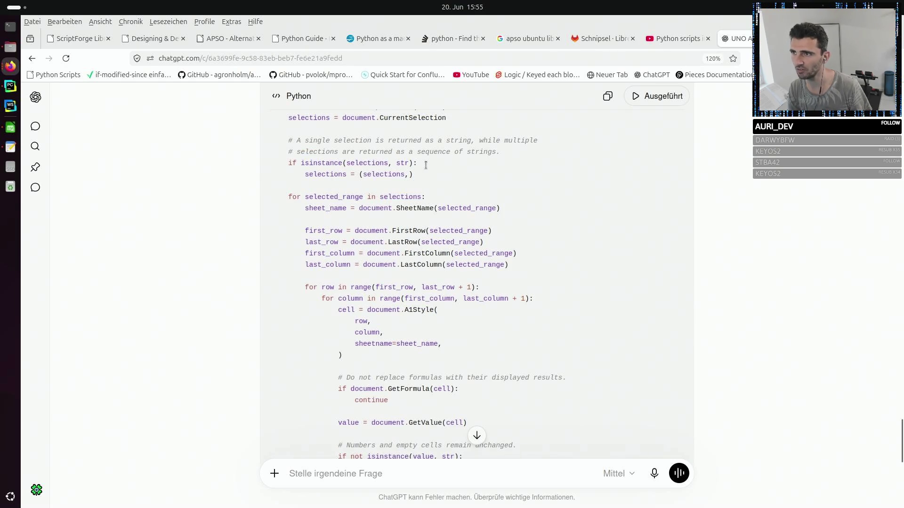
double_click(389, 201)
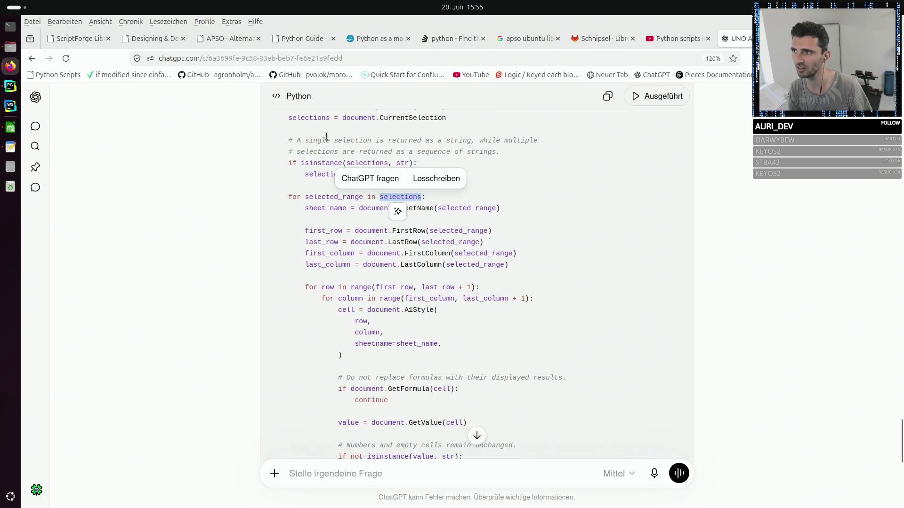
click(301, 144)
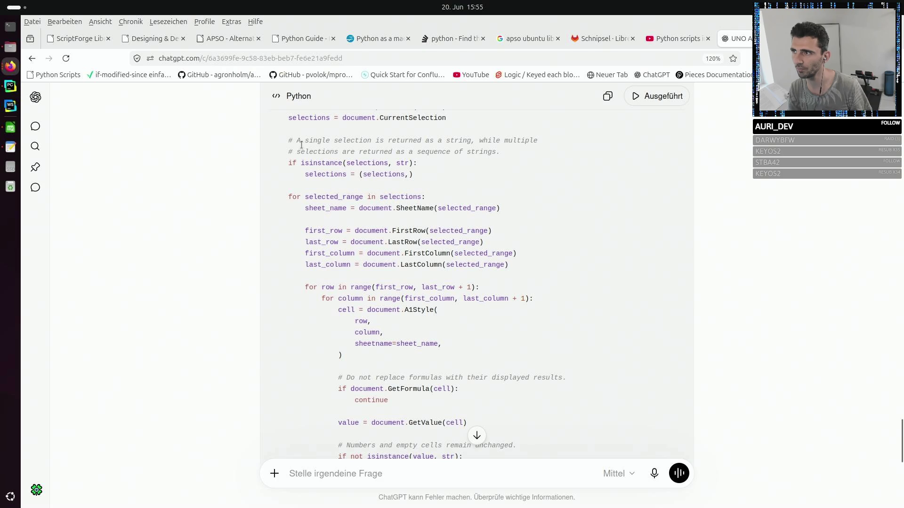
double_click(403, 162)
drag(414, 174, 360, 174)
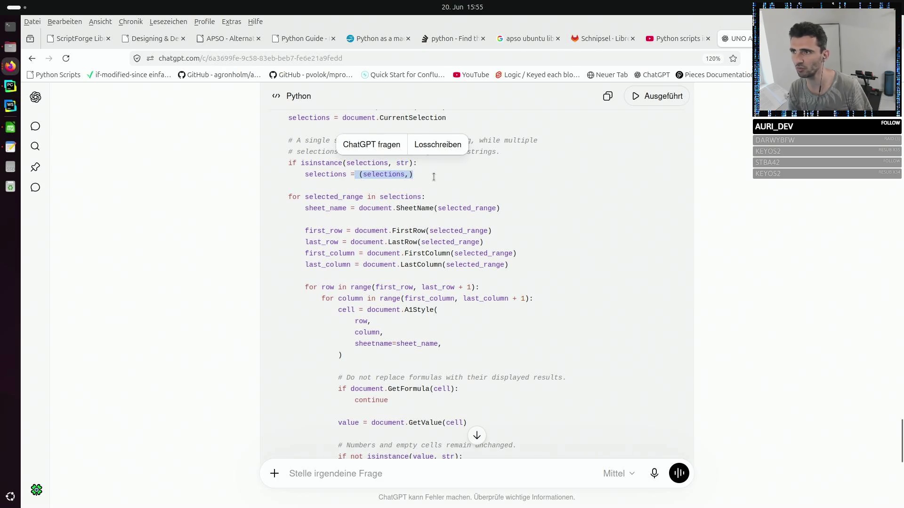
click(517, 188)
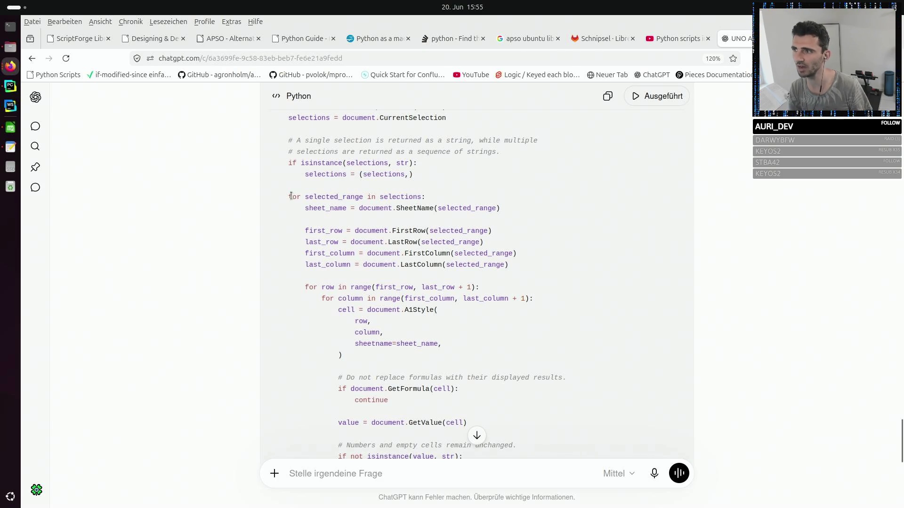
Mark the whole loop over the selected ranges down to the block's end to read it through.
drag(289, 196, 569, 369)
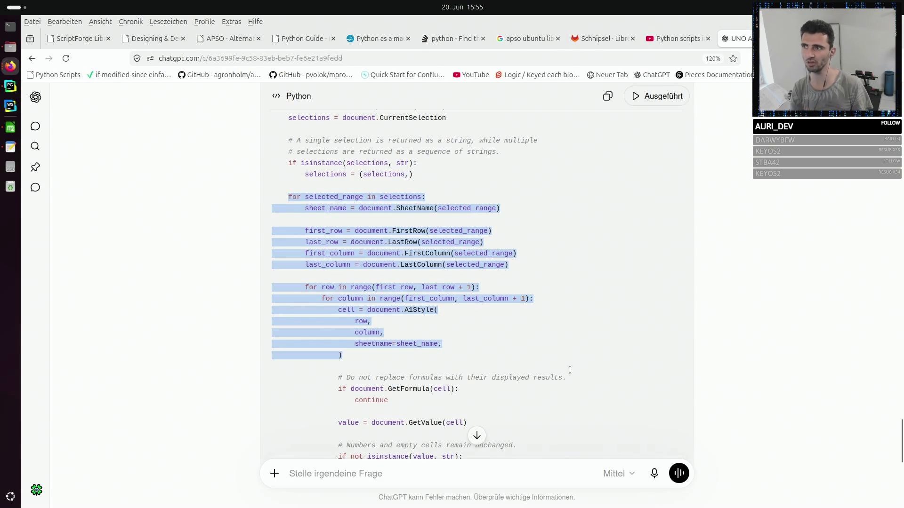
mouse_move(570, 370)
mouse_down()
mouse_move(392, 163)
mouse_move(279, 165)
mouse_move(275, 175)
mouse_move(260, 166)
mouse_up()
click(300, 190)
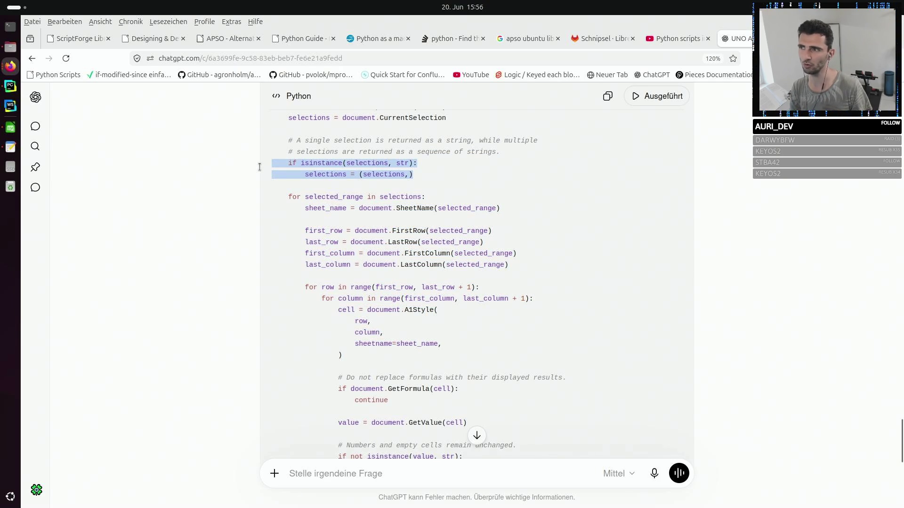
drag(285, 198, 538, 469)
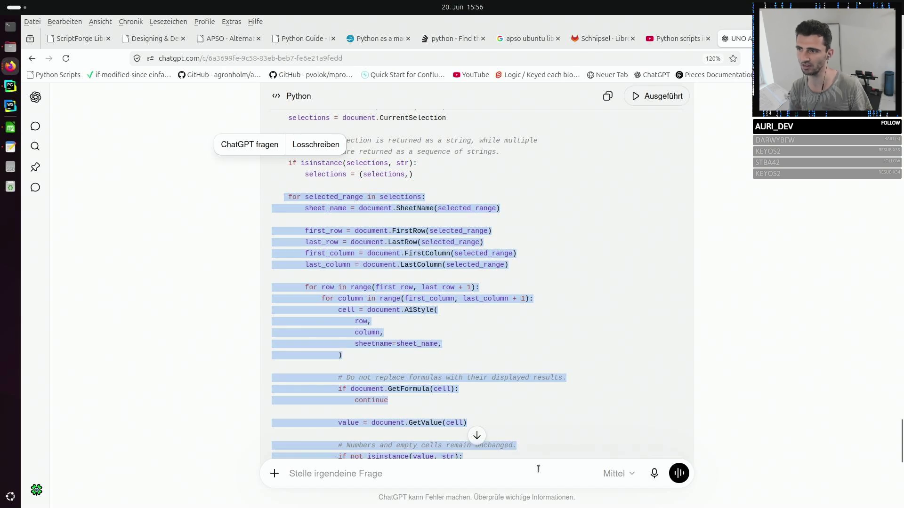
click(396, 214)
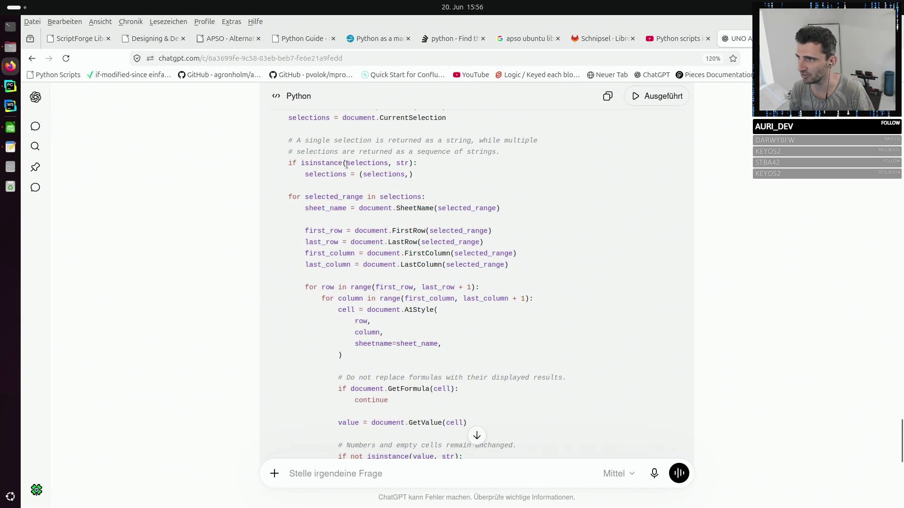
Review the for selected_range line, the SheetName call and the sheet_name variable.
double_click(325, 174)
drag(413, 174, 355, 175)
drag(284, 197, 426, 197)
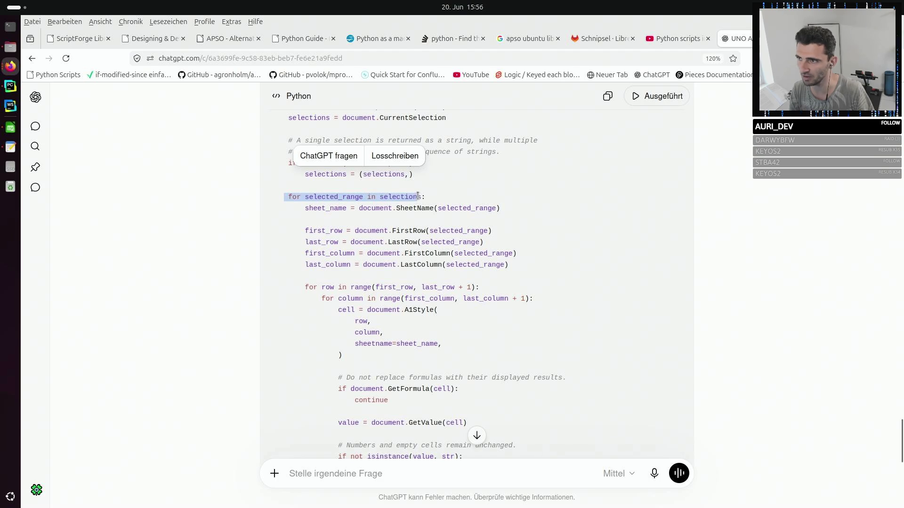
click(521, 189)
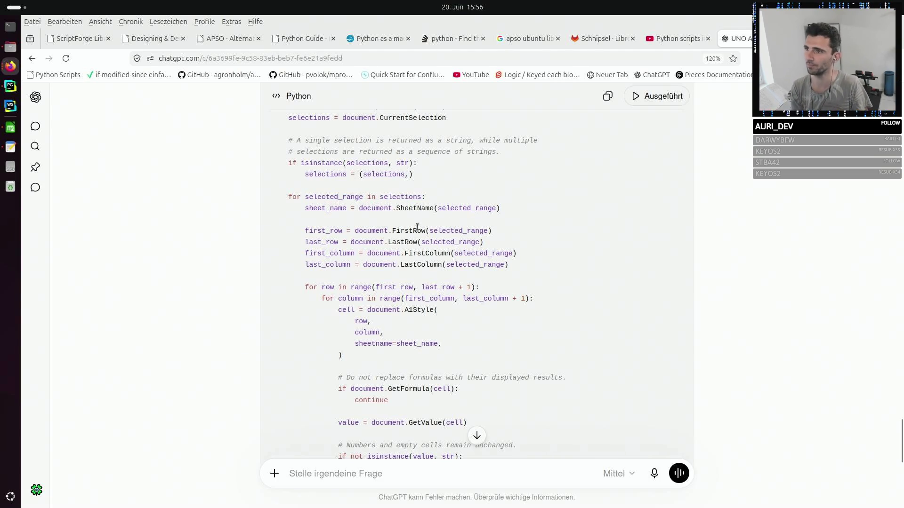
double_click(474, 213)
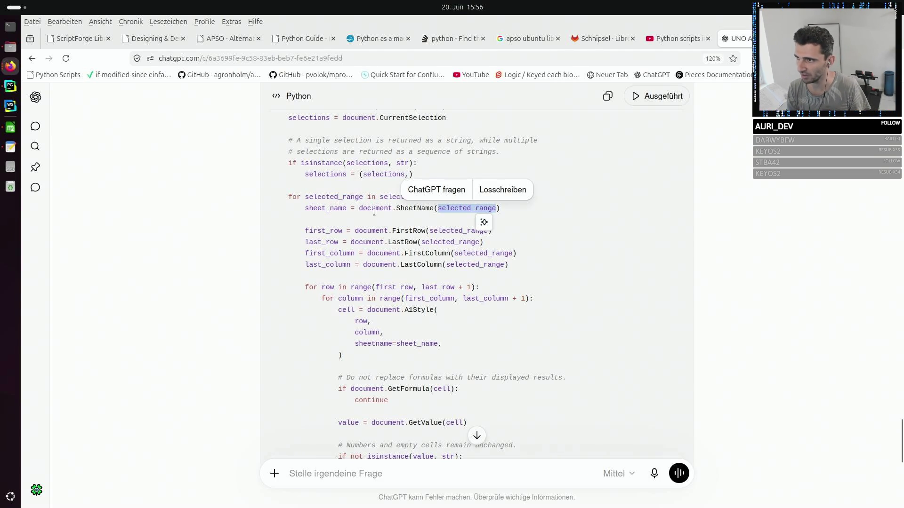
drag(303, 212, 346, 209)
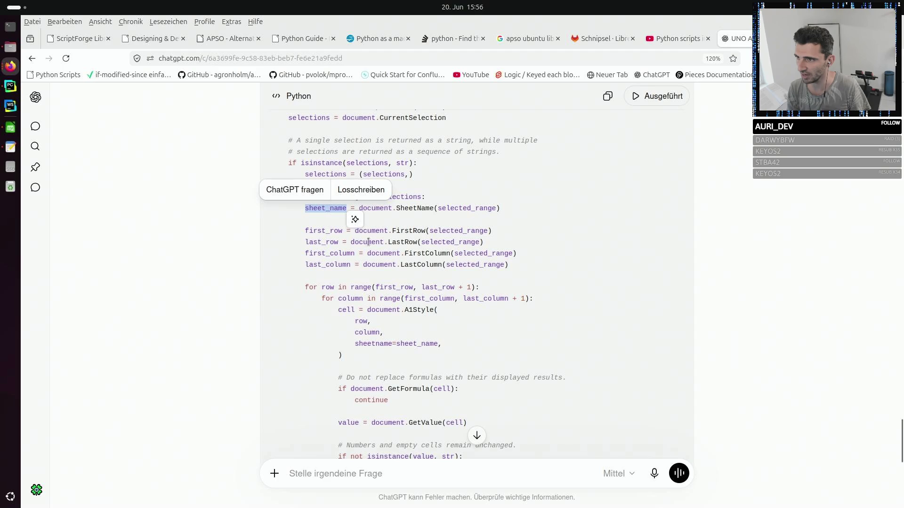
click(468, 233)
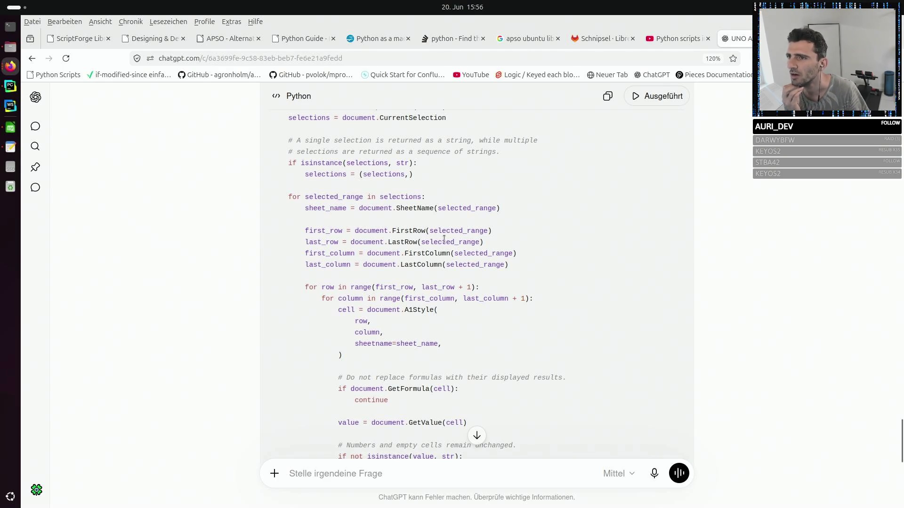
double_click(332, 209)
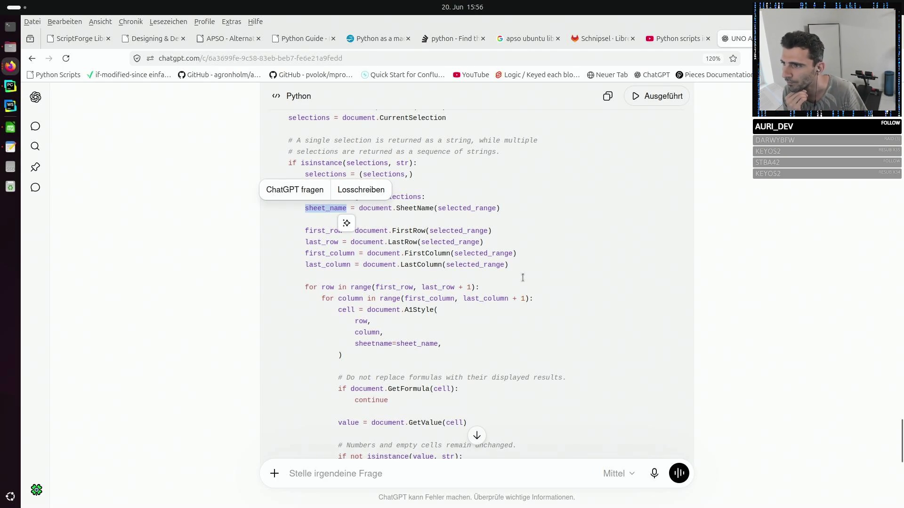
scroll(523, 277, down, 4)
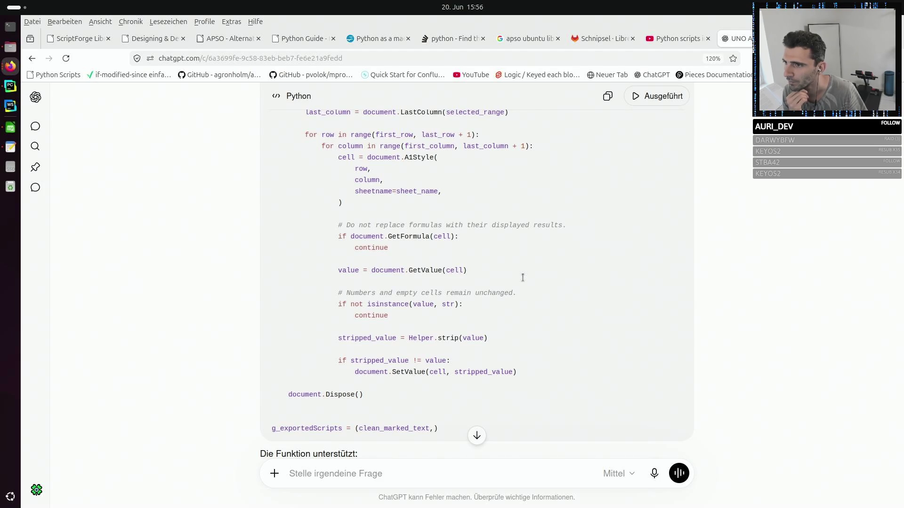
scroll(469, 368, up, 4)
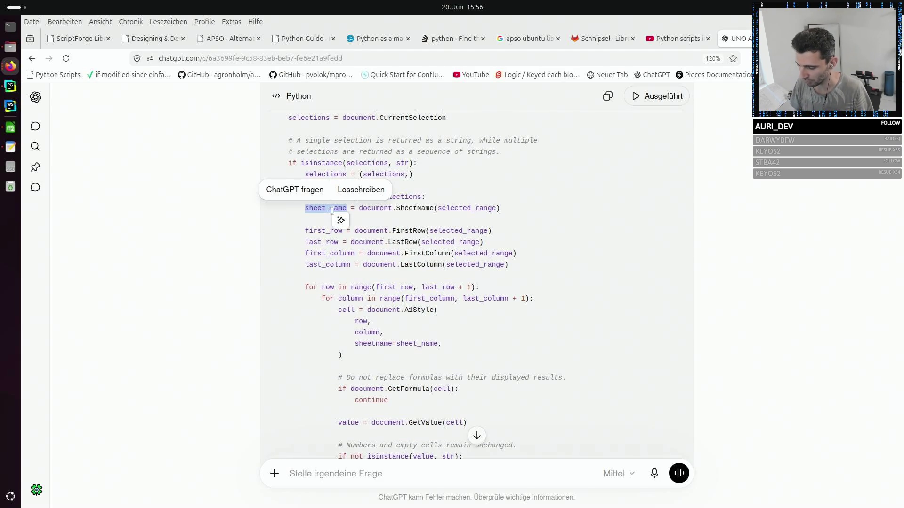
Find the other sheet_name occurrence and inspect the A1Style cell lookup call.
key(ctrl+f)
key(Return)
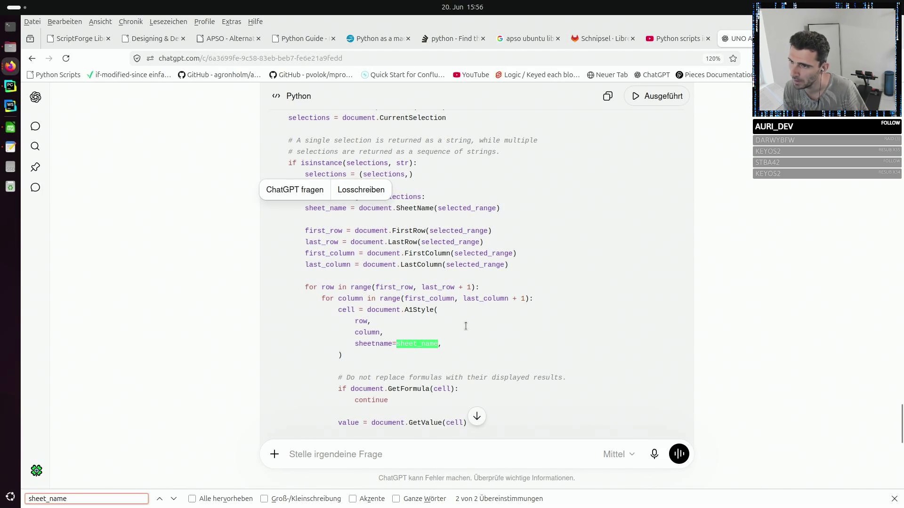
drag(332, 308, 343, 355)
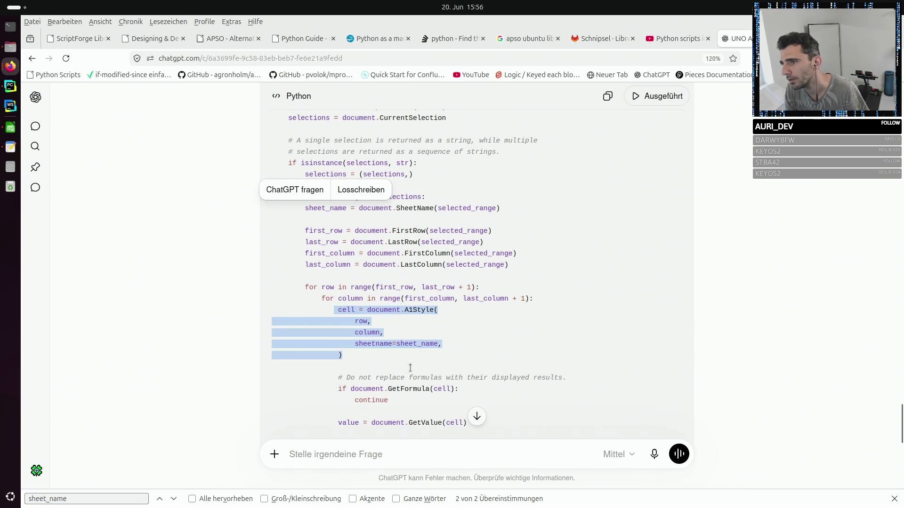
click(553, 344)
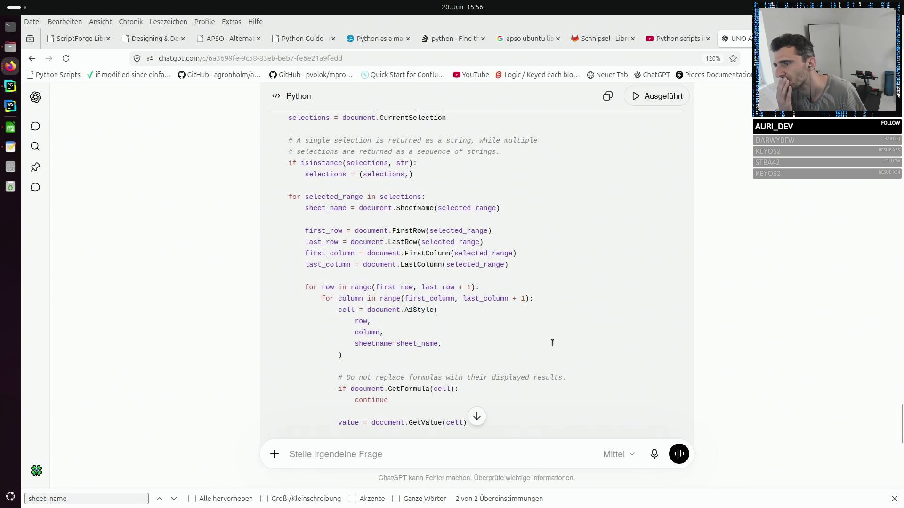
scroll(534, 349, down, 2)
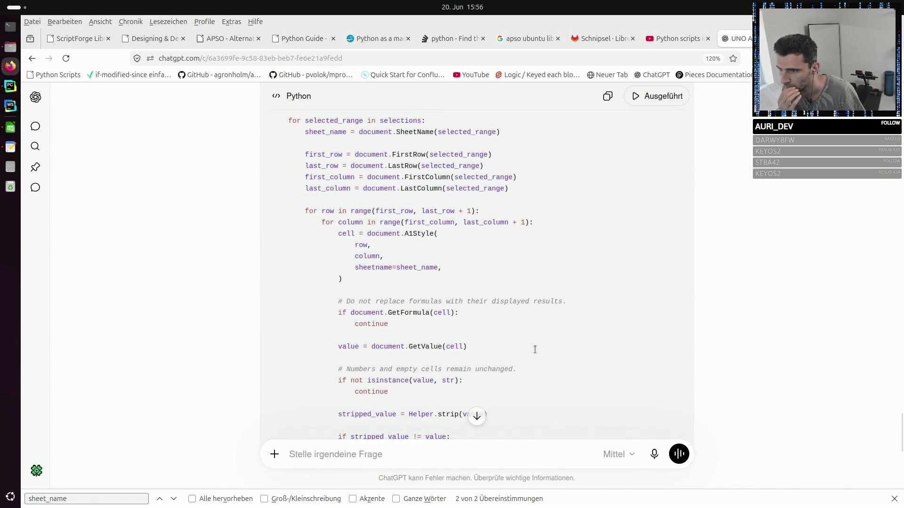
scroll(534, 348, down, 4)
Examine the SetValue call with stripped_value and select the whole cell = document.A1Style( line.
double_click(408, 295)
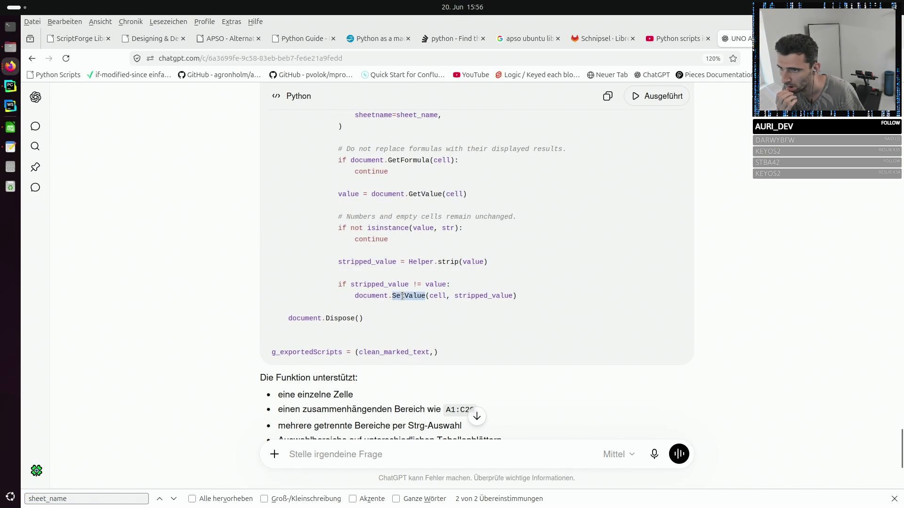
double_click(484, 295)
scroll(543, 303, up, 2)
double_click(437, 370)
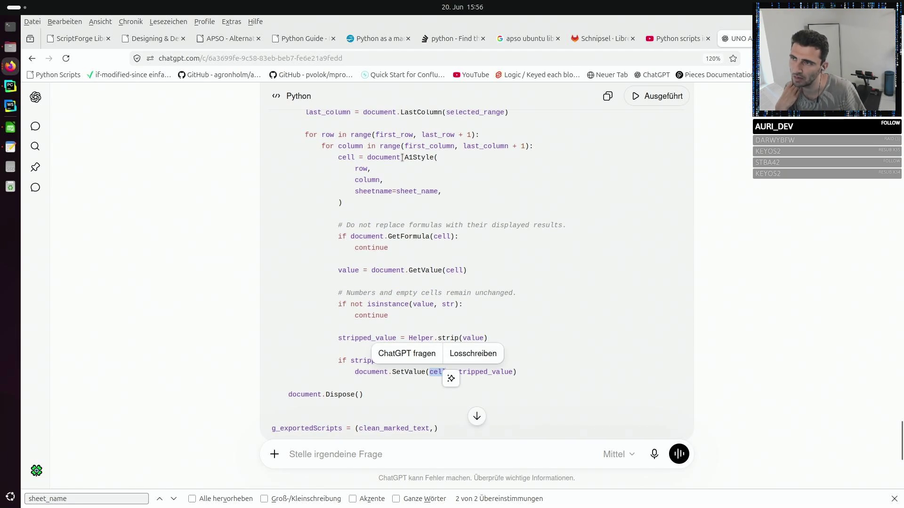
drag(402, 157, 442, 157)
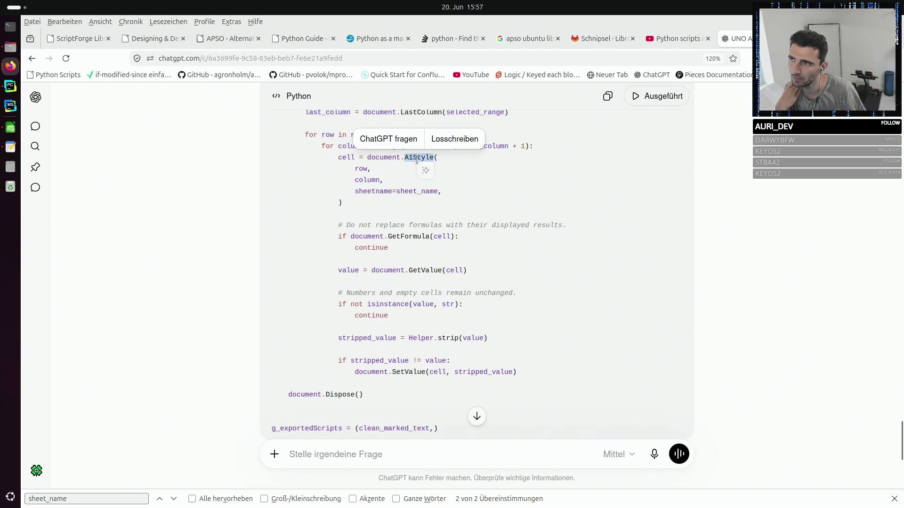
click(387, 191)
mouse_move(387, 190)
mouse_down()
mouse_move(354, 168)
mouse_move(430, 156)
mouse_up()
click(396, 198)
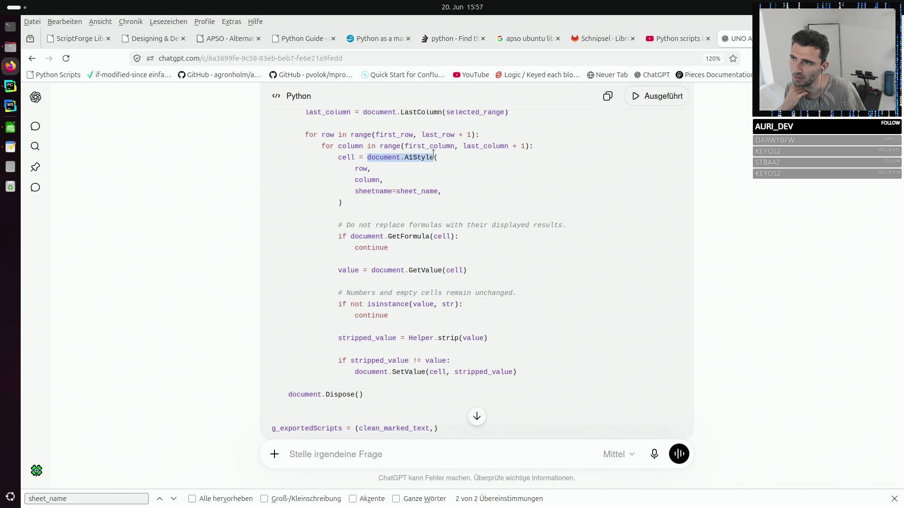
drag(433, 154, 433, 155)
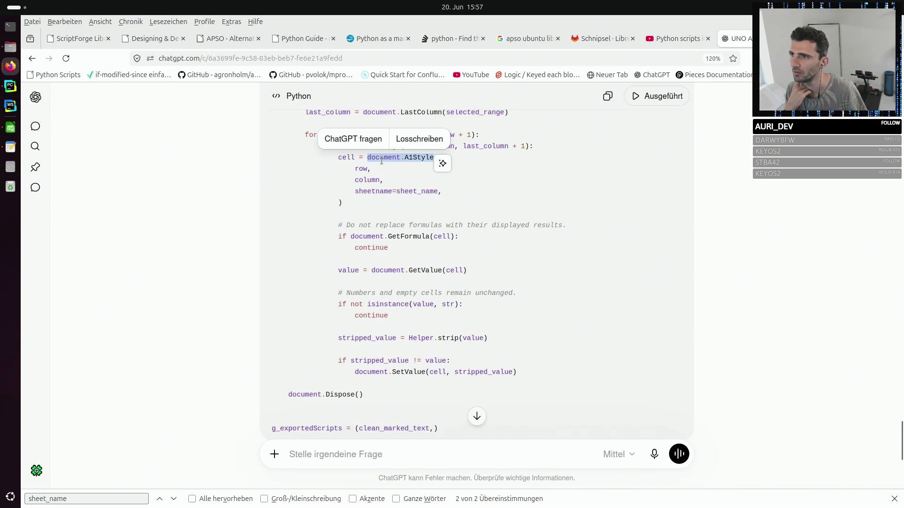
triple_click(382, 160)
key(ctrl+c)
Ask ChatGPT to explain ('erkläre:') the pasted cell = document.A1Style( line.
click(370, 455)
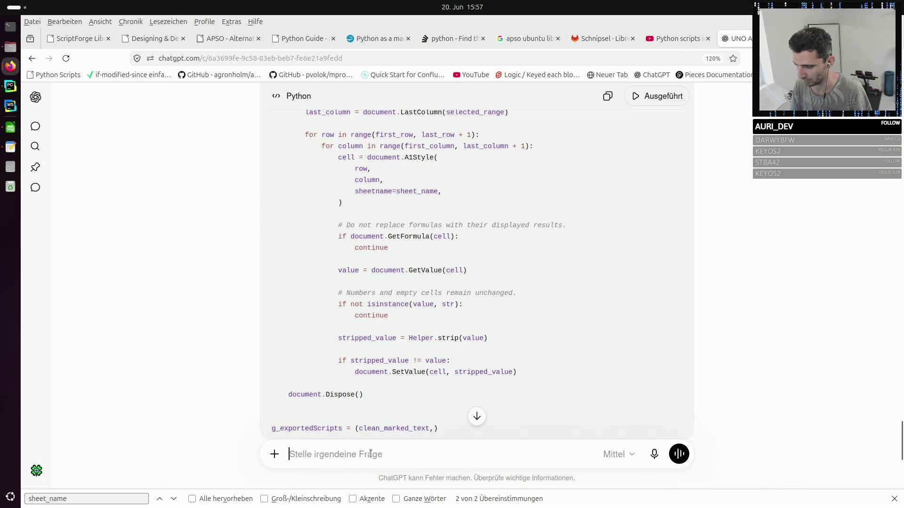
text(erkläre:)
key(ctrl+v)
key(Return)
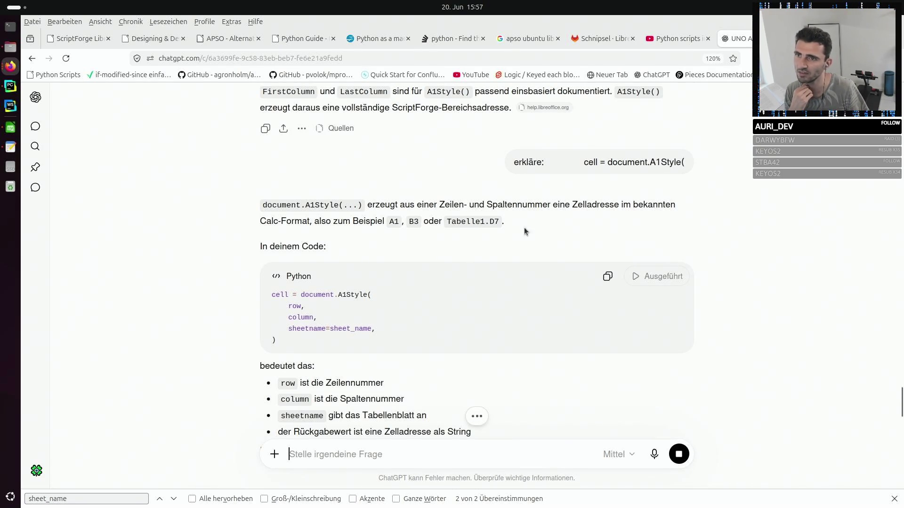
Read the Tabelle1.D7 and Tabelle1.B3 address examples in the reply, then copy the full macro code.
drag(258, 222, 372, 228)
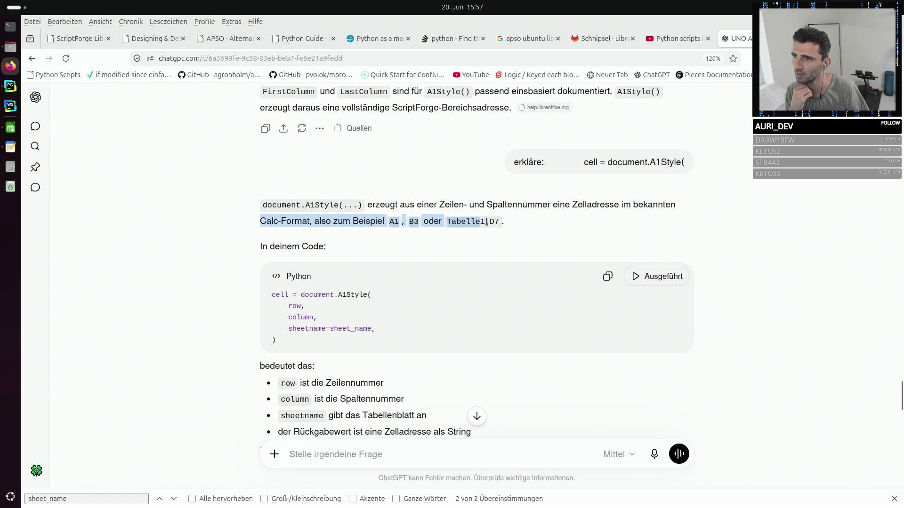
drag(372, 228, 503, 223)
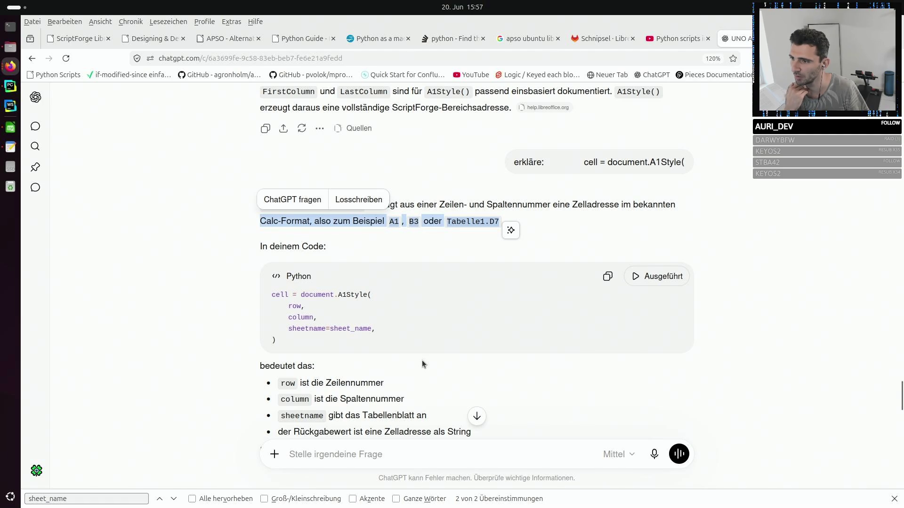
scroll(421, 361, down, 2)
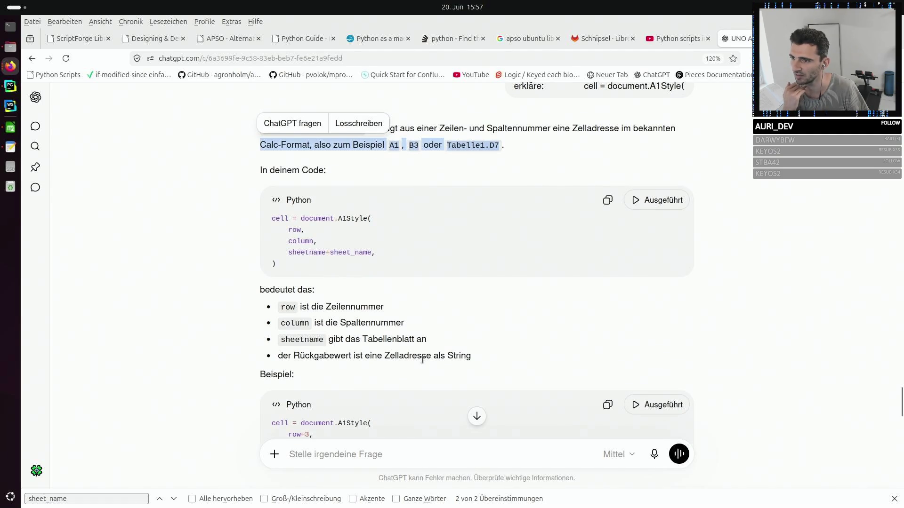
scroll(431, 369, down, 2)
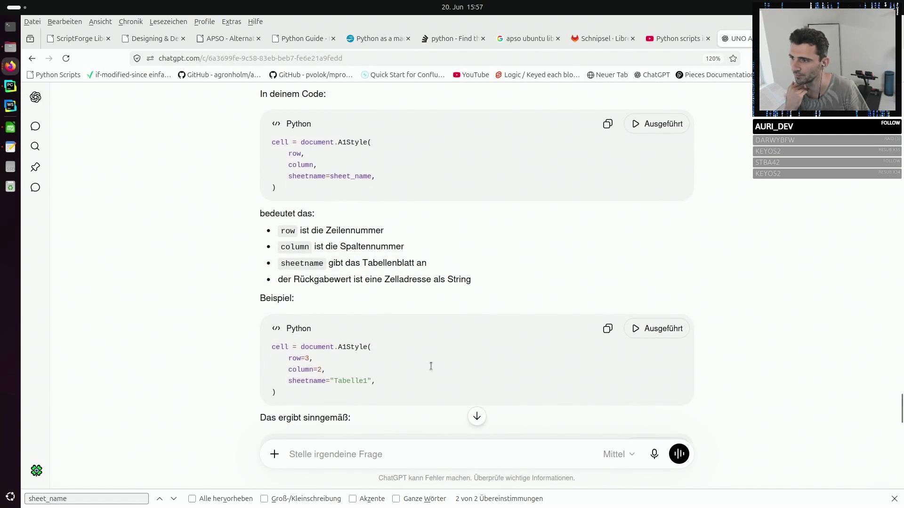
scroll(431, 367, down, 2)
drag(271, 397, 327, 393)
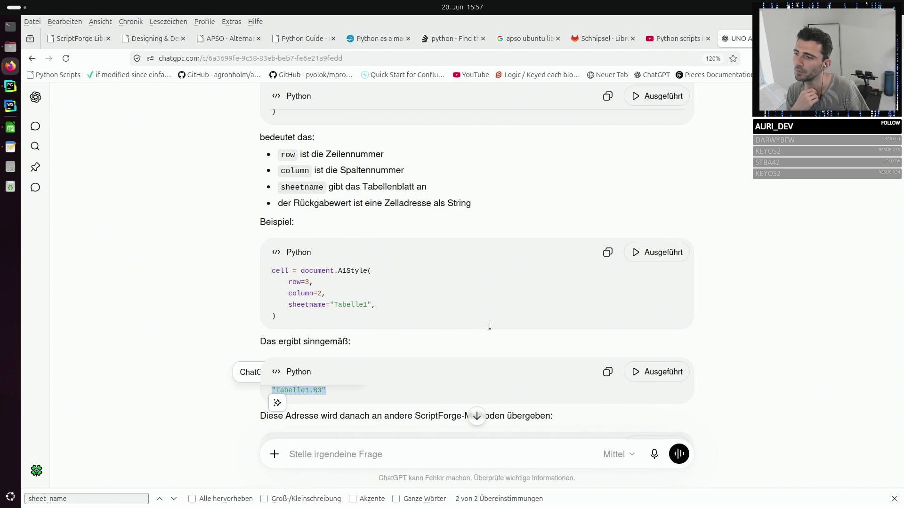
scroll(490, 325, down, 2)
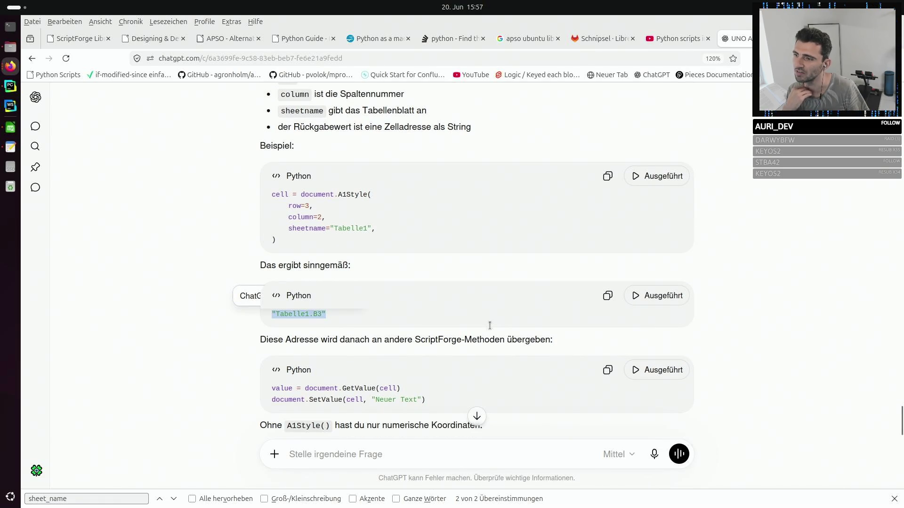
scroll(489, 325, down, 2)
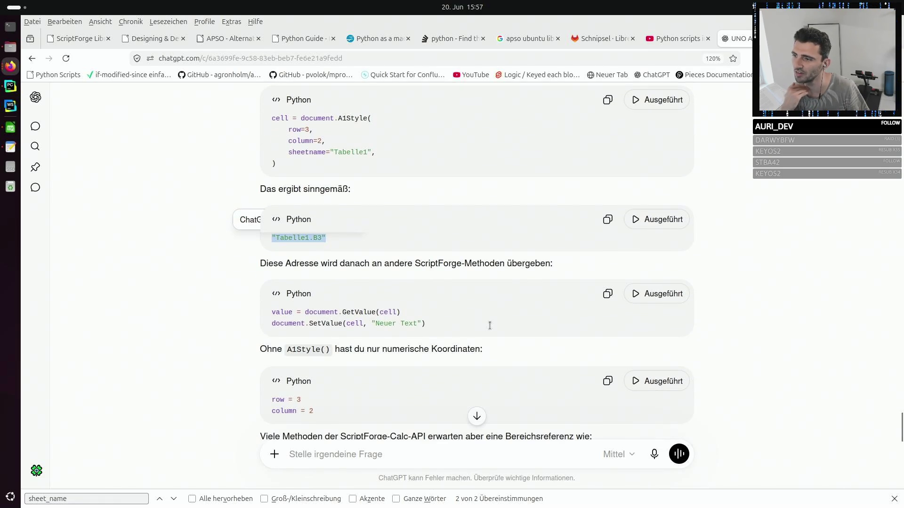
scroll(490, 326, up, 5)
scroll(489, 325, up, 5)
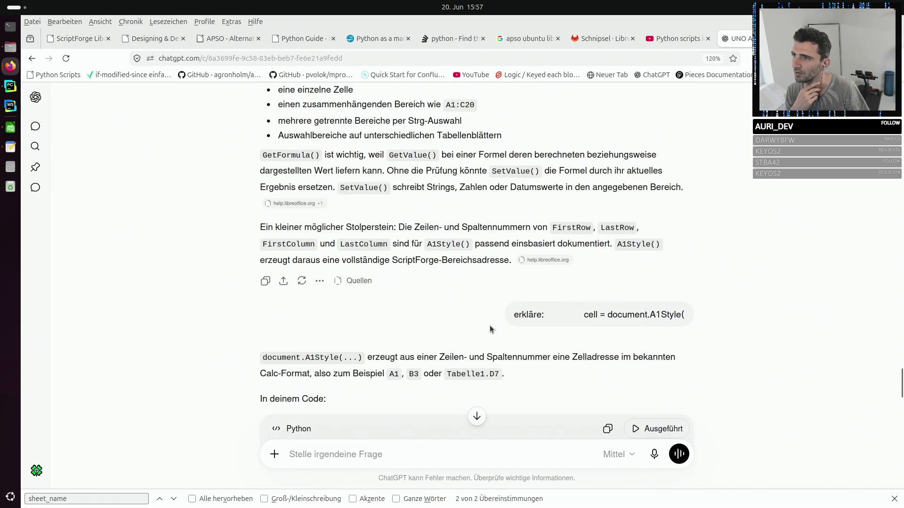
scroll(489, 325, up, 5)
scroll(489, 326, up, 2)
scroll(451, 341, up, 2)
scroll(451, 341, up, 2)
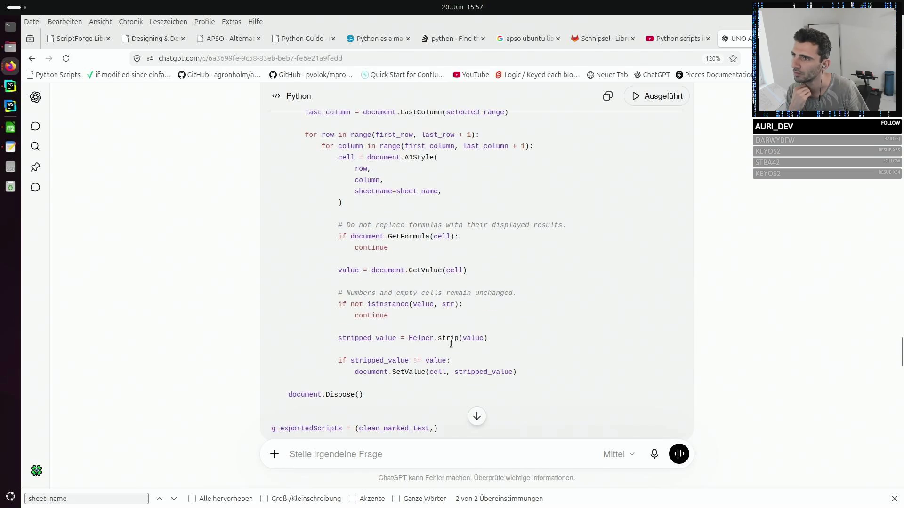
scroll(713, 341, up, 3)
scroll(713, 342, up, 1)
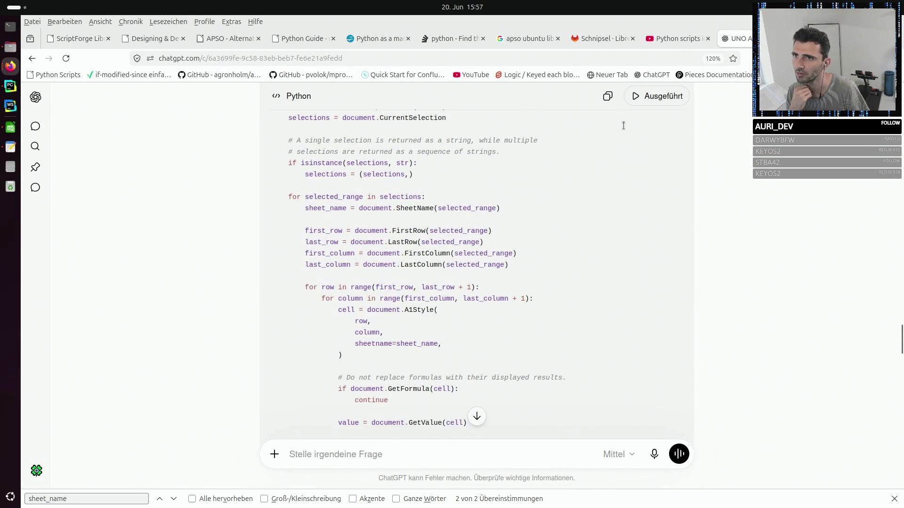
click(607, 97)
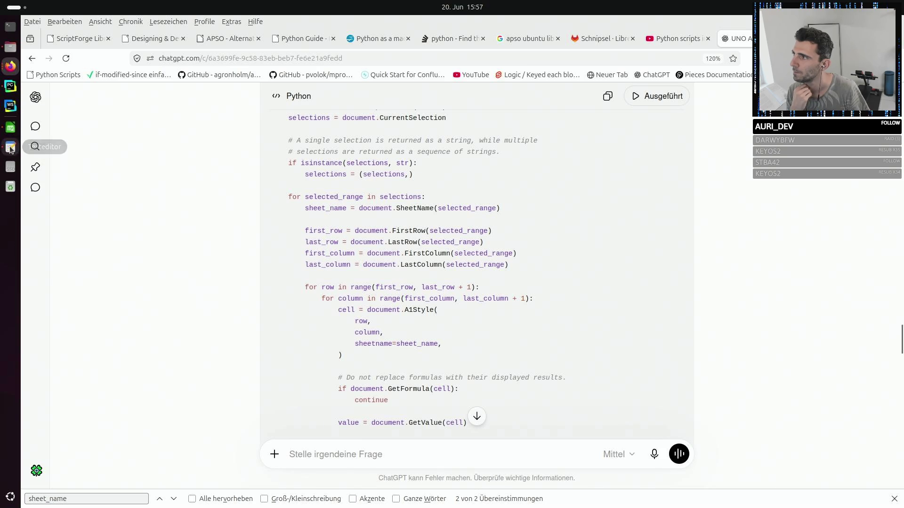
Replace all of Test.py with the copied ScriptForge macro, then select cell B5 in the Calc sheet.
click(10, 147)
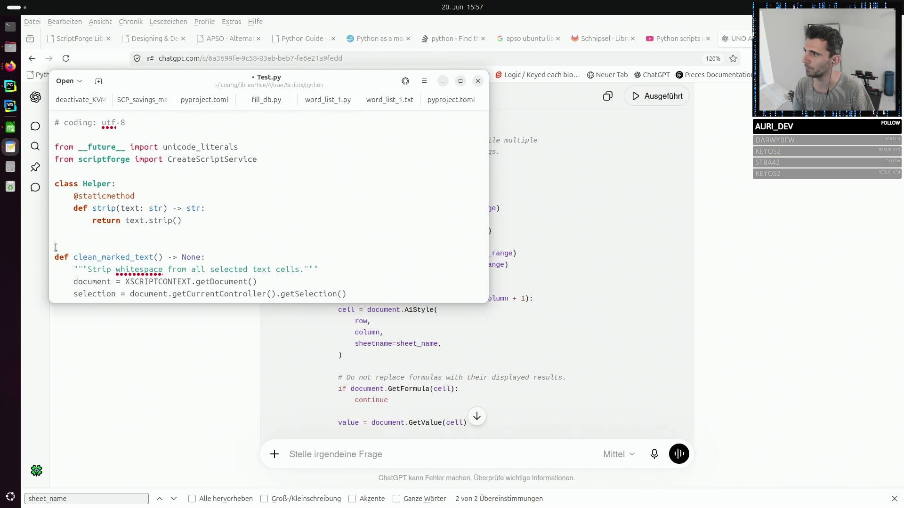
scroll(56, 247, down, 2)
key(super+s)
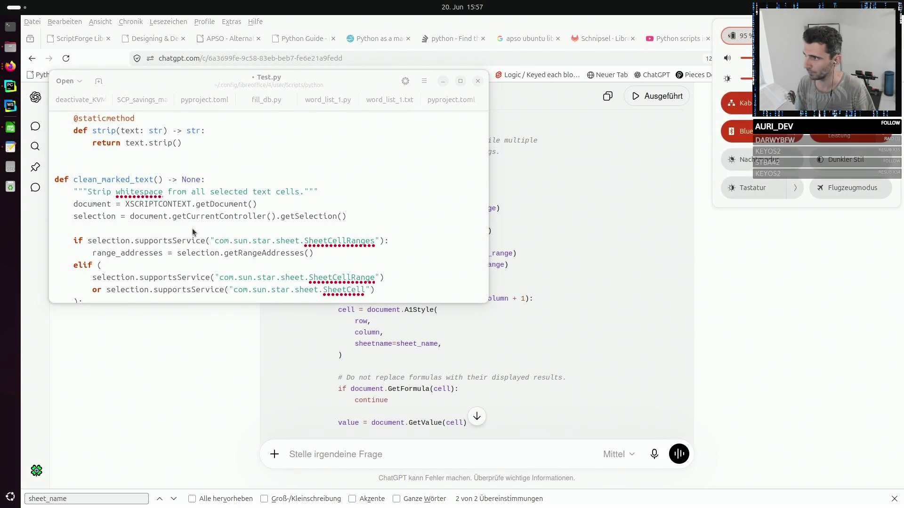
click(192, 228)
key(ctrl+a)
key(ctrl+v)
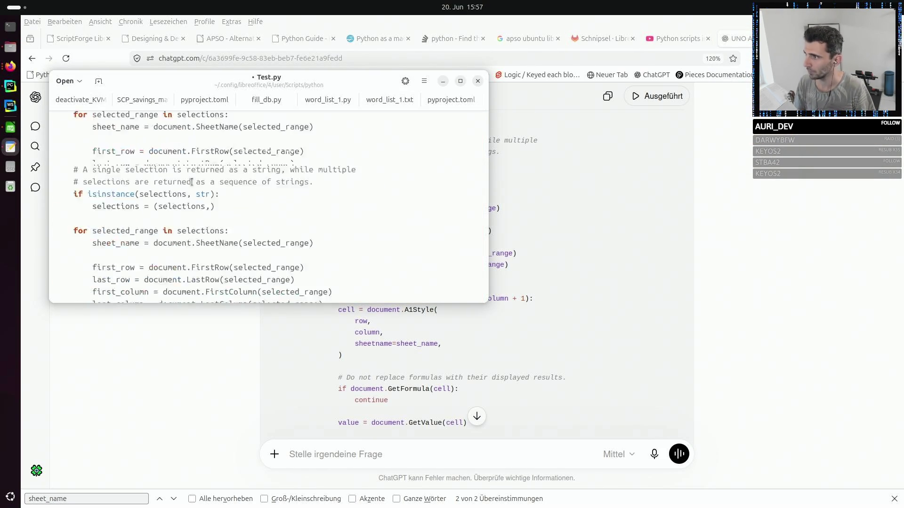
scroll(192, 183, up, 2)
scroll(192, 182, up, 3)
scroll(191, 182, up, 5)
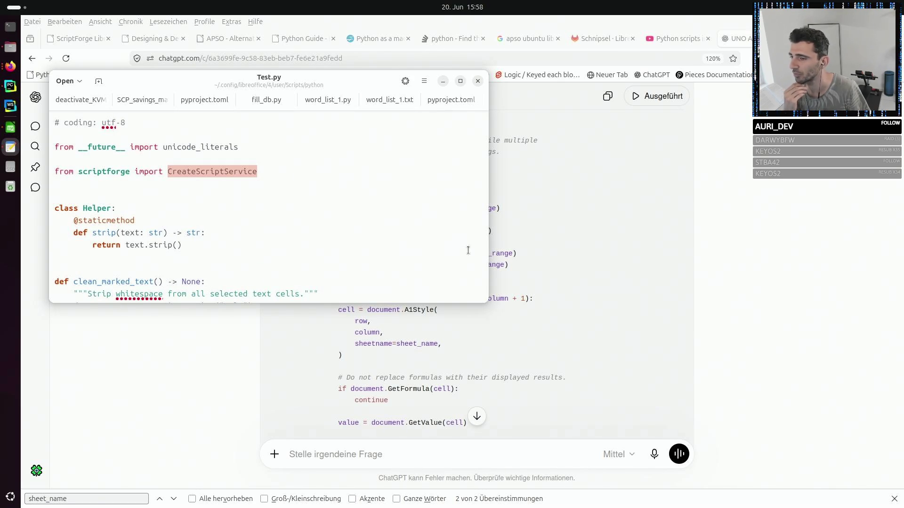
drag(486, 304, 595, 427)
scroll(478, 332, down, 5)
scroll(478, 332, down, 5)
scroll(479, 332, down, 3)
scroll(479, 331, up, 5)
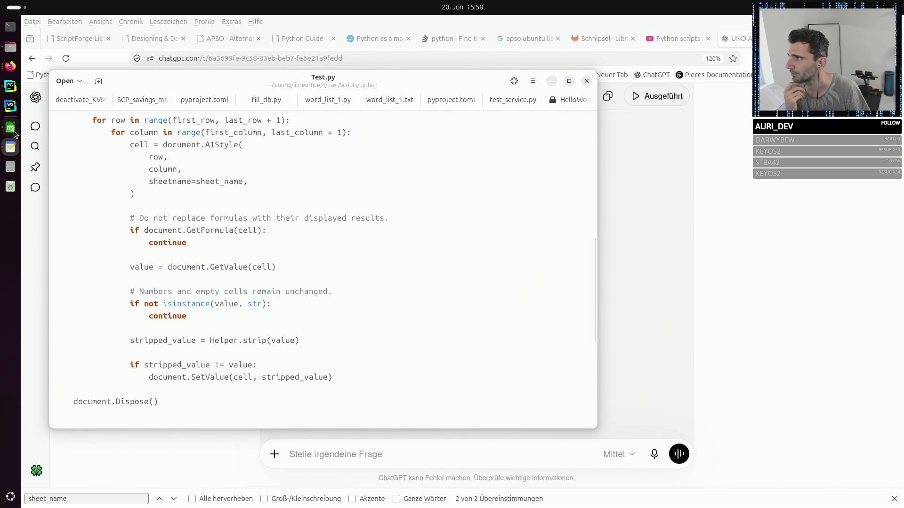
click(10, 128)
click(182, 147)
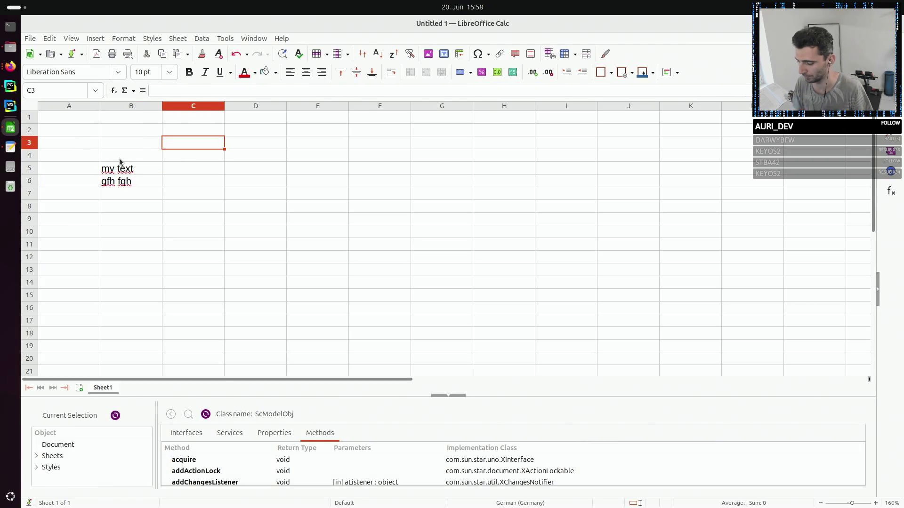
Undo the earlier cell change and run the Python whitespace-stripping macro on cells B4:B8.
key(ctrl+z)
key(ctrl+z)
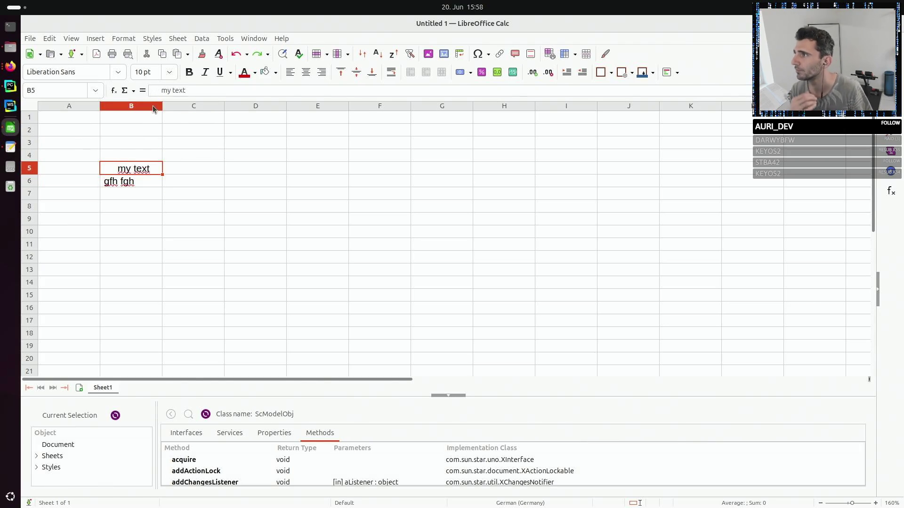
drag(116, 155, 130, 206)
click(201, 39)
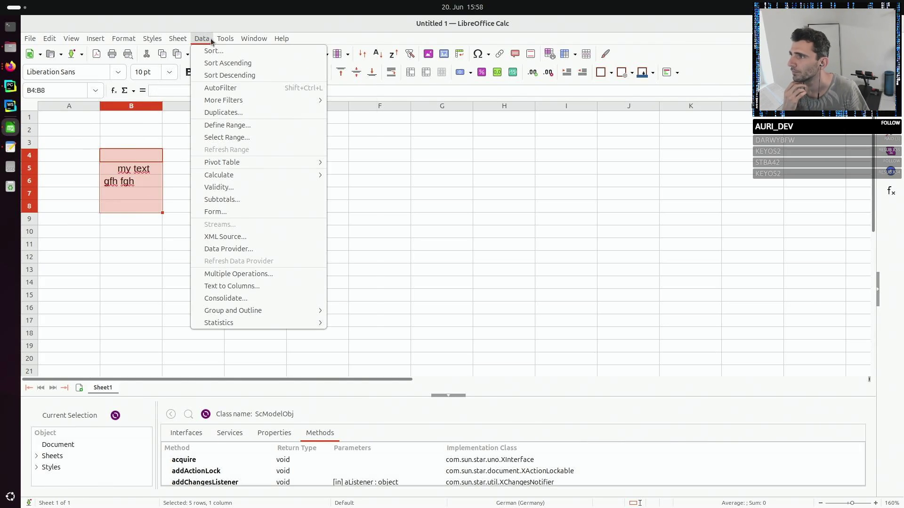
mouse_move(239, 262)
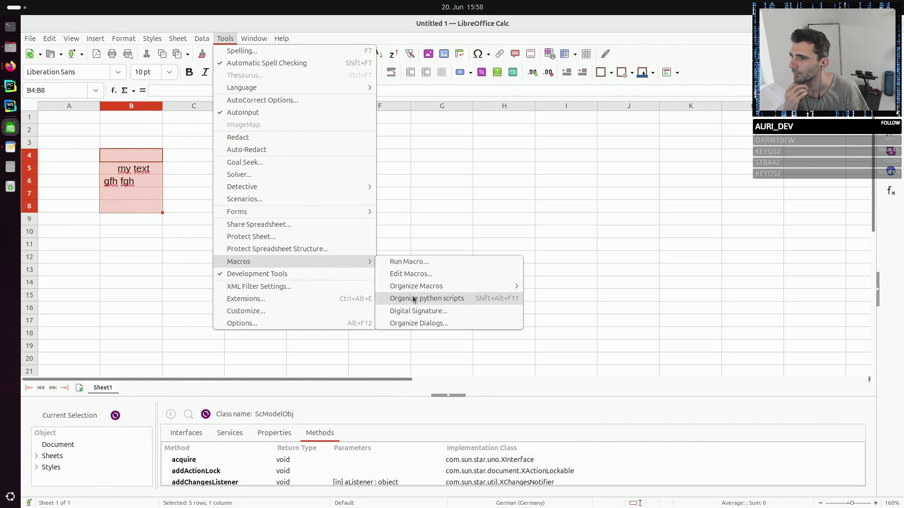
click(414, 299)
click(407, 201)
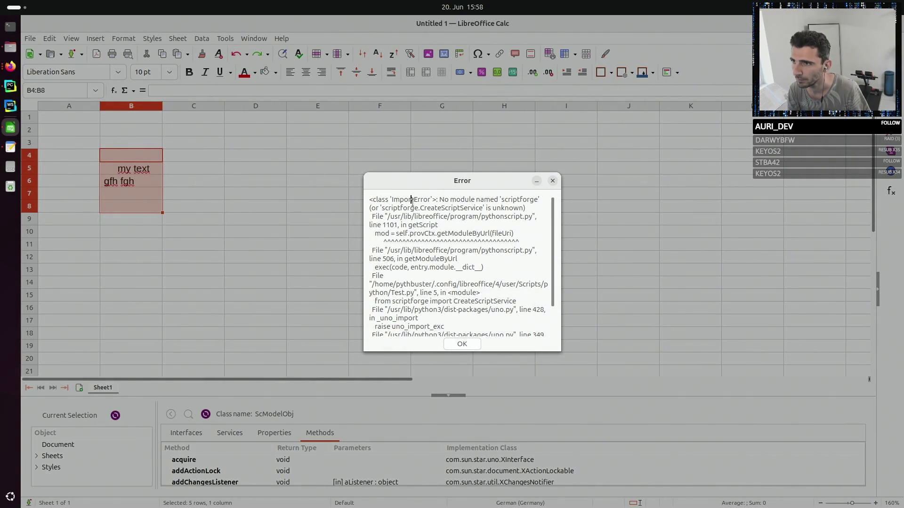
Copy the whole ImportError traceback about the missing scriptforge module and return to ChatGPT.
double_click(412, 200)
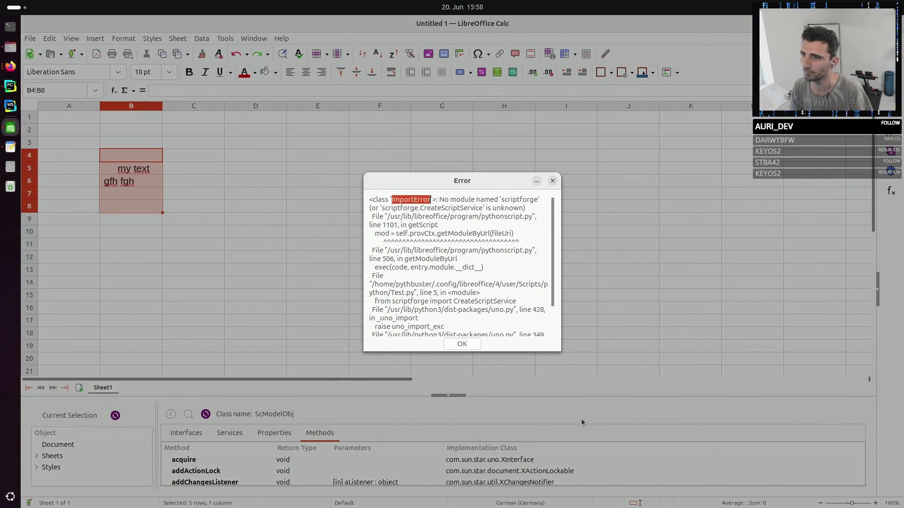
click(479, 300)
key(ctrl+a)
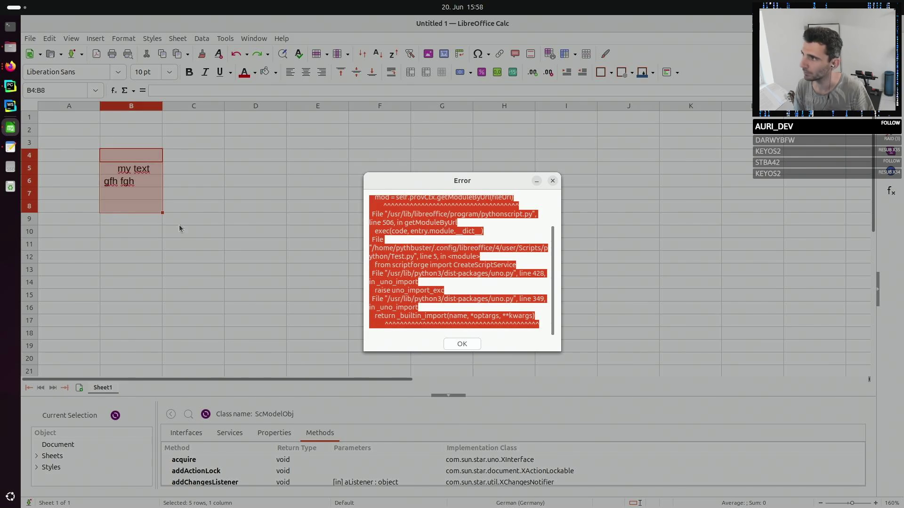
click(10, 66)
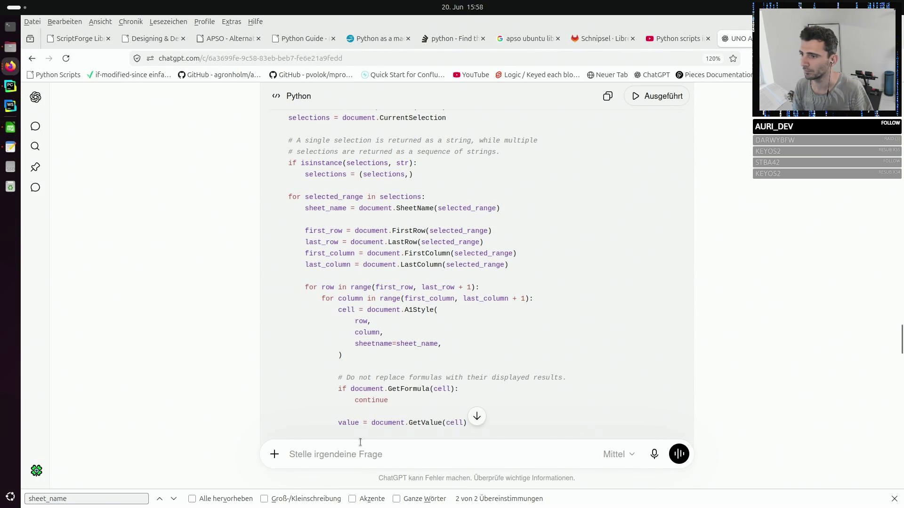
Send the scriptforge ImportError traceback to ChatGPT as a new question.
click(361, 442)
key(ctrl+v)
key(Return)
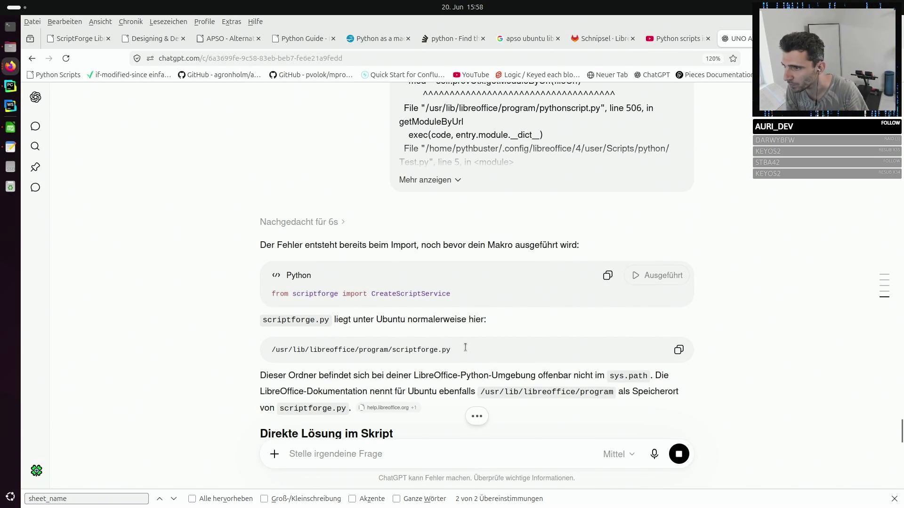
scroll(346, 299, down, 2)
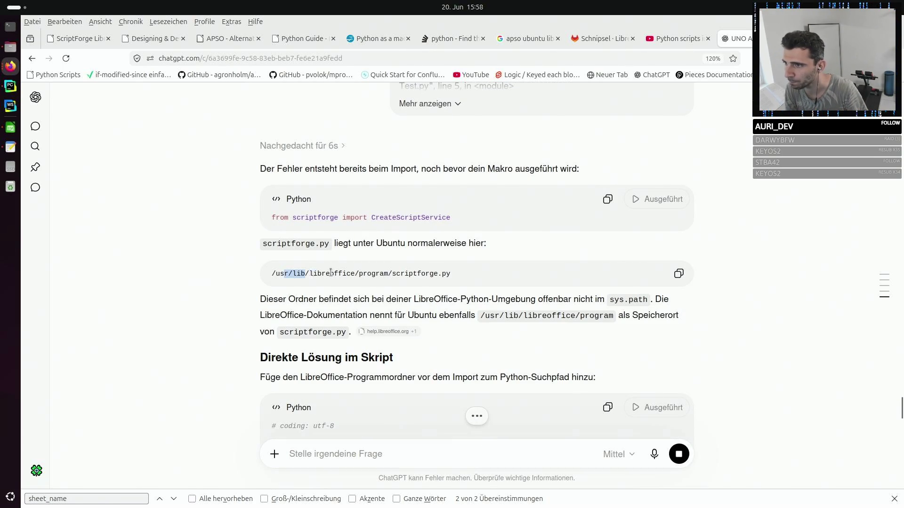
drag(311, 273, 450, 273)
scroll(521, 331, down, 4)
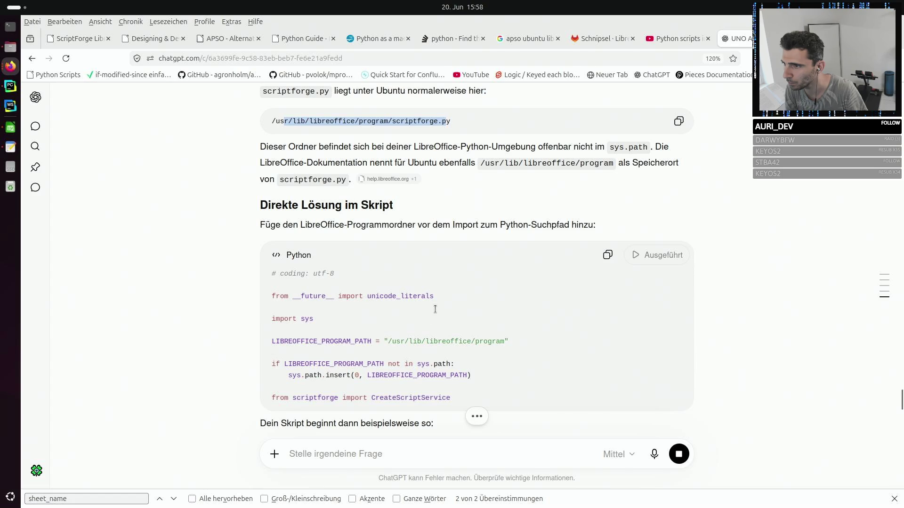
Read the sys.path workaround and select the libreoffice-script-provider-python install command, then move to the Google results.
drag(276, 318, 513, 341)
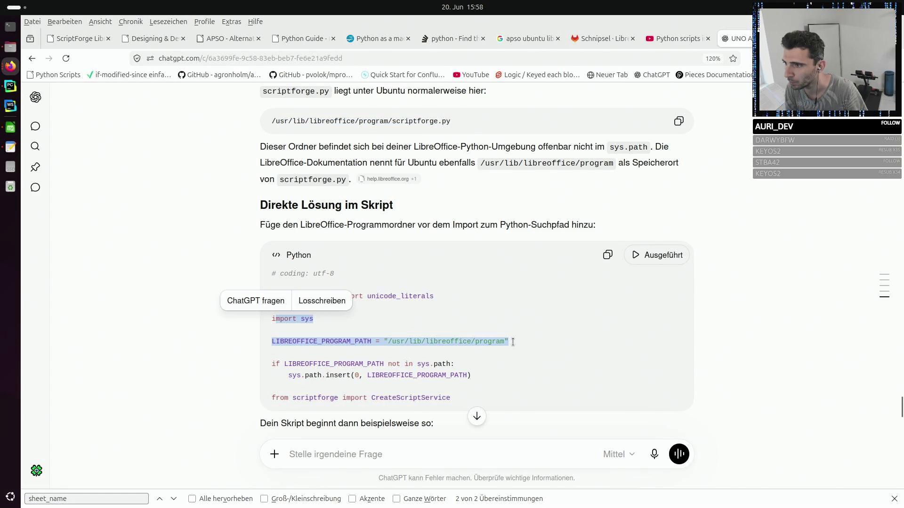
click(475, 364)
scroll(464, 375, down, 2)
scroll(464, 374, down, 2)
scroll(463, 375, down, 1)
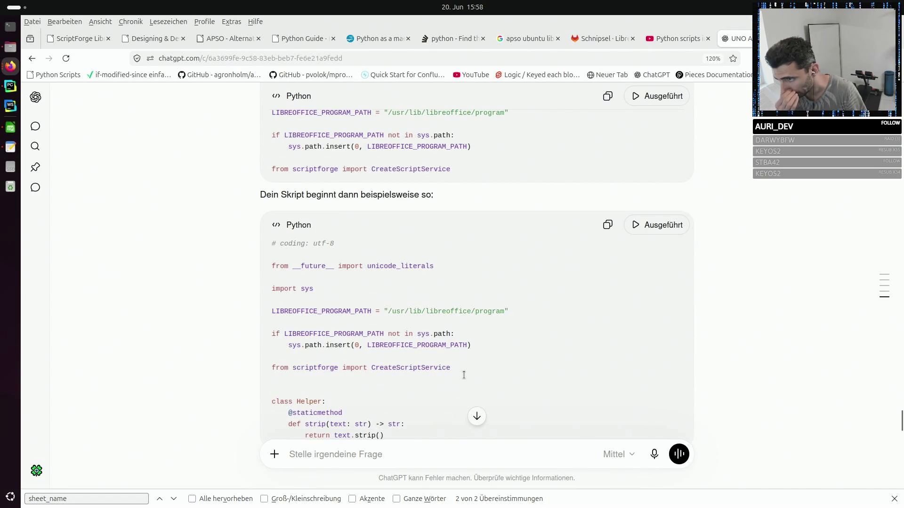
scroll(465, 375, down, 2)
scroll(464, 375, down, 1)
scroll(463, 375, down, 2)
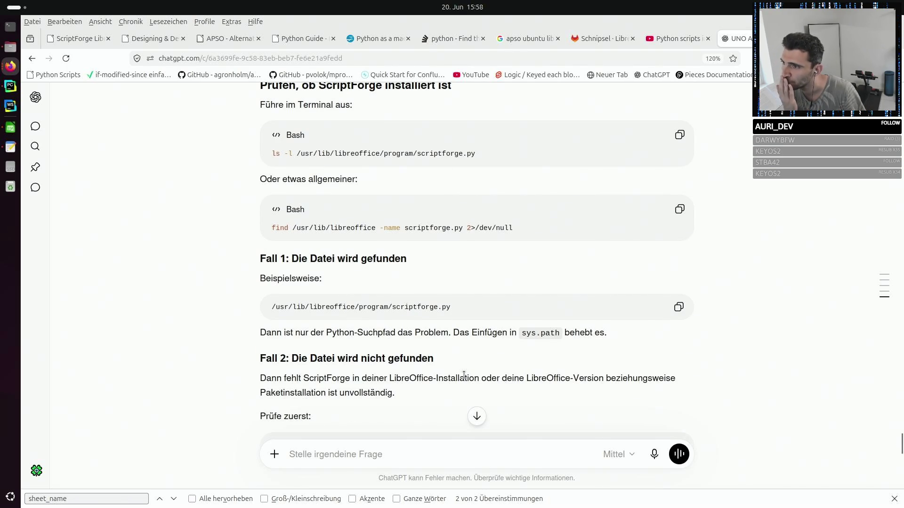
scroll(464, 375, down, 1)
scroll(465, 375, down, 1)
scroll(464, 375, down, 2)
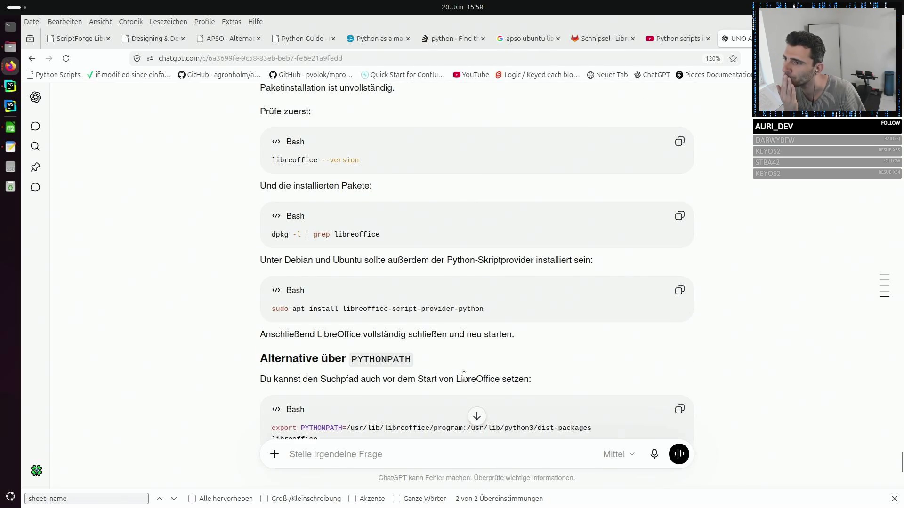
triple_click(427, 309)
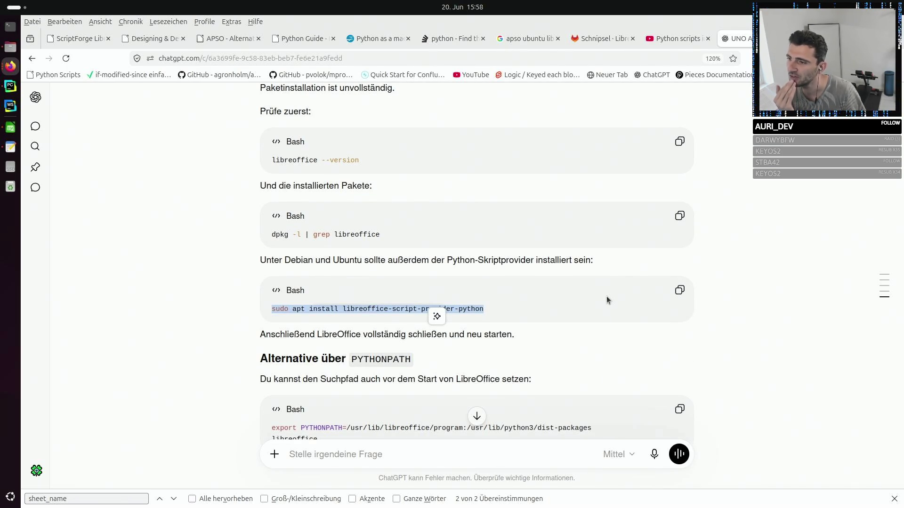
click(492, 309)
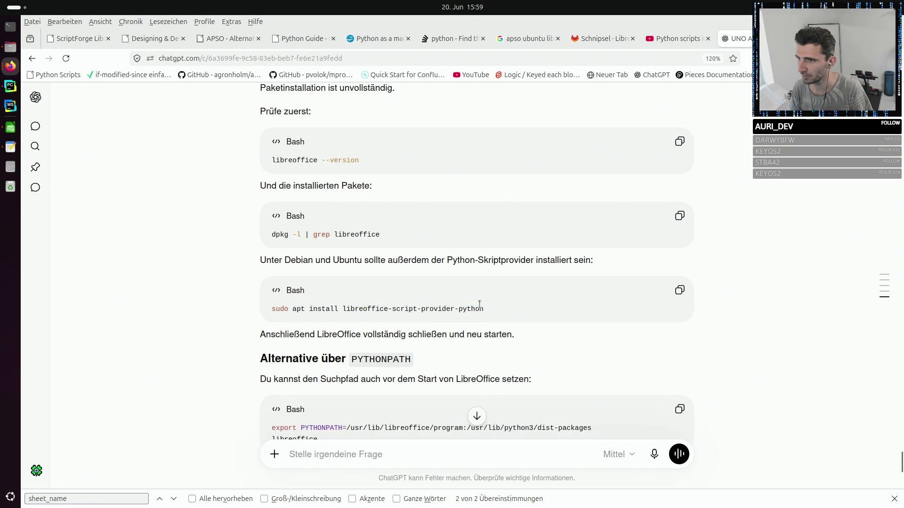
triple_click(480, 306)
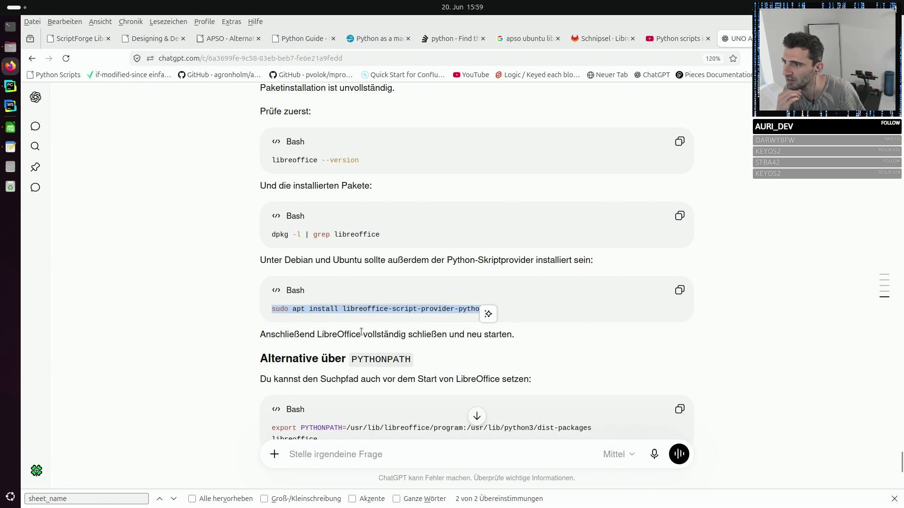
scroll(363, 340, down, 2)
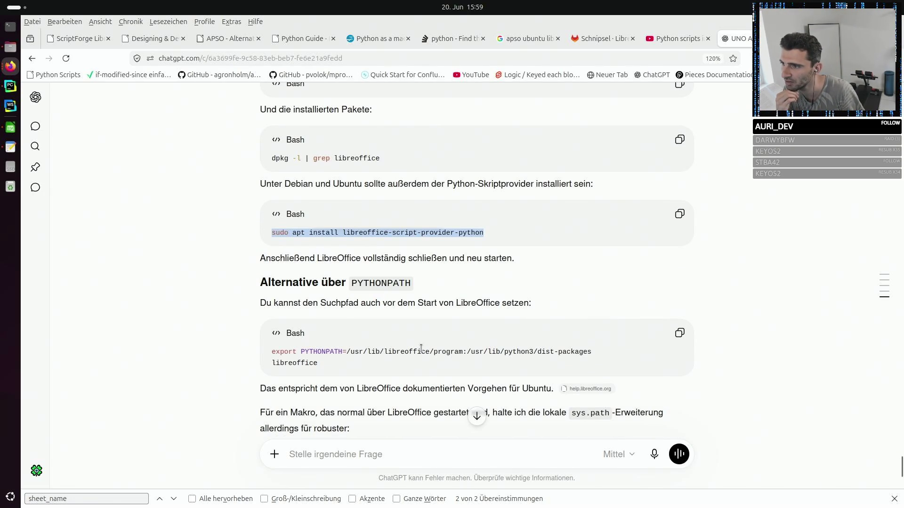
scroll(421, 349, down, 4)
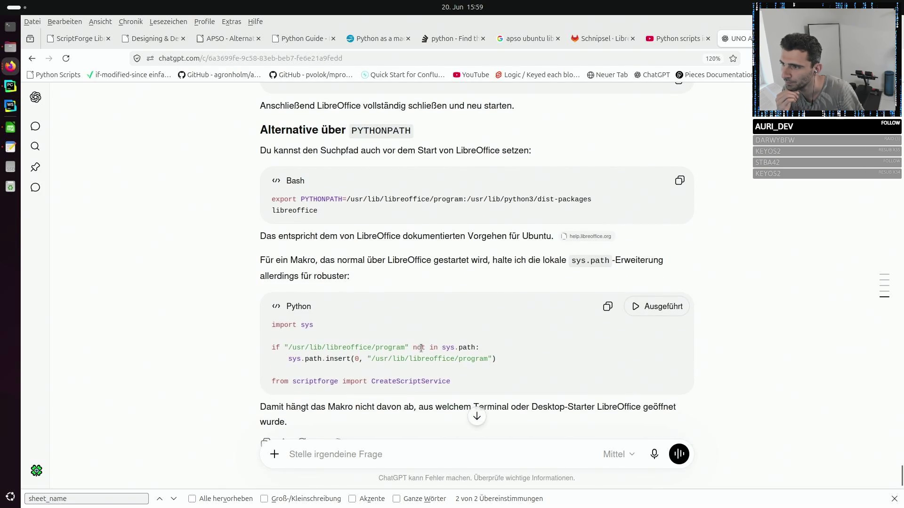
scroll(512, 367, down, 1)
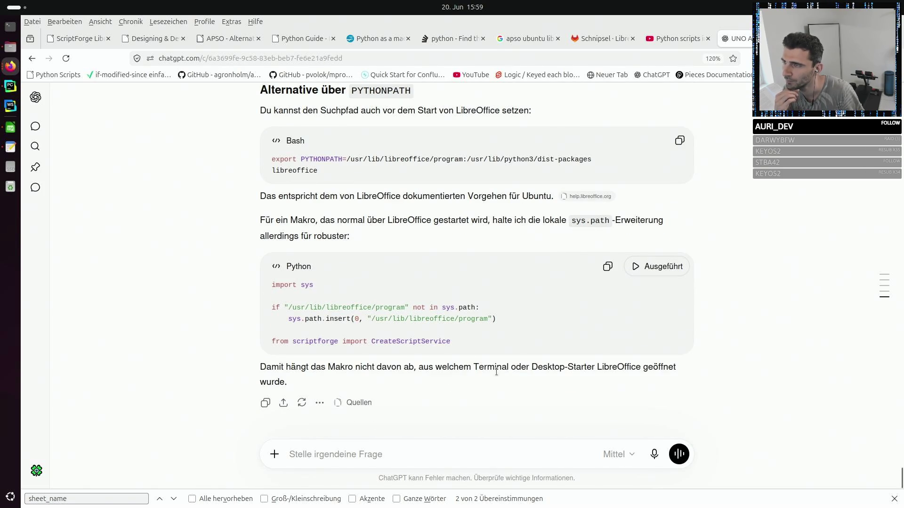
scroll(512, 367, up, 4)
key(ctrl+Tab)
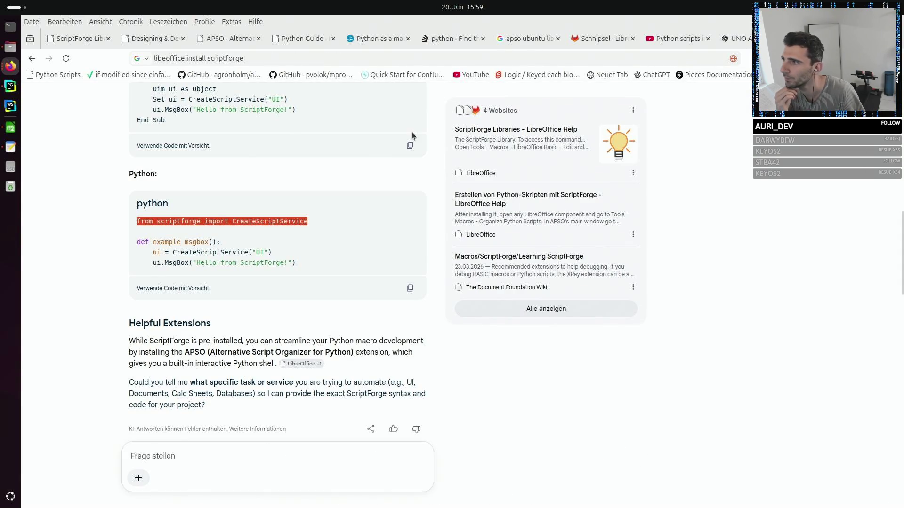
scroll(277, 211, up, 2)
scroll(211, 232, up, 1)
scroll(211, 232, up, 3)
scroll(211, 232, up, 3)
scroll(243, 285, up, 2)
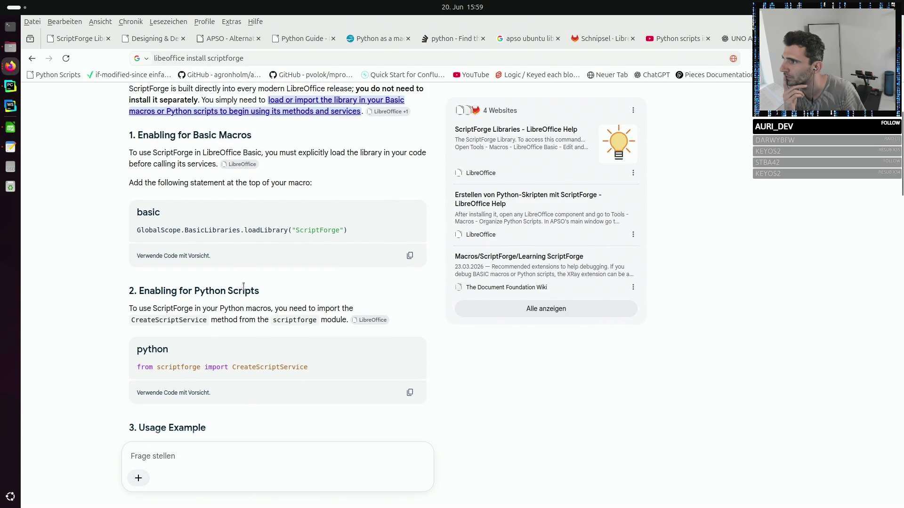
Select the 'Enabling for Basic Macros' passage with its loadLibrary line and go back to ChatGPT.
triple_click(312, 226)
click(317, 236)
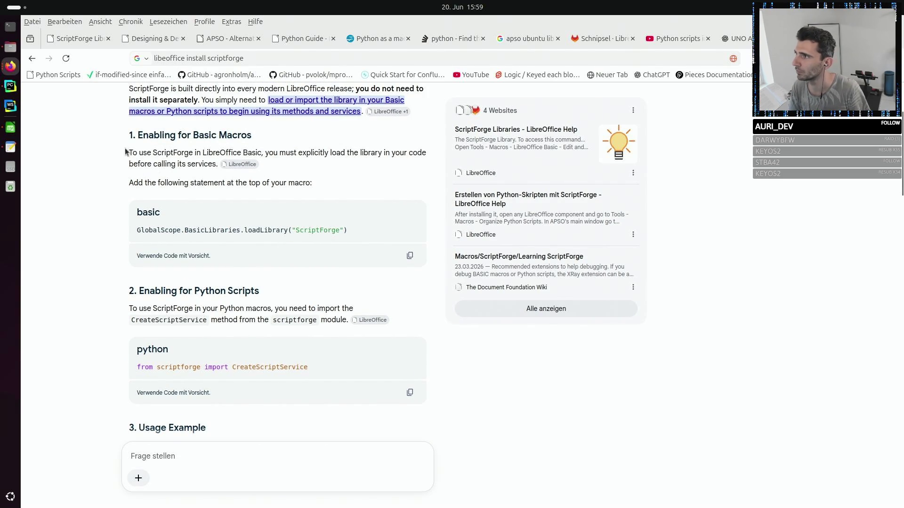
drag(129, 136, 383, 229)
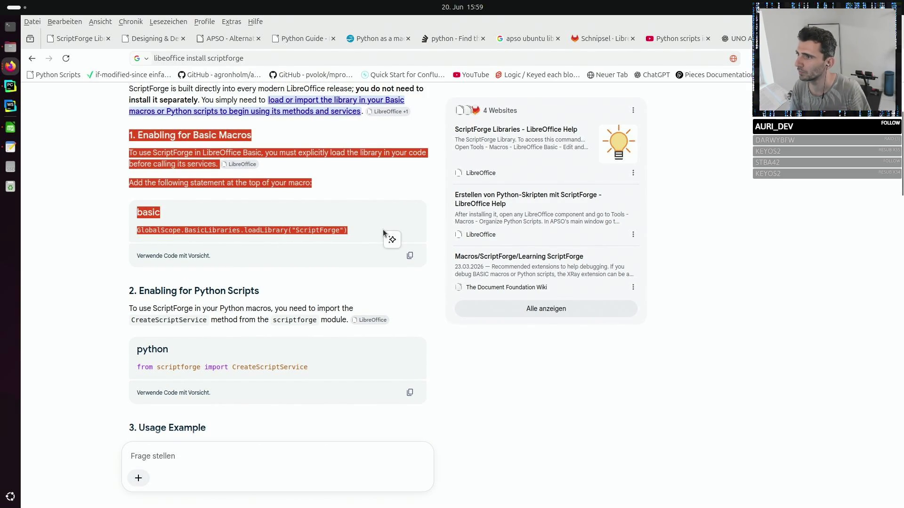
click(735, 39)
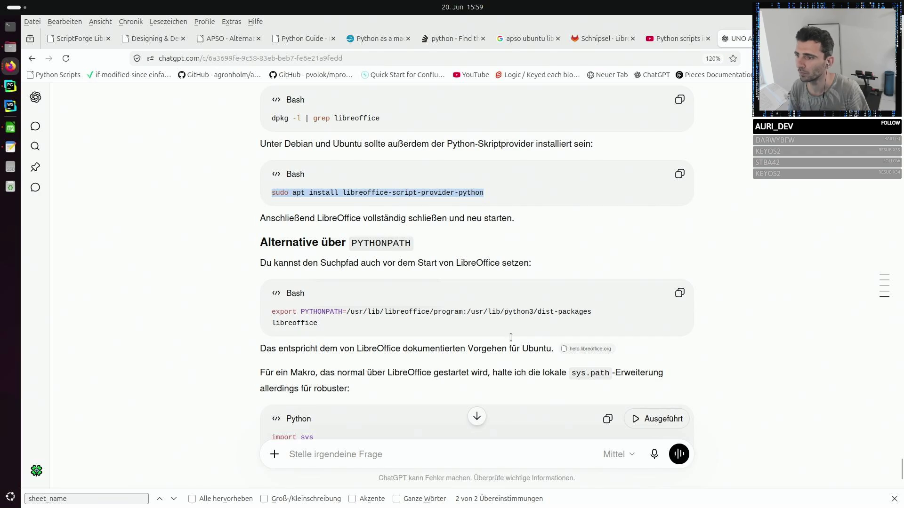
Send ChatGPT 'google sagt: ' followed by the pasted Google excerpt on loading ScriptForge.
click(445, 453)
text(google sagt:)
text(1. Enabling for Basic MacrosTo use ScriptForge in LibreOffice Basic, you must explicitly load the library in your code before calling its services.Add the following statement at the top of your macro:basicGlobalScope.BasicLibraries.loadLibrary("ScriptForge"))
key(Return)
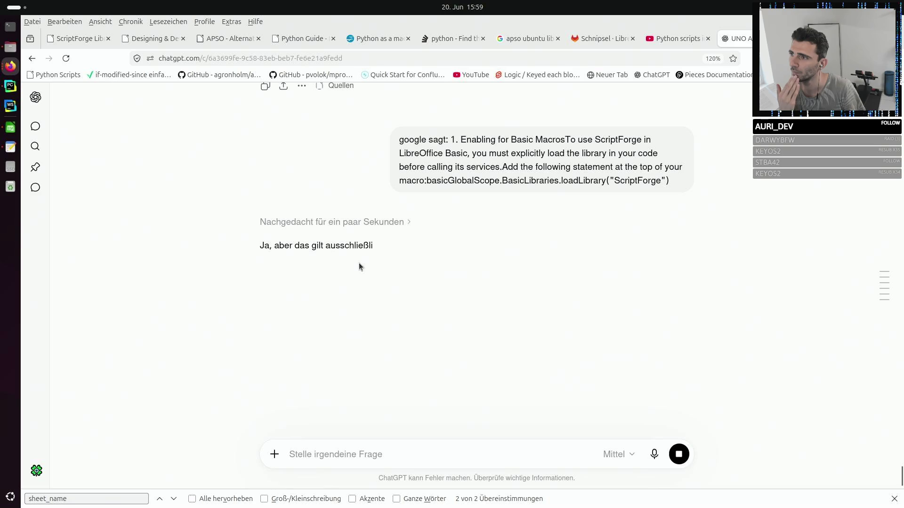
Read the reply's scriptforge import and sys.path.insert lines, select the LibreOffice program folder path, then go to Files.
double_click(421, 245)
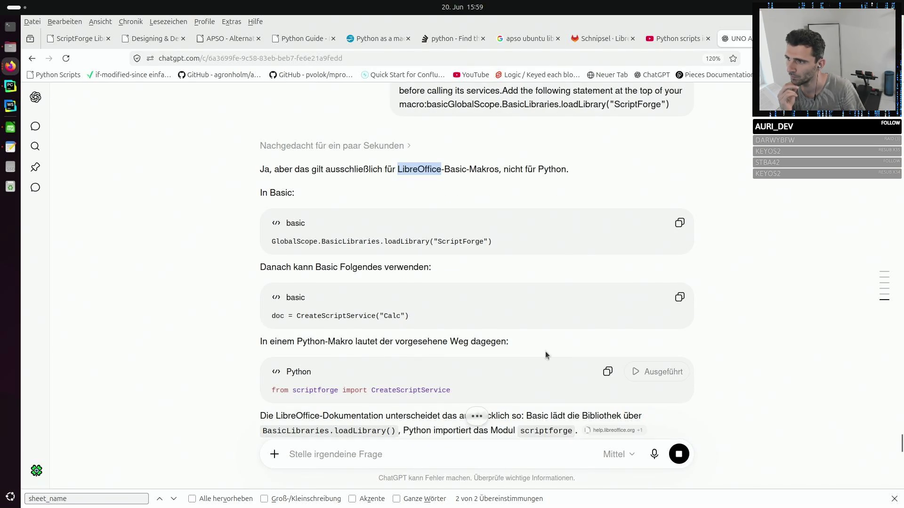
scroll(460, 329, down, 5)
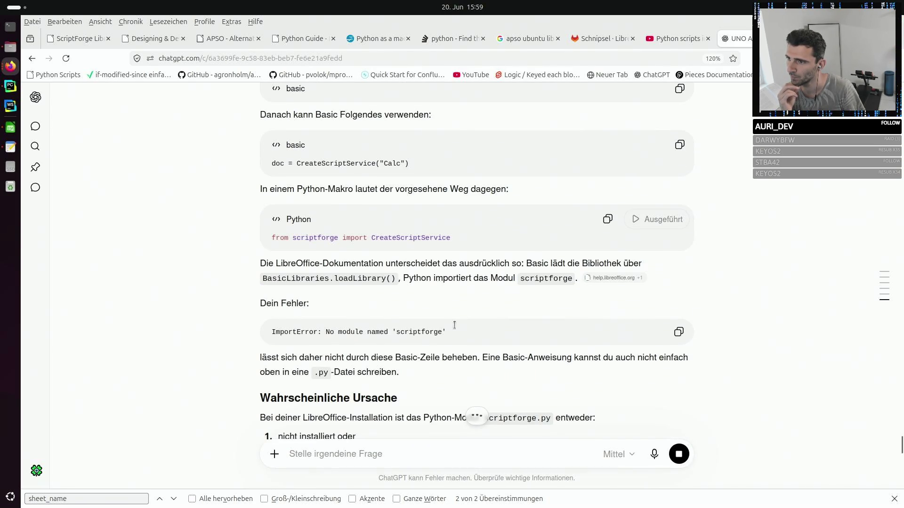
triple_click(387, 237)
scroll(434, 345, down, 1)
scroll(432, 336, down, 2)
scroll(430, 317, down, 2)
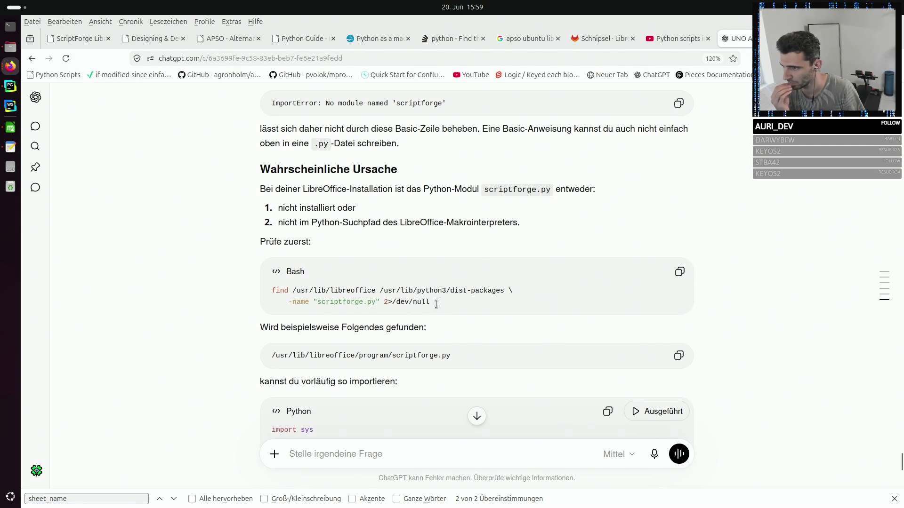
scroll(435, 305, down, 1)
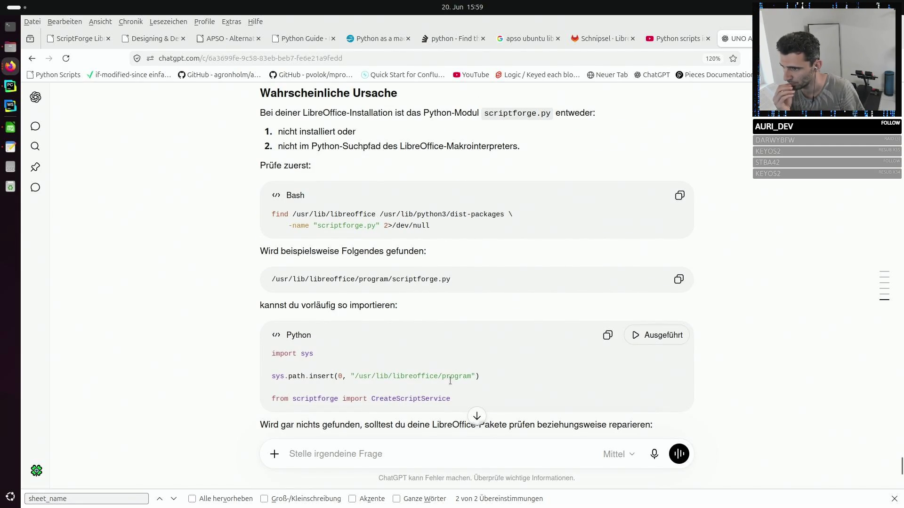
drag(479, 380, 271, 351)
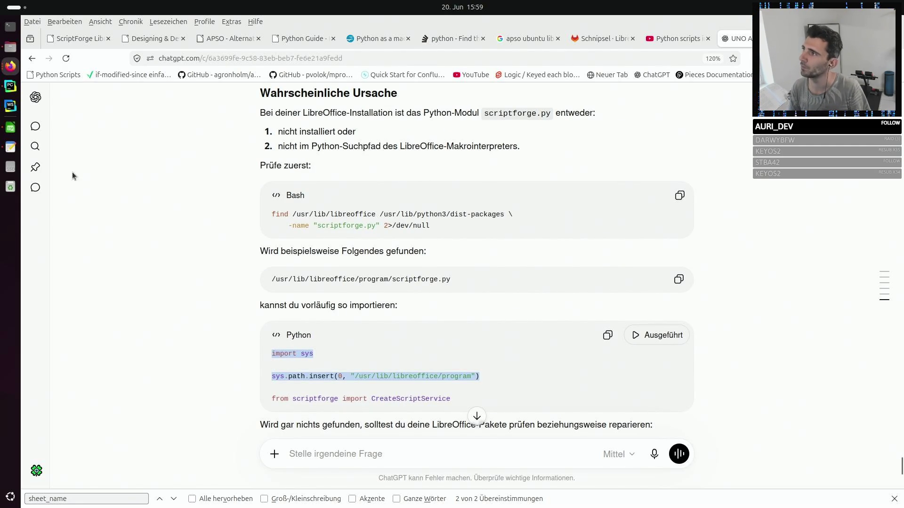
drag(471, 376, 353, 376)
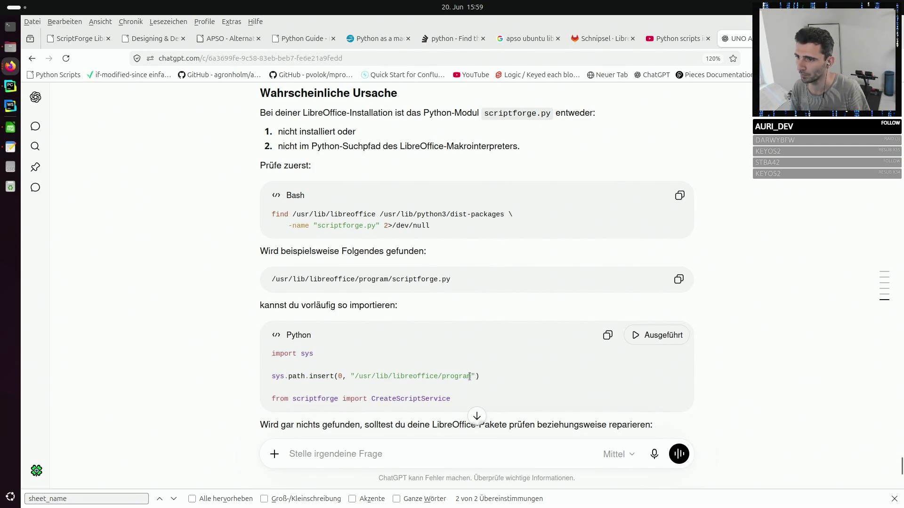
click(10, 46)
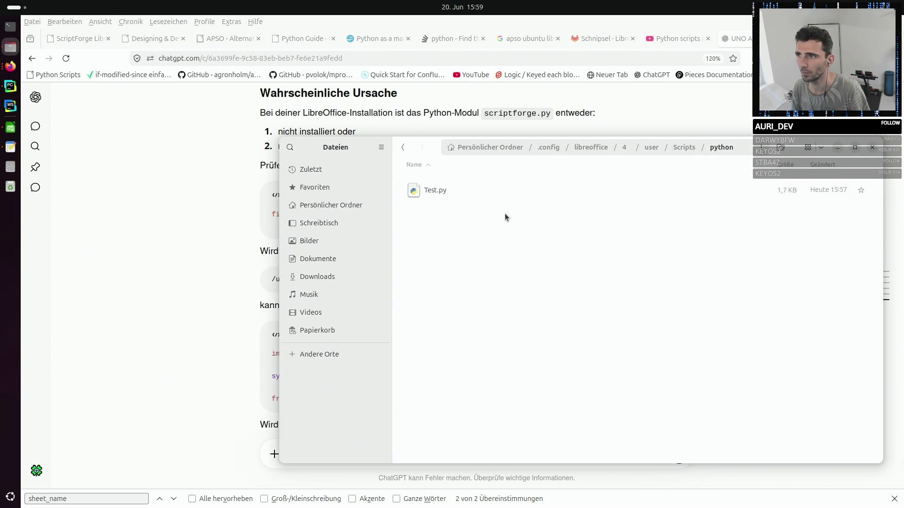
Open /usr/lib/libreoffice/program in a new Files window and search it for 'scr', then start a terminal.
key(ctrl+n)
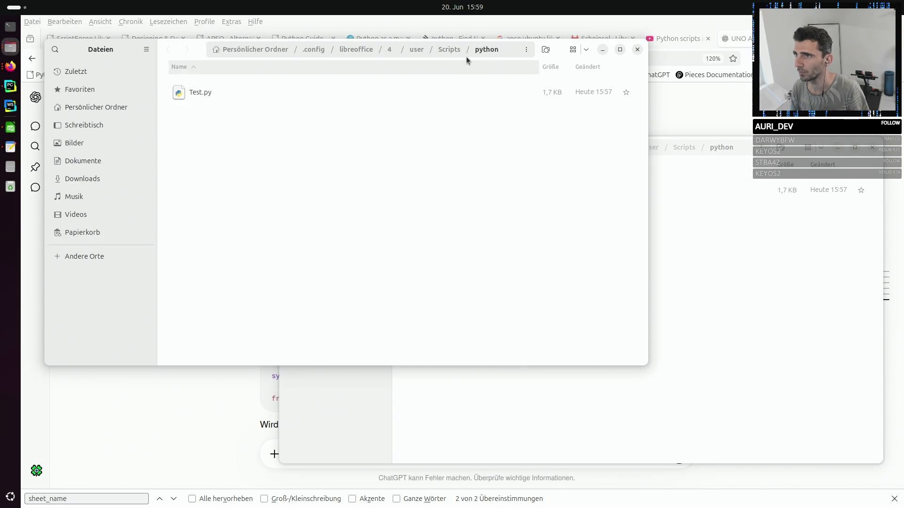
click(507, 53)
text(/usr/lib/libreoffice/program/)
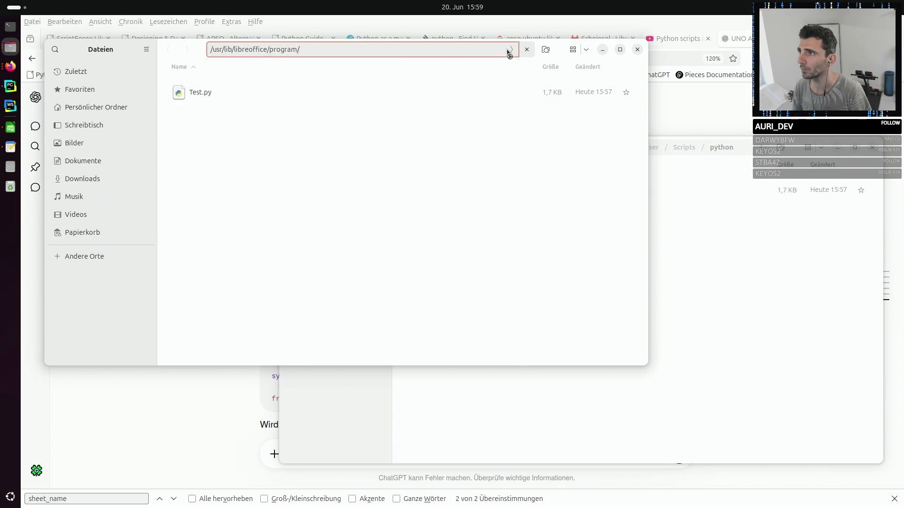
key(Return)
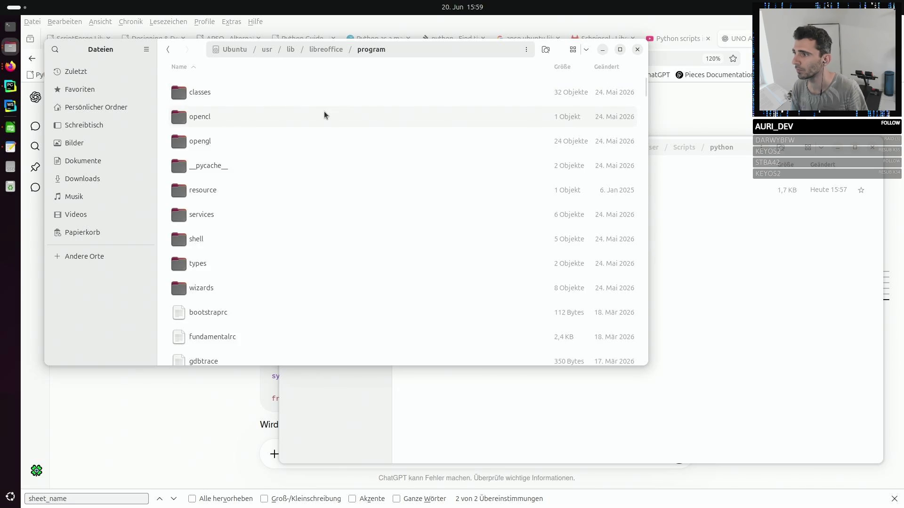
scroll(324, 111, down, 2)
scroll(306, 238, down, 3)
scroll(306, 238, down, 2)
scroll(306, 238, down, 4)
scroll(306, 239, down, 3)
scroll(306, 238, down, 3)
scroll(307, 239, down, 3)
scroll(307, 237, down, 3)
scroll(307, 241, down, 3)
scroll(307, 242, down, 3)
scroll(306, 241, down, 3)
scroll(307, 242, down, 3)
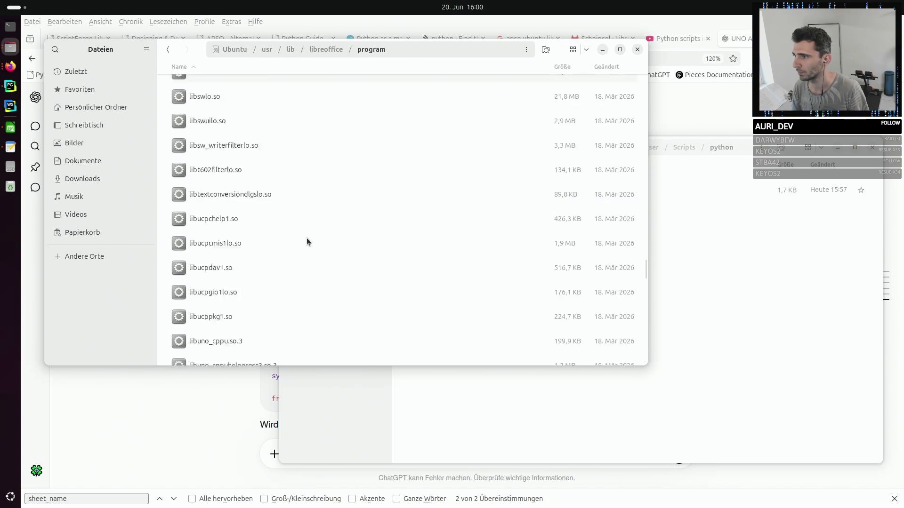
scroll(307, 242, down, 5)
click(344, 247)
key(ctrl+f)
text(s)
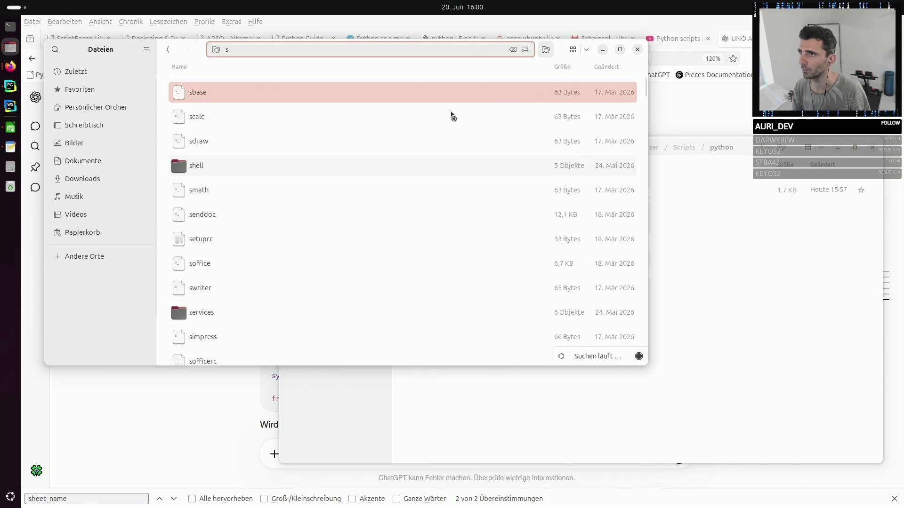
text(cr)
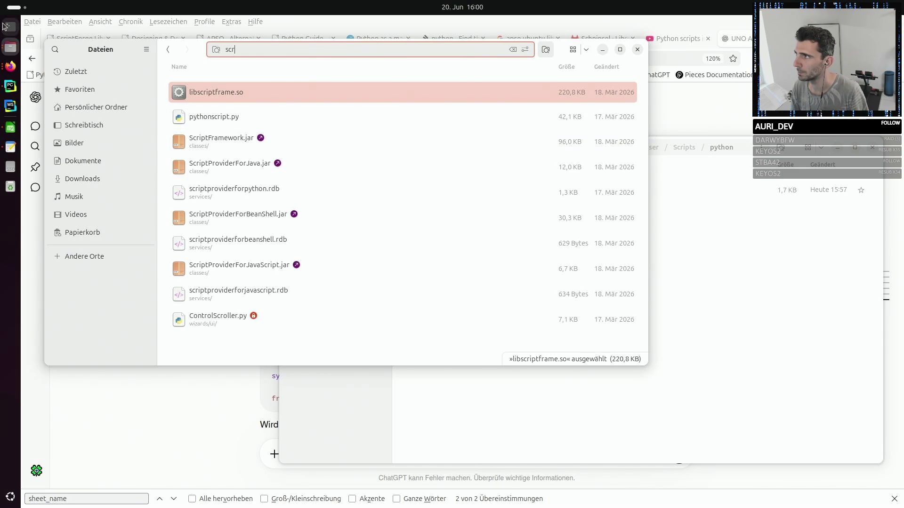
click(10, 27)
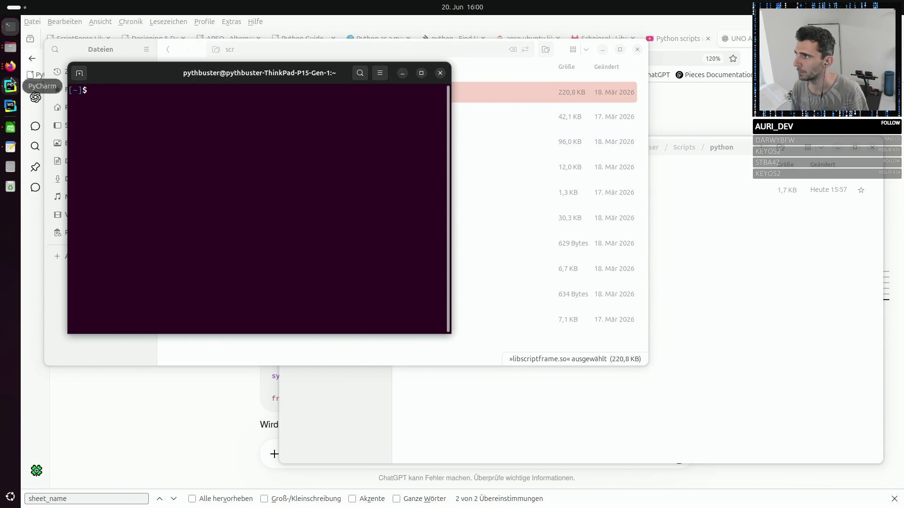
Run ChatGPT's sudo apt install libreoffice-script-provider-python command in a terminal with the sudo password.
click(10, 66)
scroll(342, 212, up, 2)
scroll(342, 211, up, 3)
scroll(342, 212, up, 3)
scroll(342, 212, up, 2)
scroll(342, 212, up, 3)
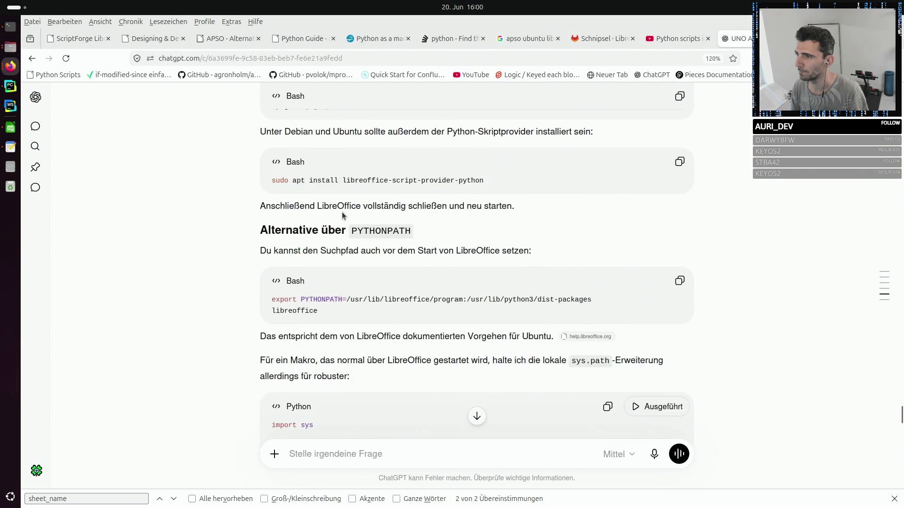
scroll(343, 212, up, 2)
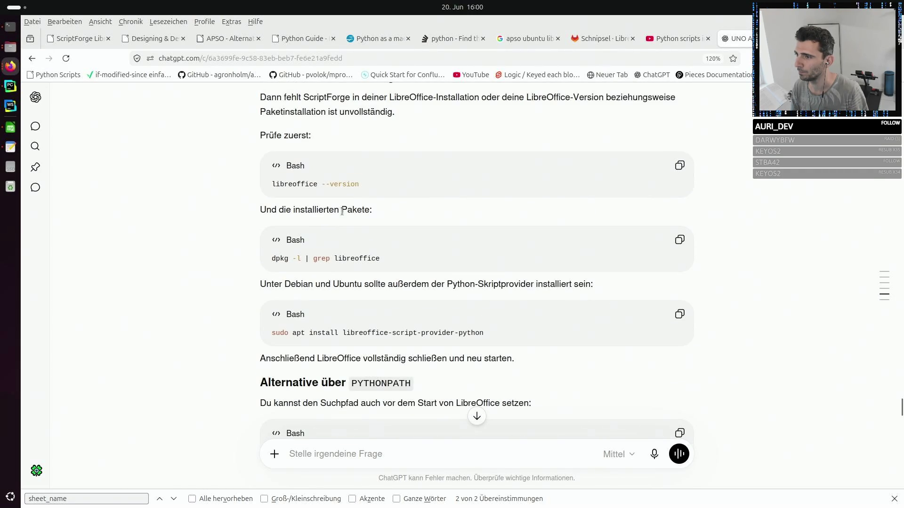
triple_click(318, 331)
key(ctrl+alt+t)
right_click(144, 104)
click(180, 137)
key(Return)
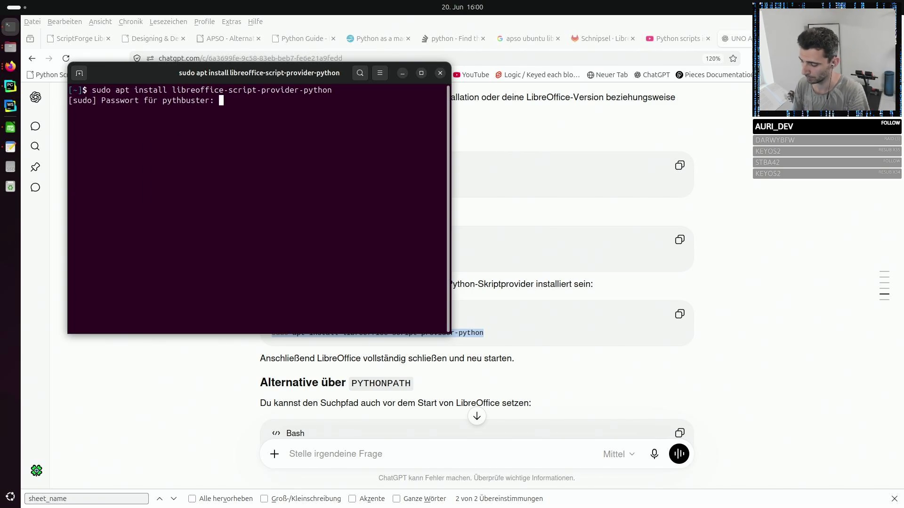
key(Return)
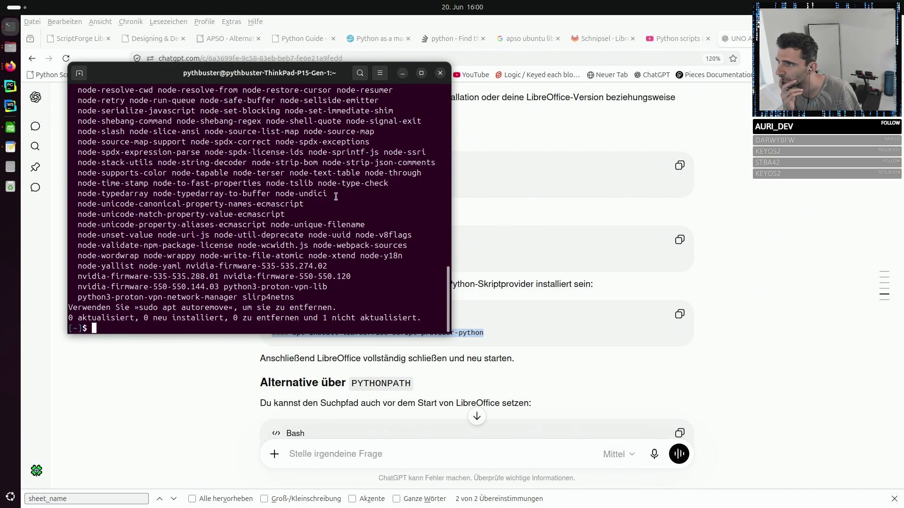
scroll(331, 195, up, 1)
scroll(326, 185, up, 2)
scroll(327, 185, up, 2)
scroll(322, 183, up, 2)
scroll(314, 183, down, 4)
scroll(305, 181, down, 2)
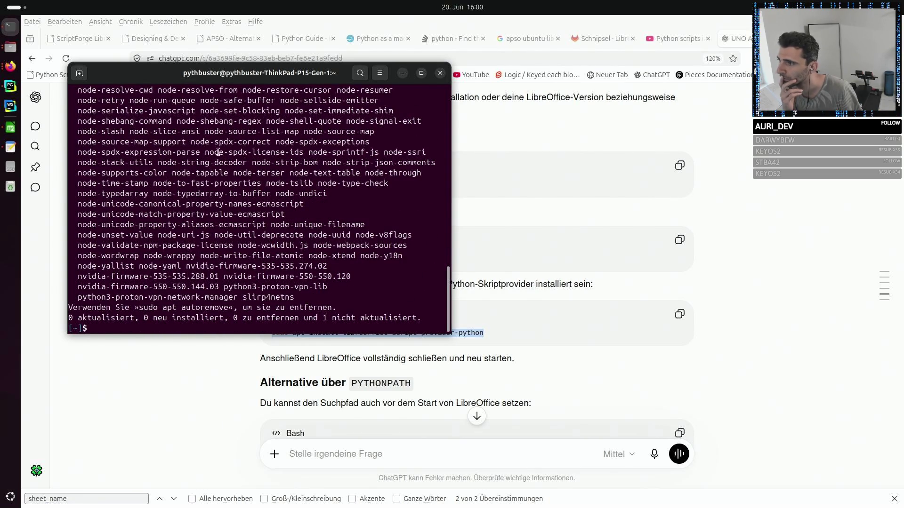
click(7, 49)
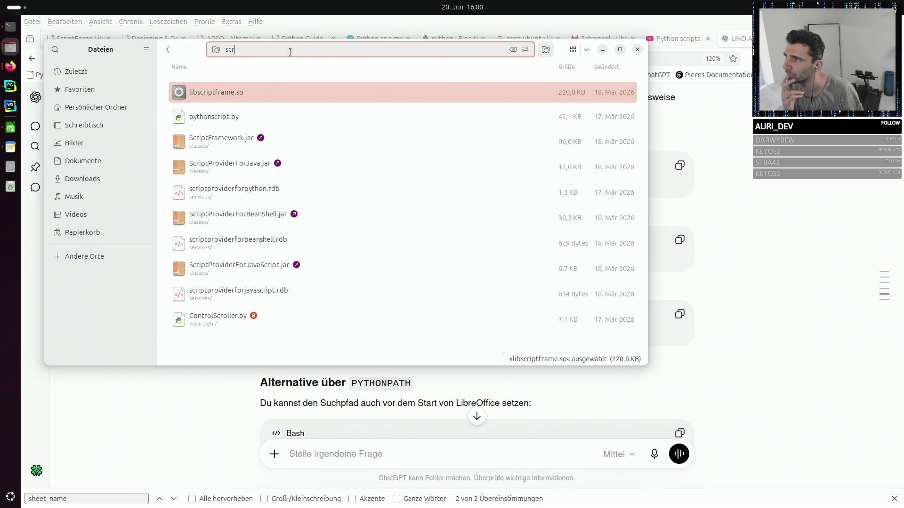
text(r)
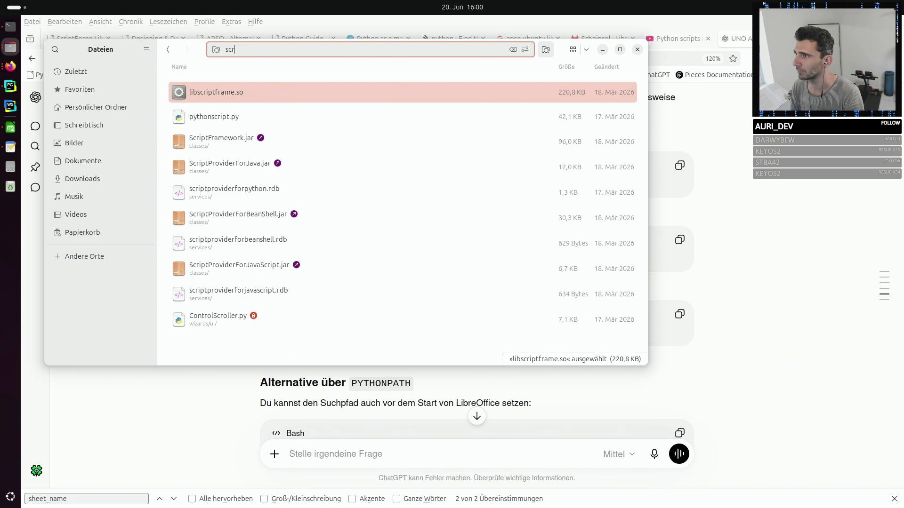
text(i)
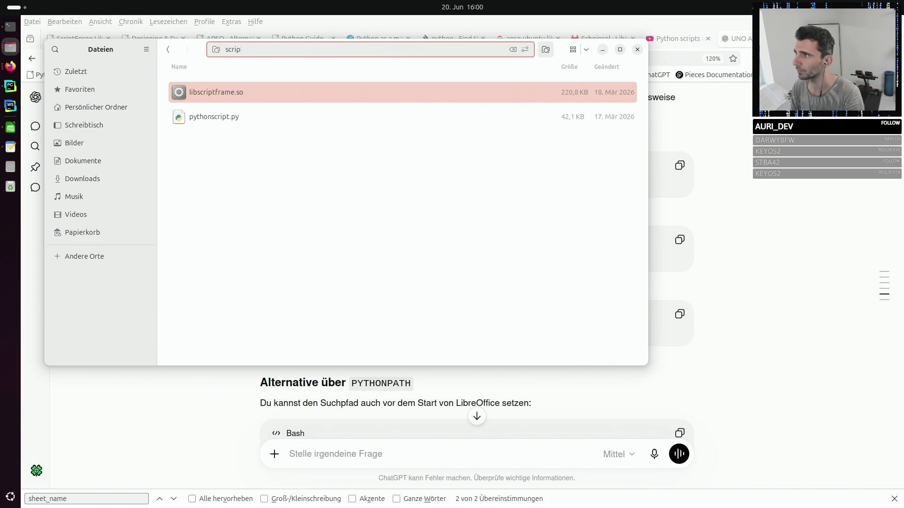
Open pythonscript.py from the search results in Text Editor via Öffnen mit ….
right_click(222, 109)
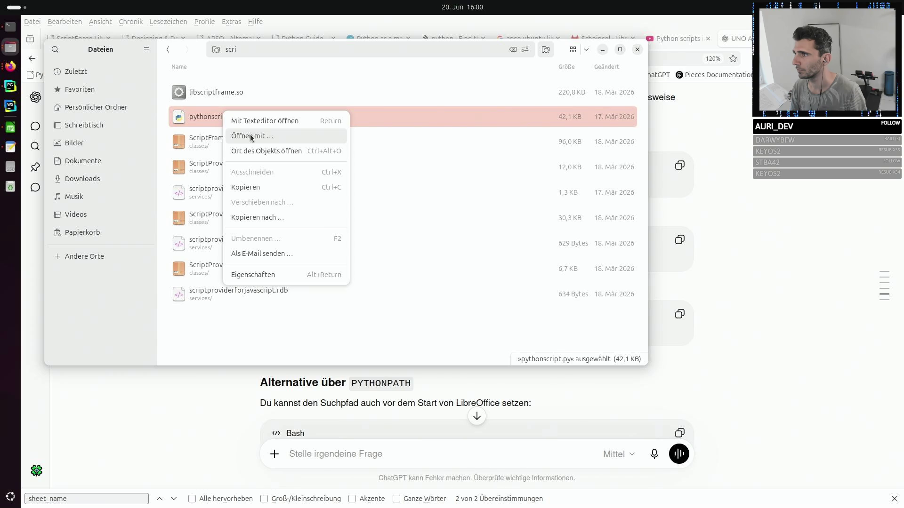
click(255, 121)
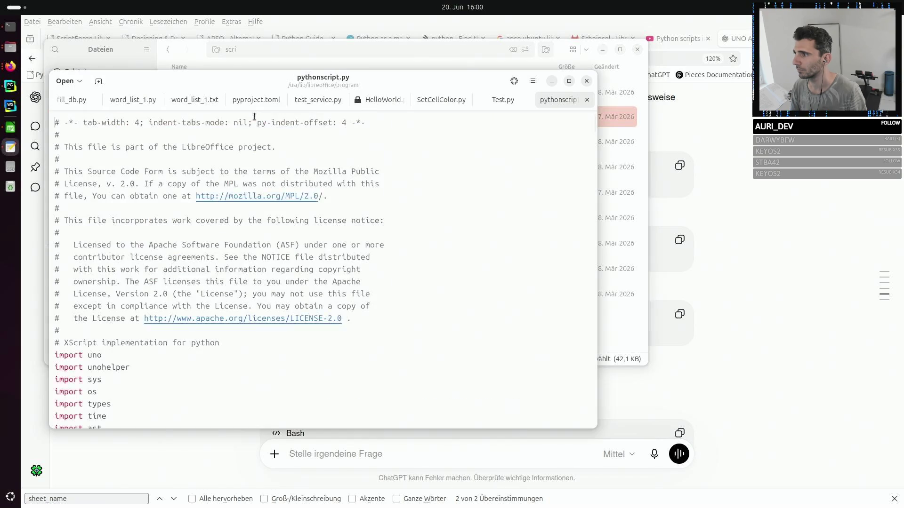
scroll(160, 338, down, 1)
scroll(160, 337, down, 3)
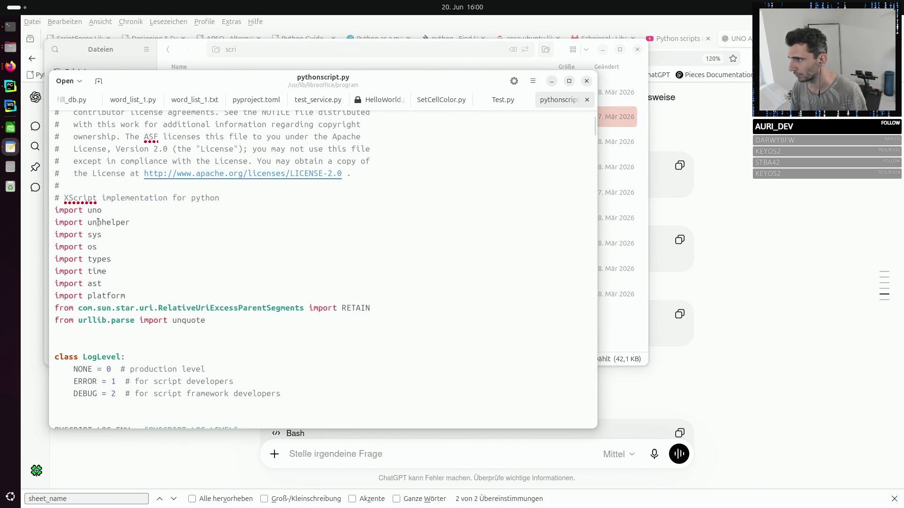
scroll(98, 224, down, 3)
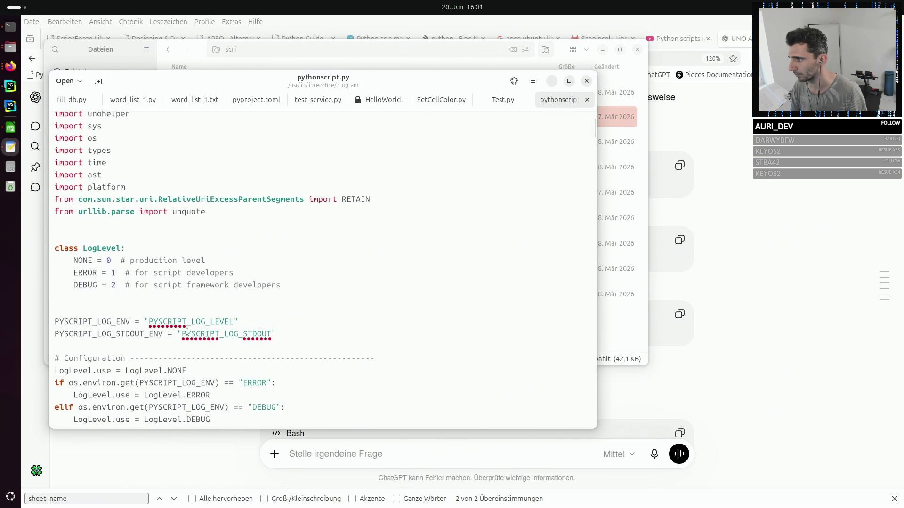
scroll(217, 339, down, 4)
scroll(216, 339, down, 3)
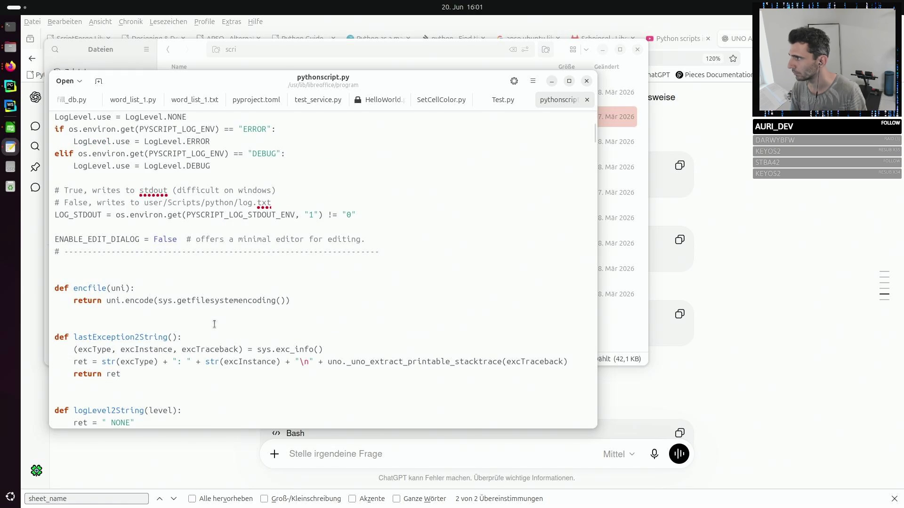
Close pythonscript.py, the Text Editor window and the Files window to return to the chat.
click(585, 99)
click(552, 81)
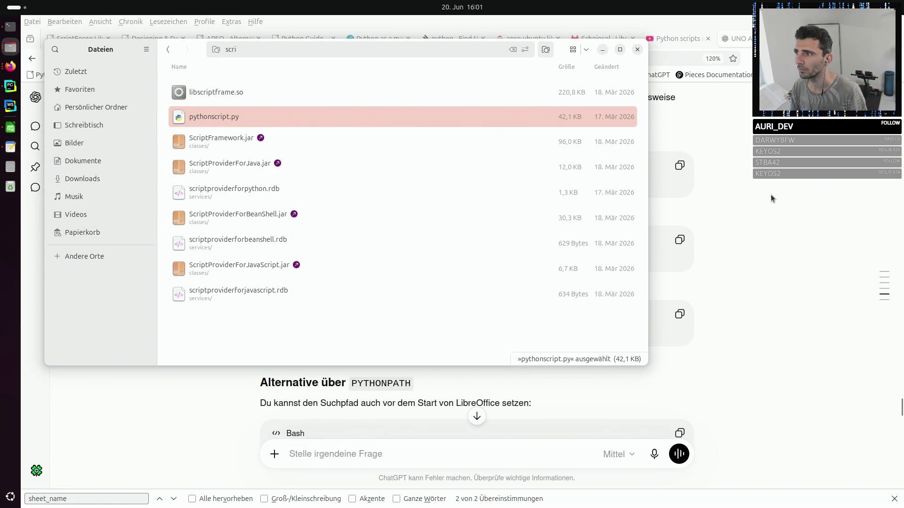
click(755, 214)
scroll(640, 255, down, 3)
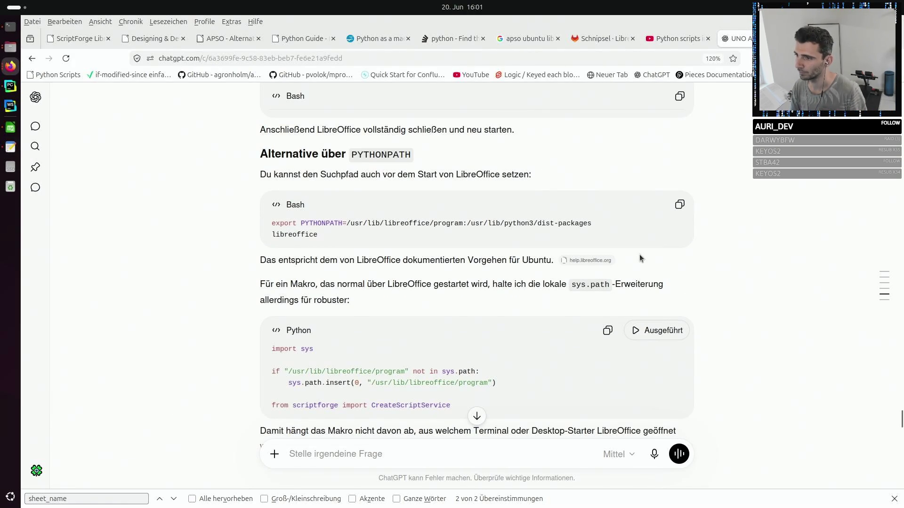
scroll(639, 256, down, 2)
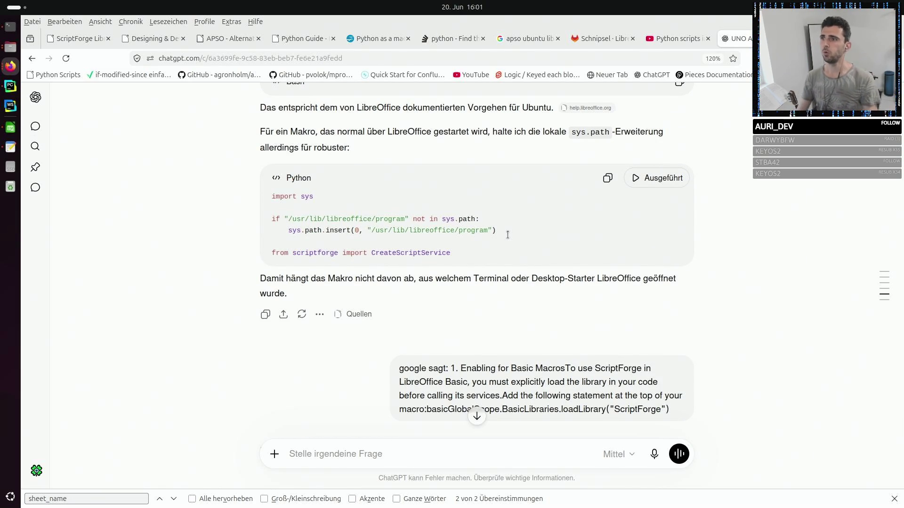
Highlight 'scriptforge' in the sys.path workaround code, then start a new browser tab.
double_click(311, 253)
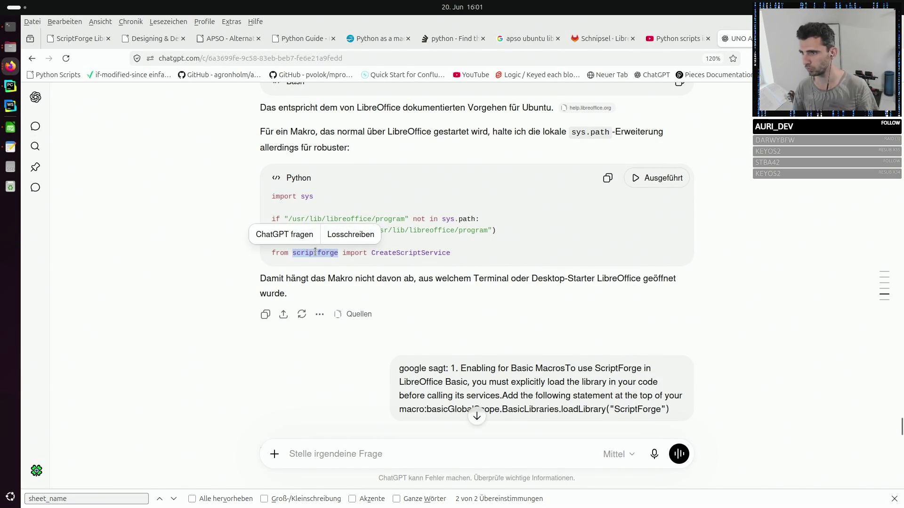
click(535, 256)
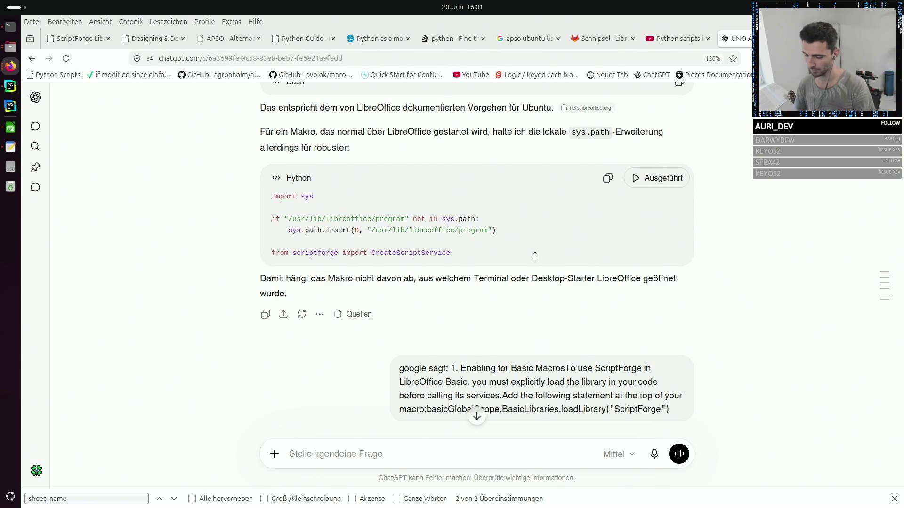
key(ctrl+t)
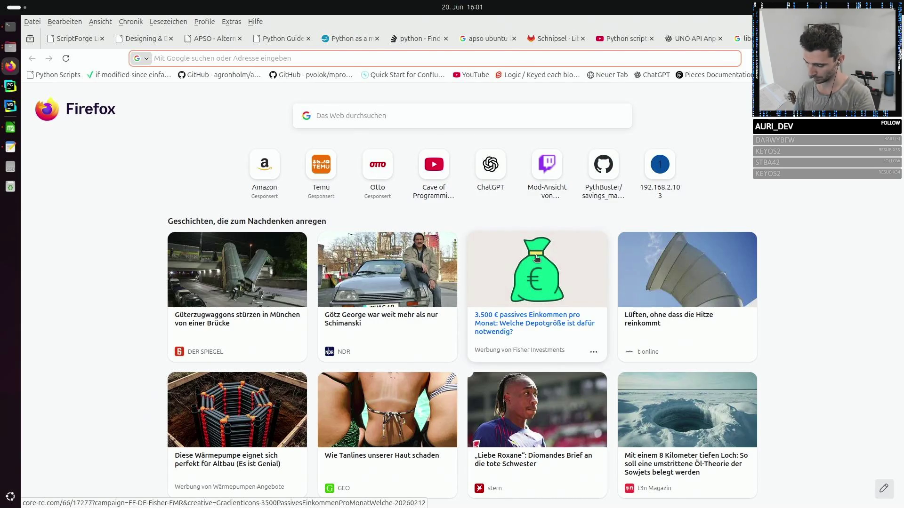
text(libreoffice missing script)
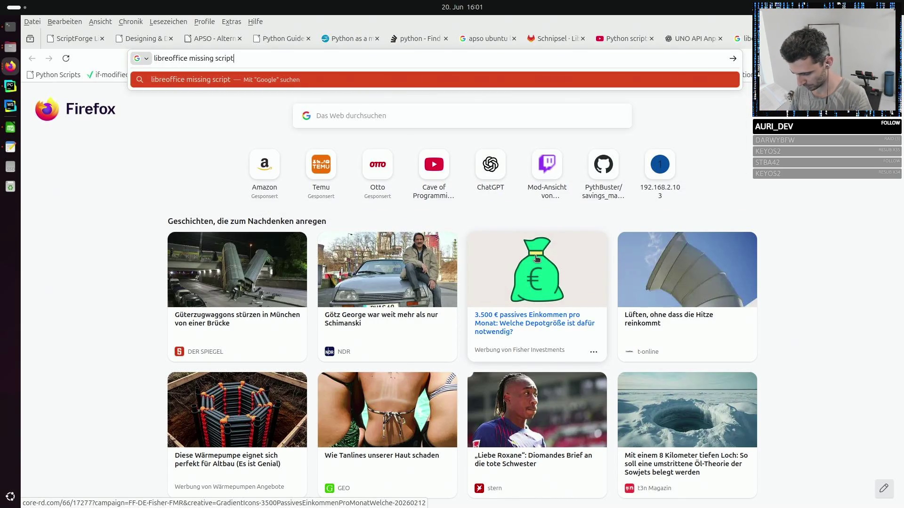
text(forge pyt)
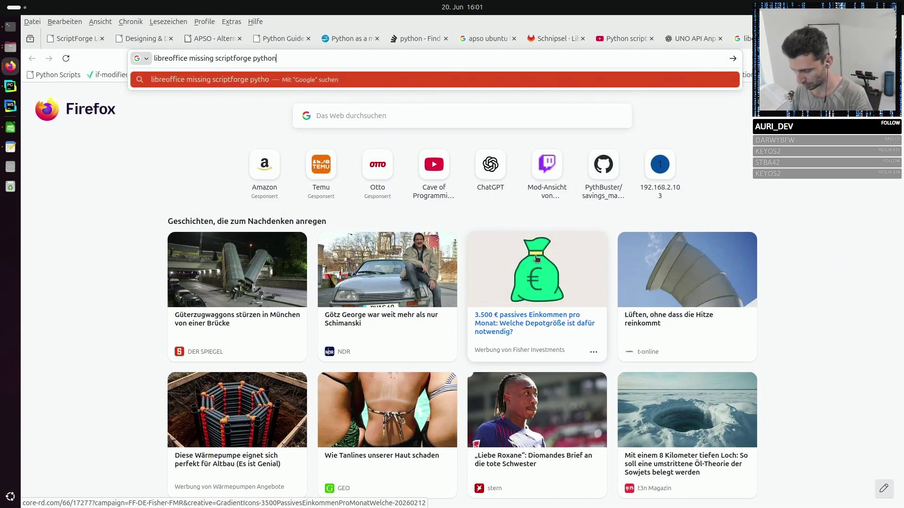
text(hon)
Search Google for 'libreoffice missing scriptforge python'.
key(Return)
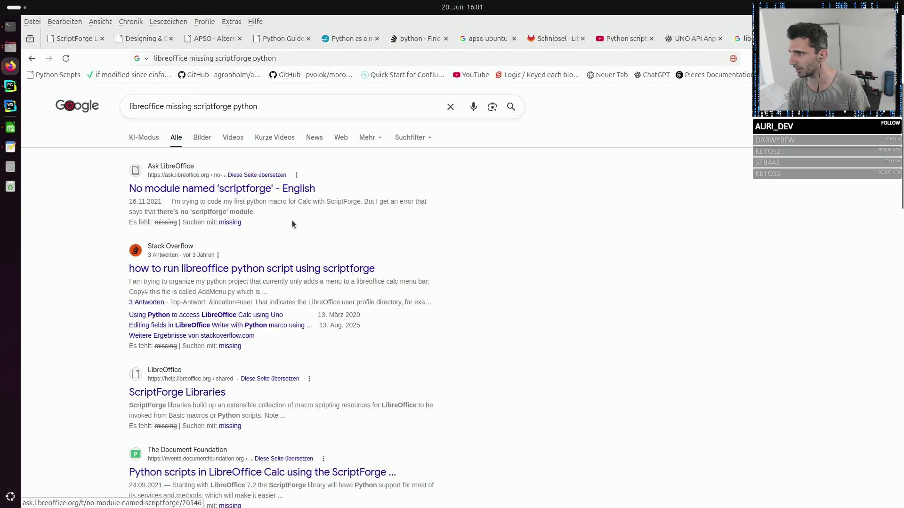
Review the ScriptForge Libraries help page's import line and follow the Creating Python Scripts link.
click(184, 392)
scroll(399, 335, down, 3)
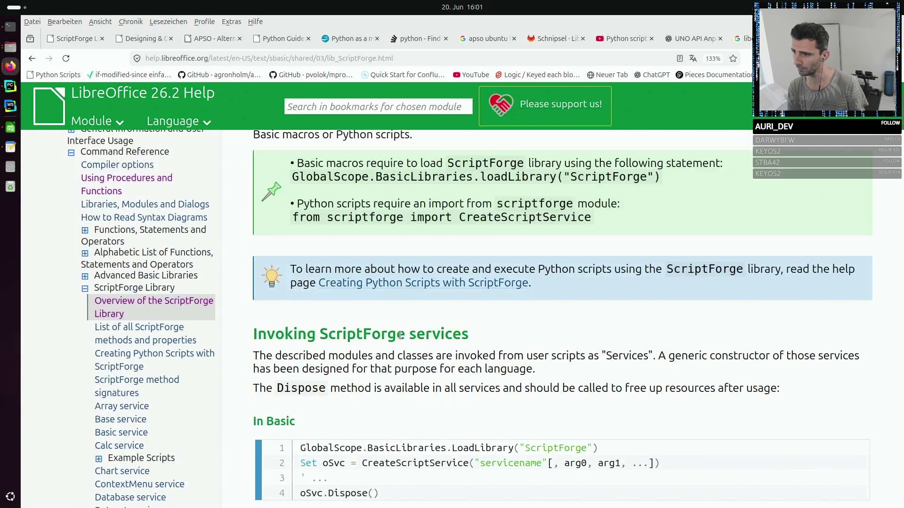
scroll(400, 335, down, 2)
scroll(458, 361, down, 3)
scroll(457, 361, up, 3)
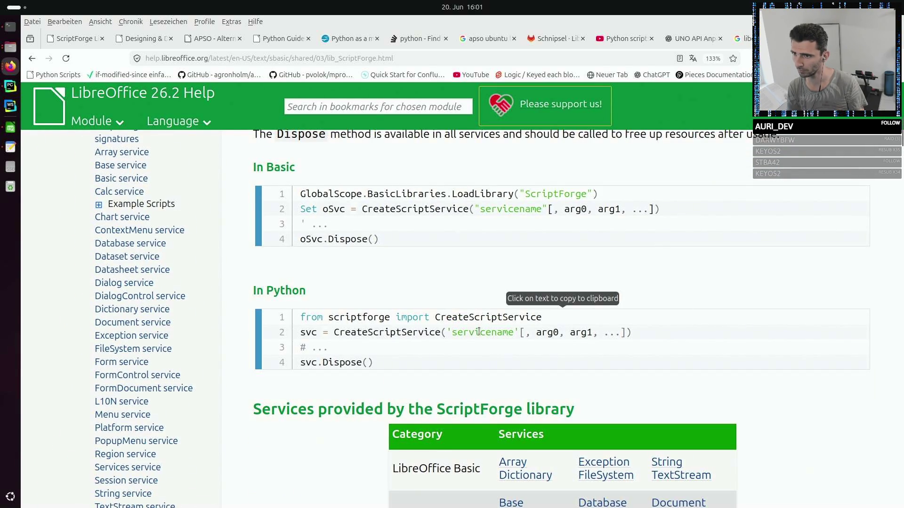
scroll(446, 251, down, 3)
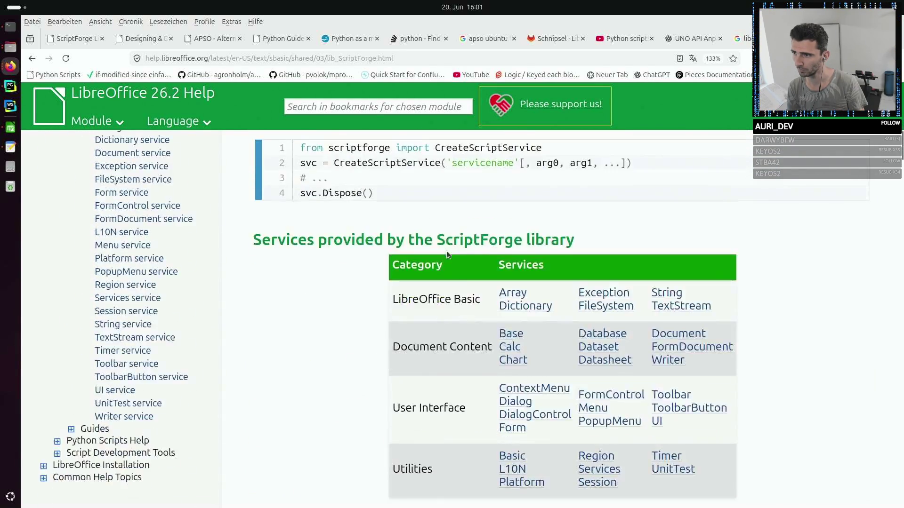
scroll(447, 253, down, 4)
scroll(447, 255, up, 5)
scroll(353, 296, up, 3)
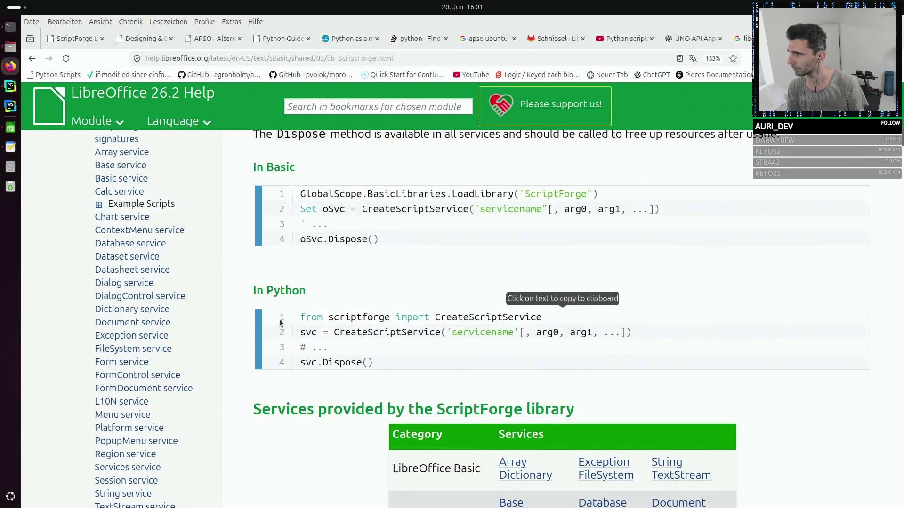
scroll(271, 323, down, 5)
scroll(113, 357, up, 5)
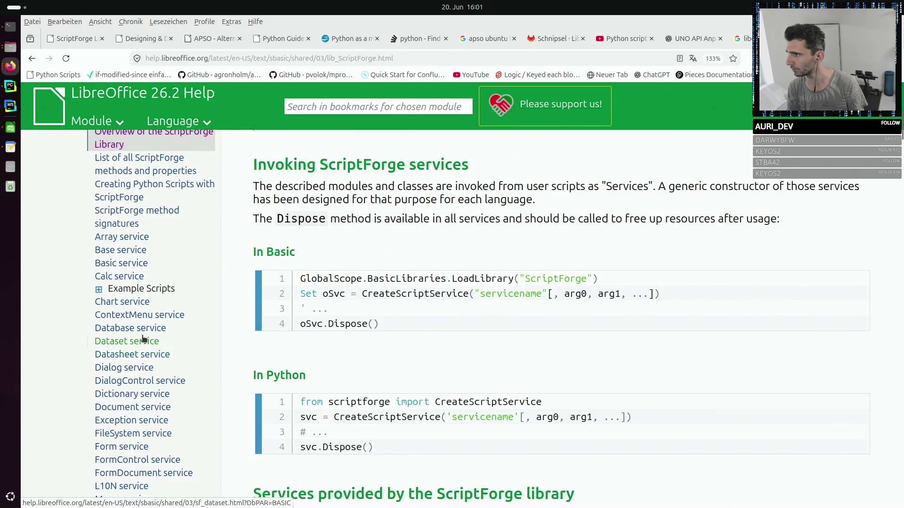
scroll(121, 343, up, 4)
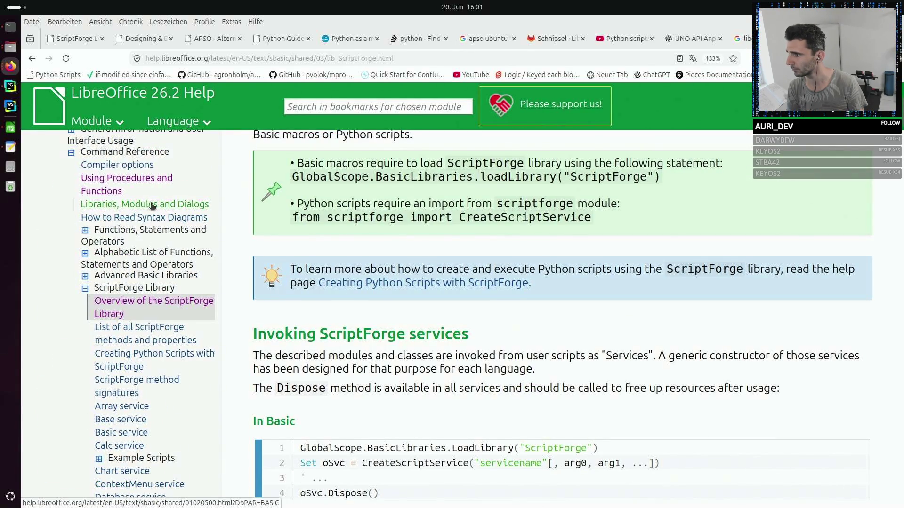
scroll(141, 332, up, 3)
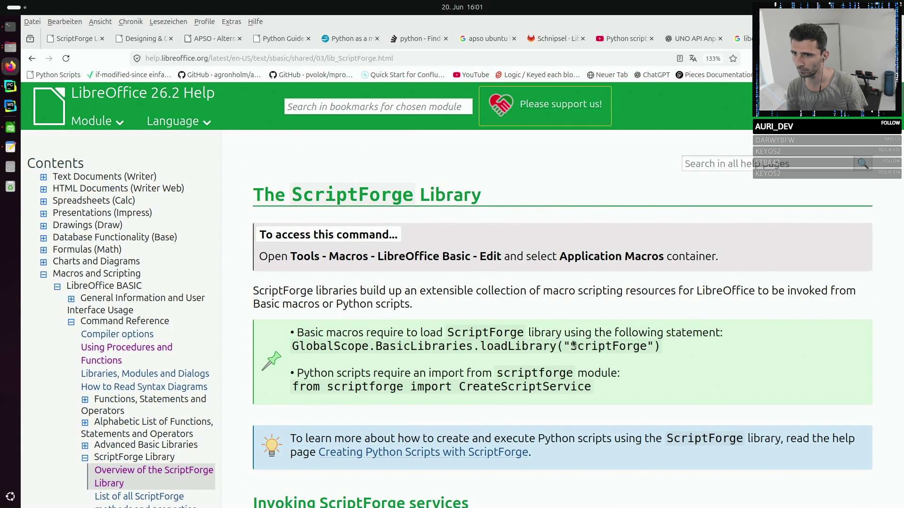
double_click(379, 389)
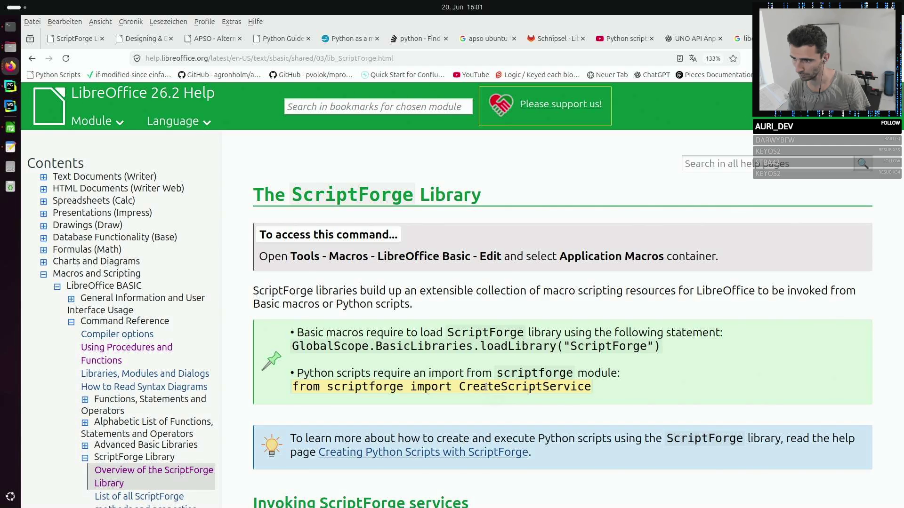
triple_click(664, 382)
scroll(664, 381, down, 1)
scroll(665, 383, down, 2)
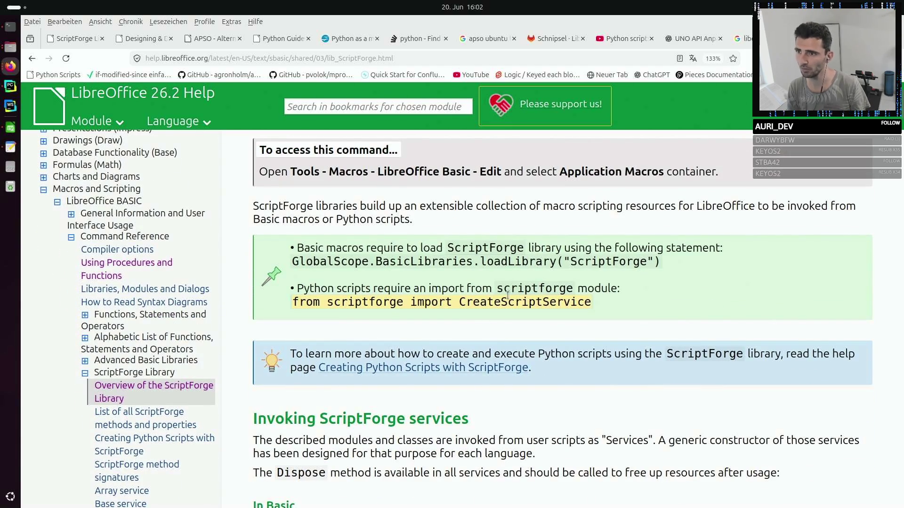
triple_click(499, 306)
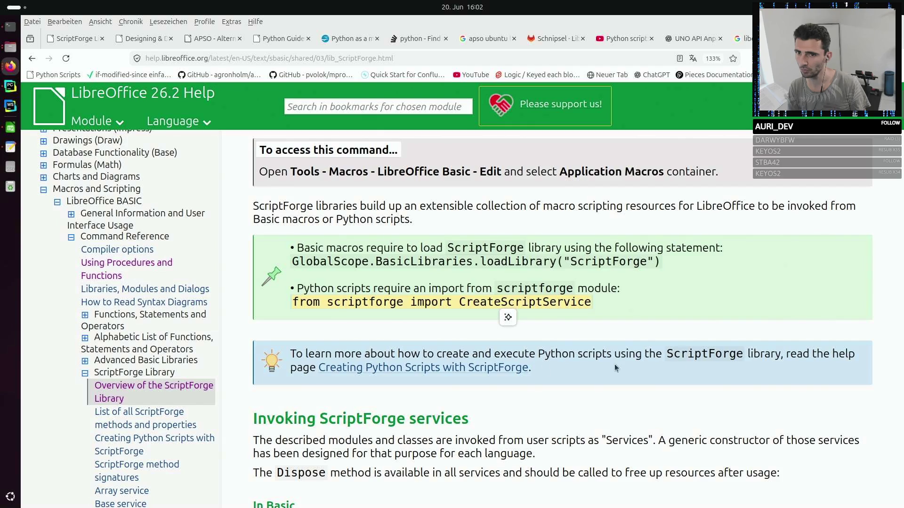
click(456, 367)
scroll(395, 348, down, 1)
scroll(415, 340, down, 3)
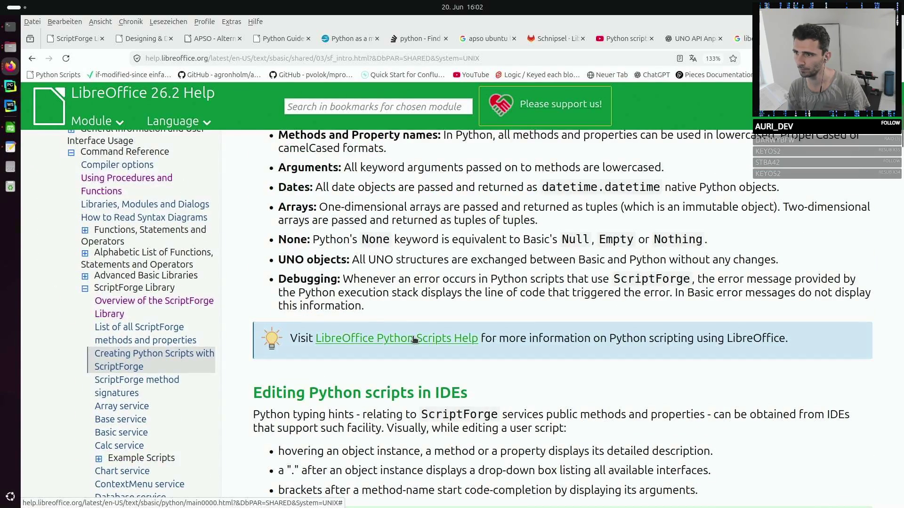
scroll(414, 340, down, 2)
scroll(414, 339, down, 2)
scroll(413, 338, down, 3)
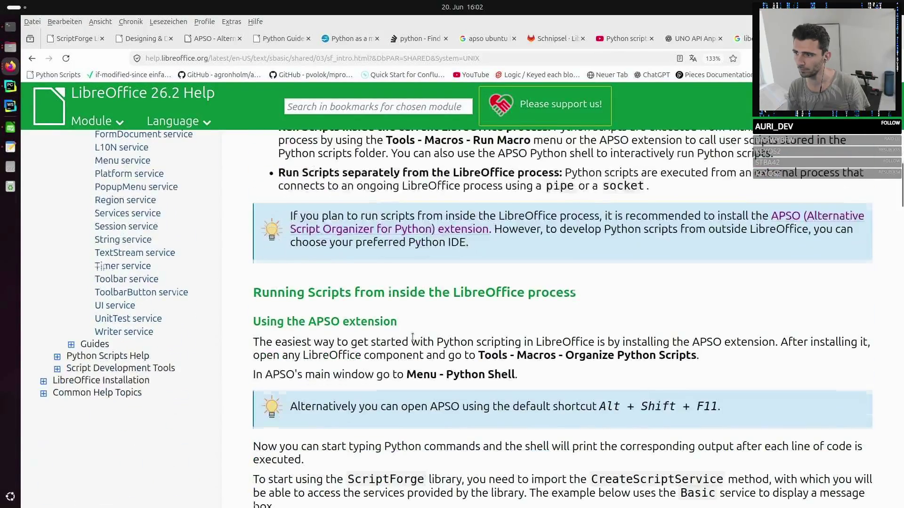
scroll(413, 339, down, 2)
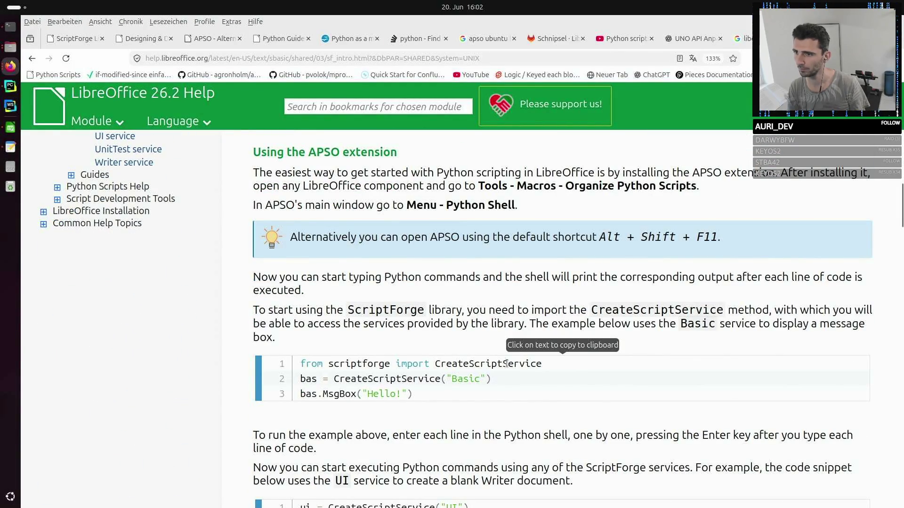
scroll(520, 361, down, 3)
scroll(519, 362, down, 1)
scroll(519, 363, down, 3)
scroll(519, 363, up, 5)
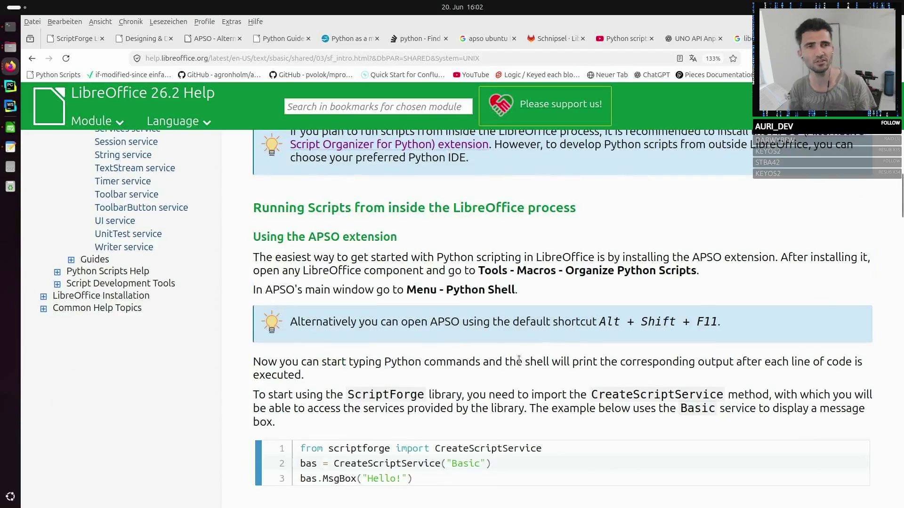
scroll(315, 327, up, 10)
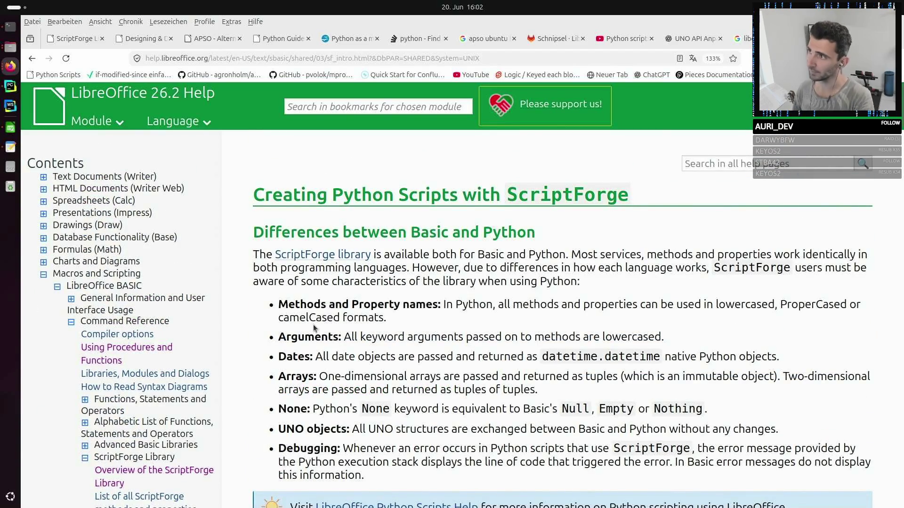
key(ctrl+t)
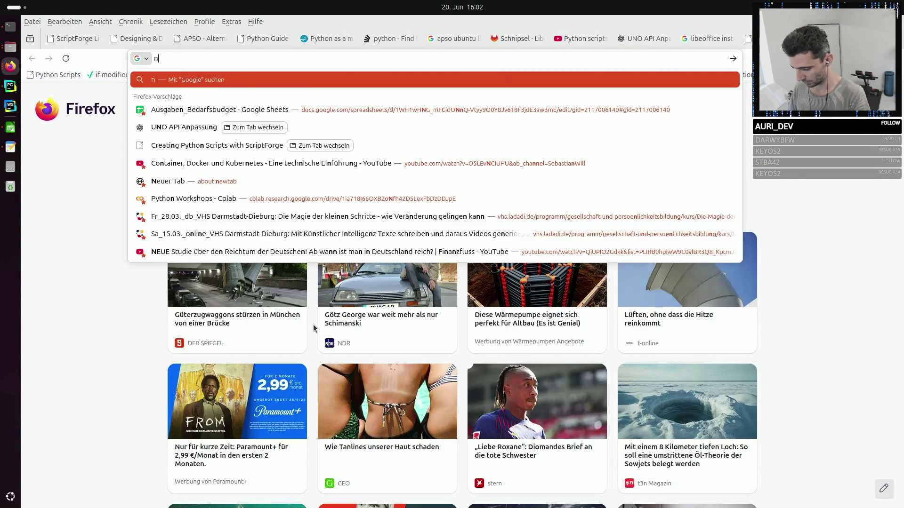
text(do)
Search Google for 'python libreoffice do i need to install scriptforge' and pick the Stack Overflow result.
key(BackSpace)
key(BackSpace)
text(python libreoffc)
key(BackSpace)
text(ice)
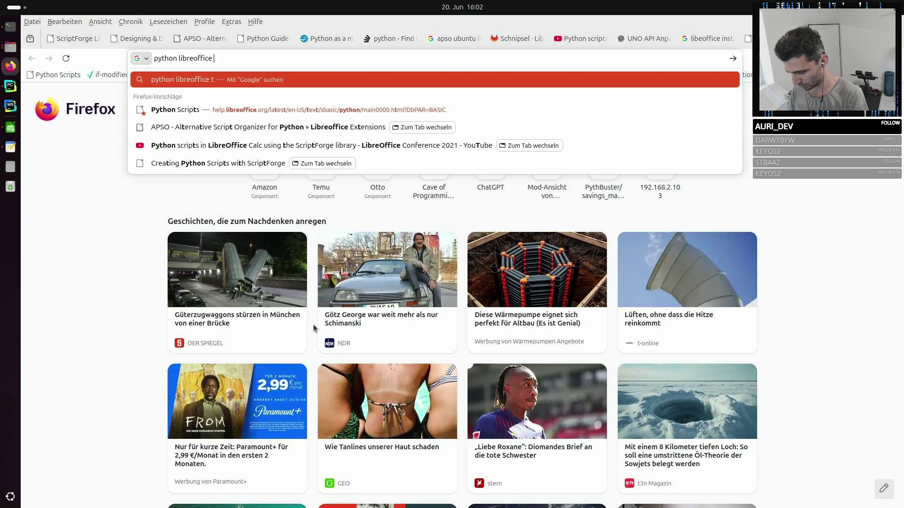
text( do i d)
text(eed to install scriptfor)
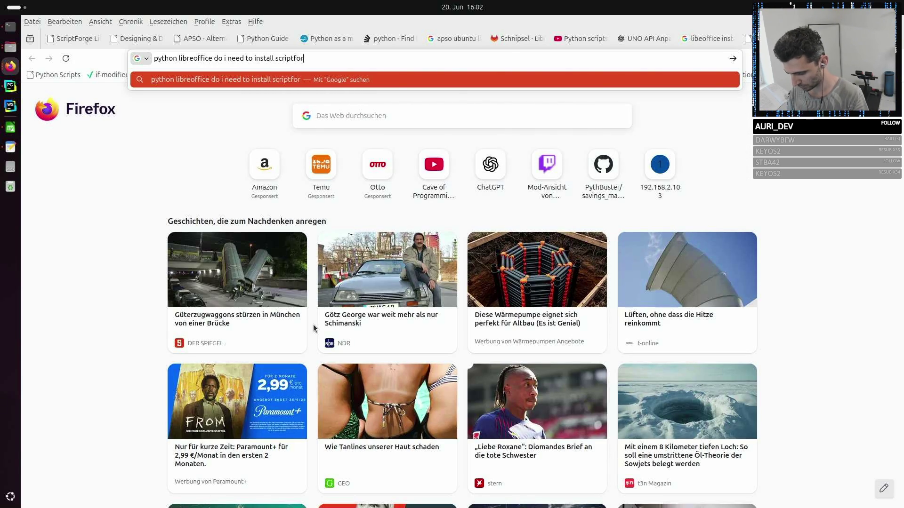
text(ge)
key(Return)
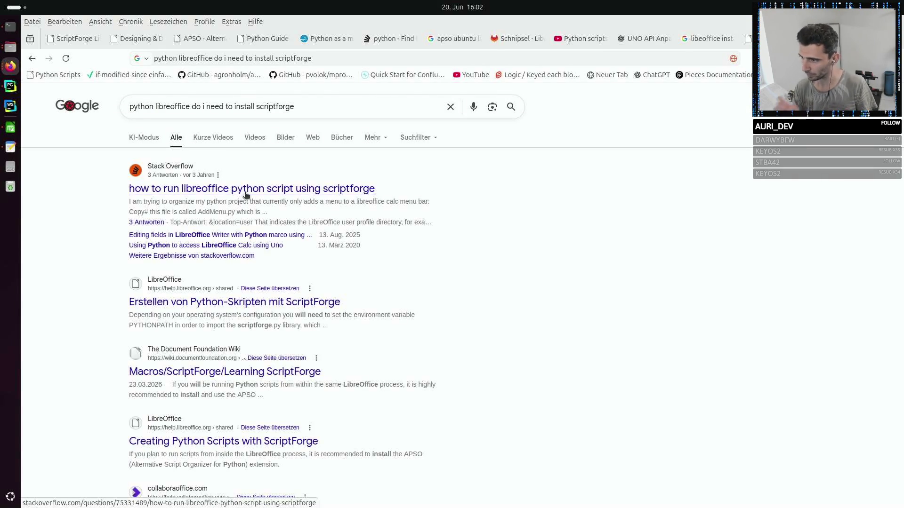
click(246, 188)
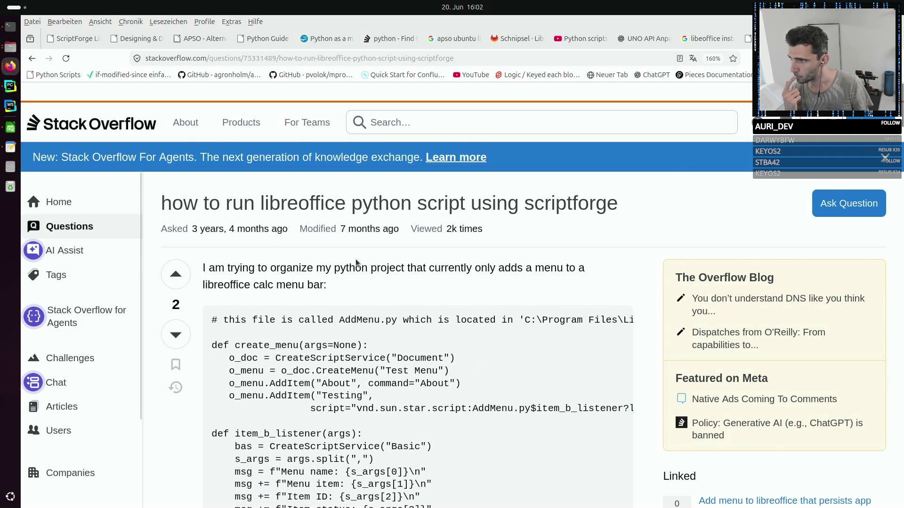
scroll(388, 283, down, 2)
scroll(388, 283, down, 3)
scroll(388, 283, down, 1)
scroll(388, 283, down, 2)
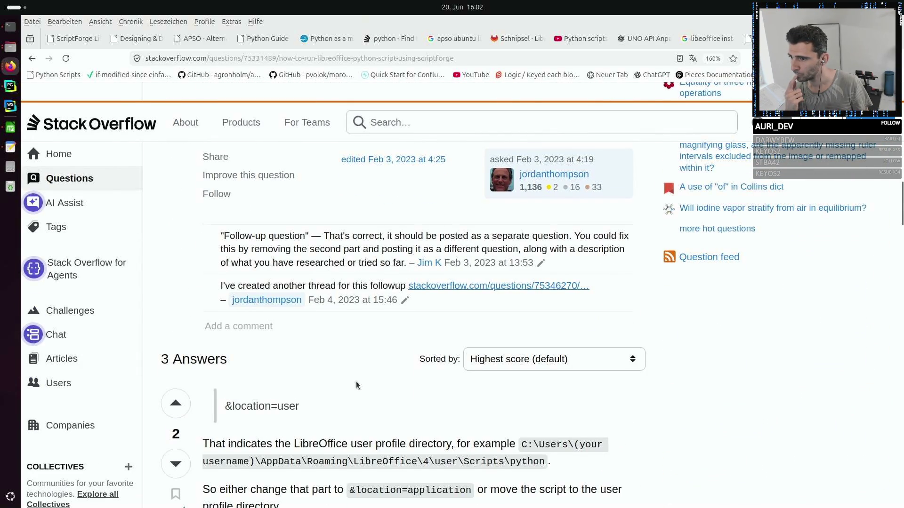
scroll(356, 386, down, 2)
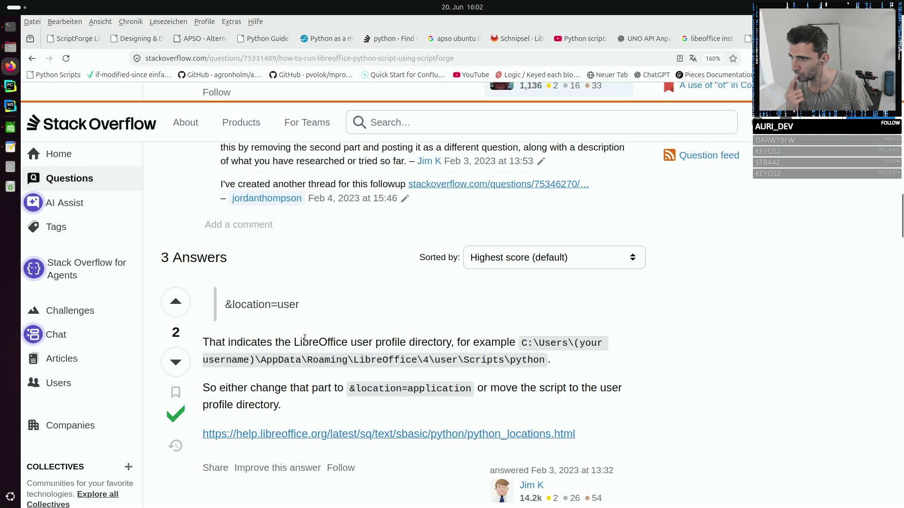
drag(369, 342, 491, 343)
drag(471, 388, 367, 388)
scroll(367, 388, down, 2)
scroll(313, 350, down, 2)
scroll(313, 348, down, 4)
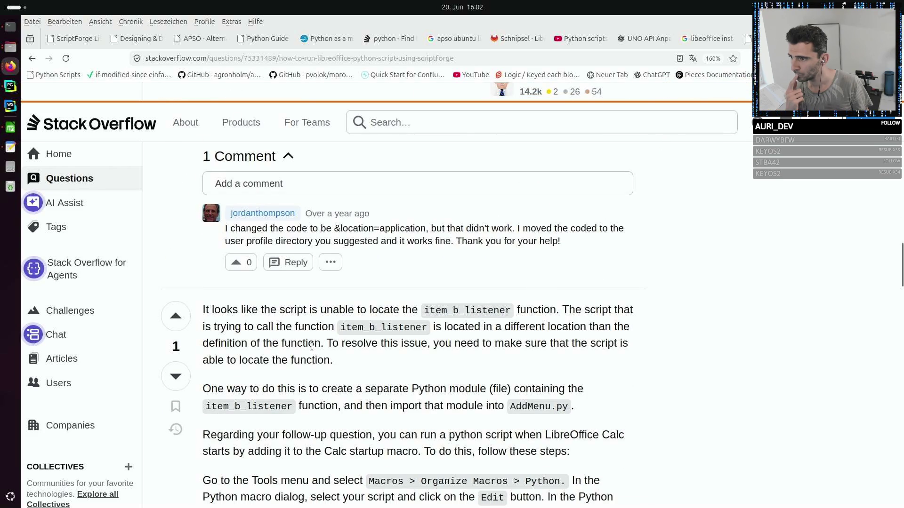
scroll(441, 358, down, 2)
scroll(440, 355, down, 4)
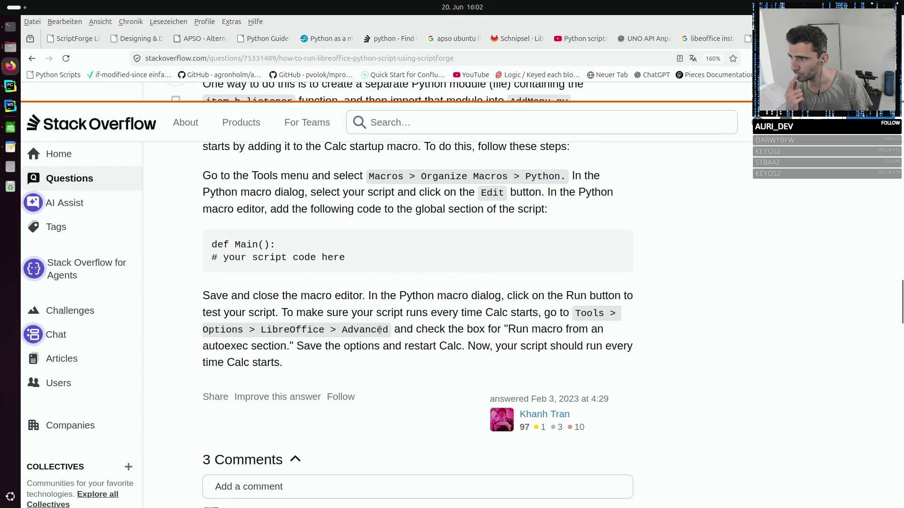
scroll(380, 330, down, 3)
scroll(380, 330, down, 1)
scroll(337, 276, up, 3)
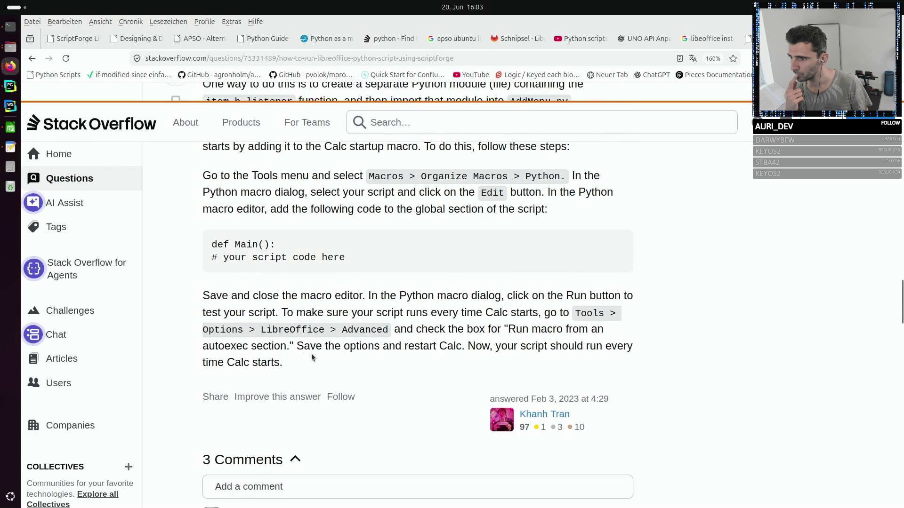
scroll(311, 358, down, 3)
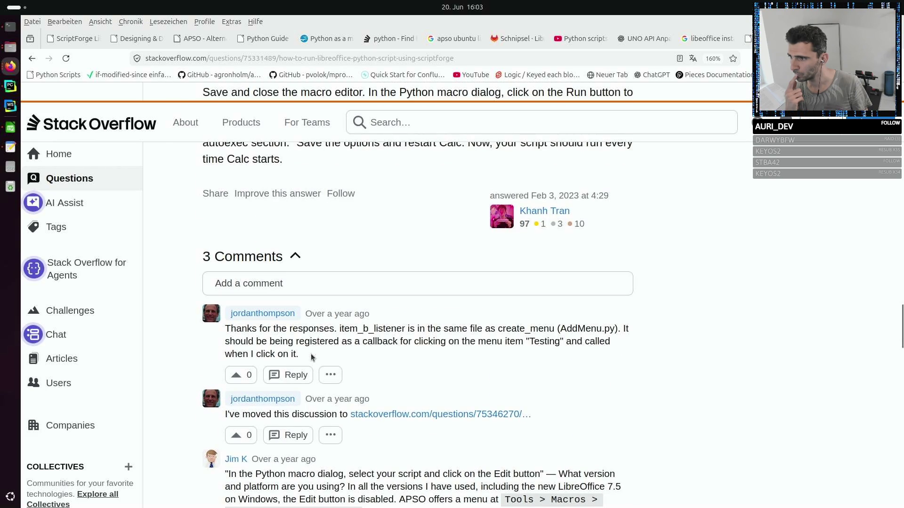
scroll(311, 359, down, 3)
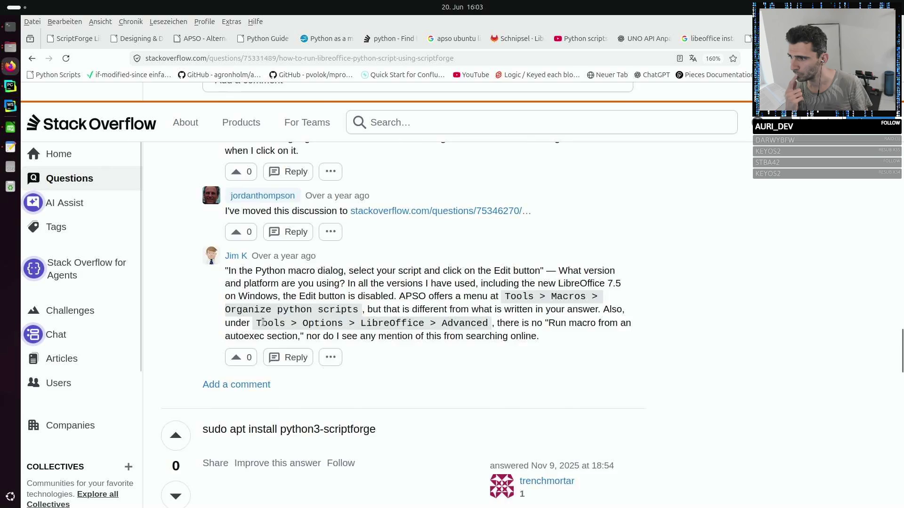
scroll(262, 323, down, 2)
Highlight the answer's 'sudo apt install python3-scriptforge' command.
triple_click(291, 328)
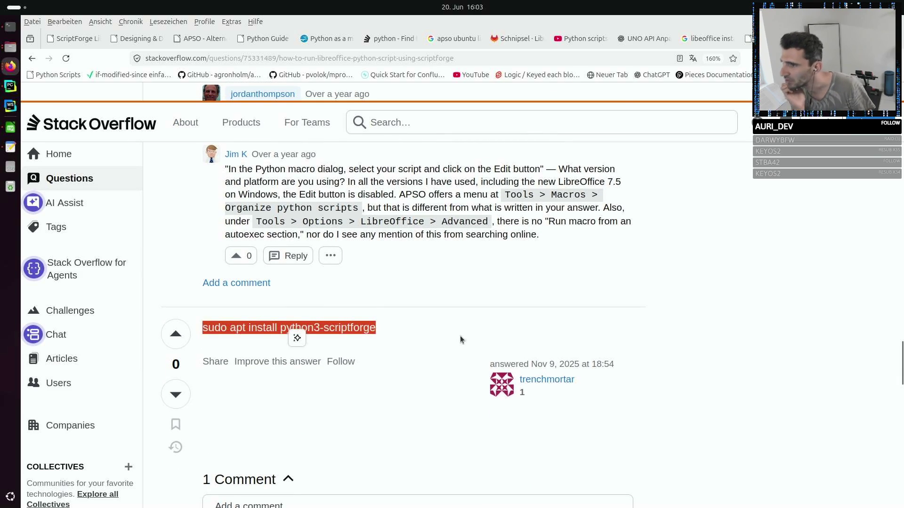
scroll(460, 337, down, 2)
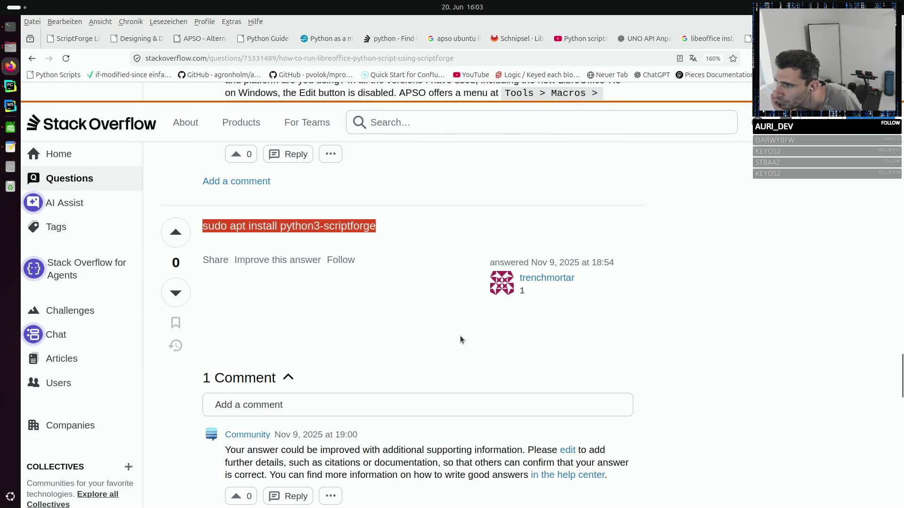
Return to the results, glance at the LibreOffice Conference video, then choose the ScriptForge - LibreOfficiant GitLab result.
click(32, 58)
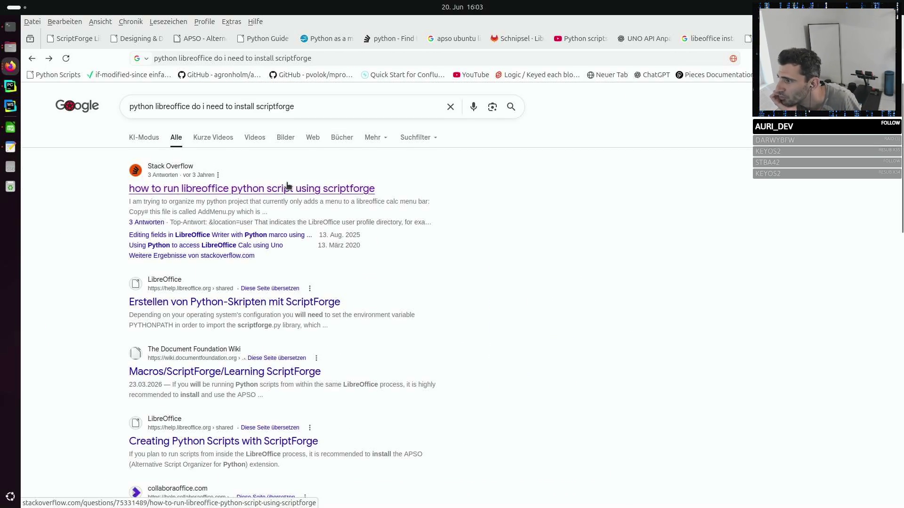
scroll(286, 186, down, 1)
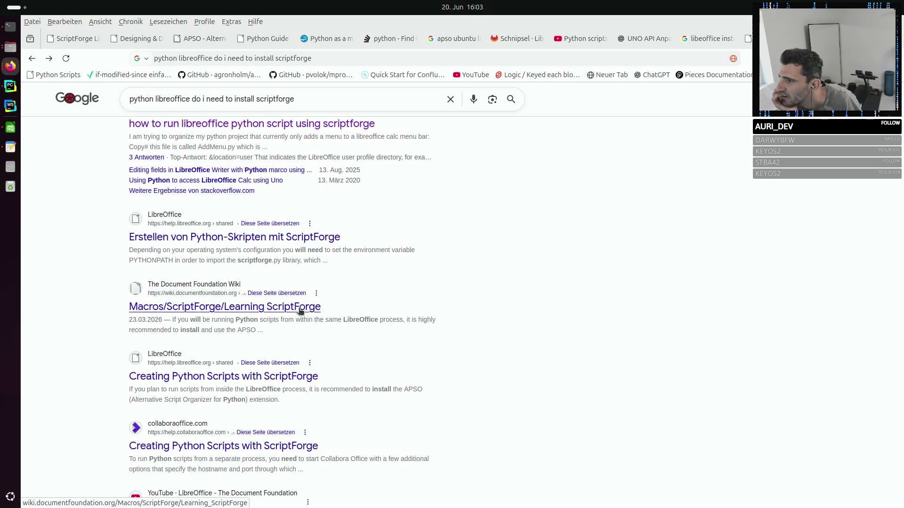
scroll(299, 310, down, 1)
scroll(297, 312, down, 1)
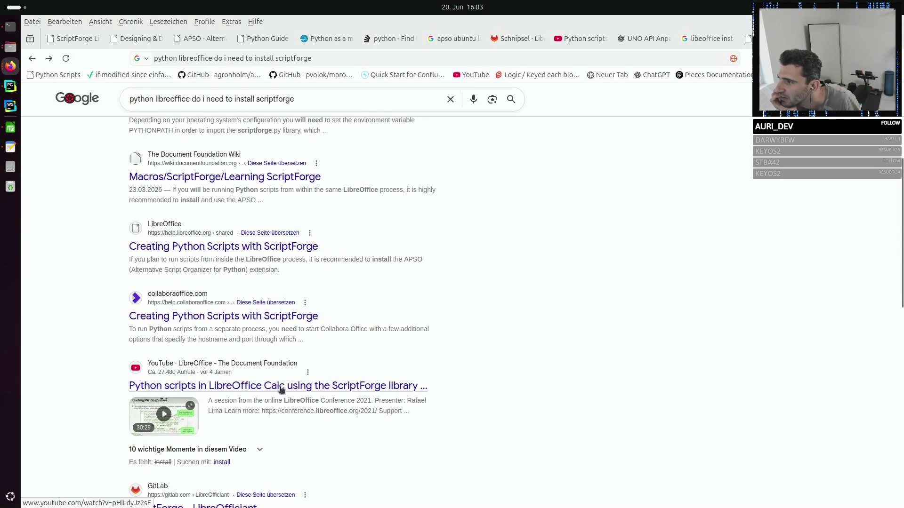
click(377, 388)
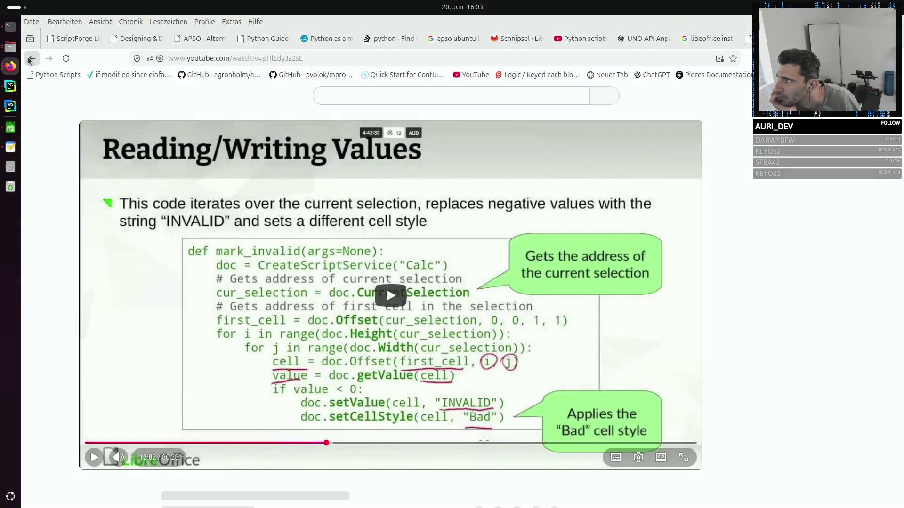
click(31, 58)
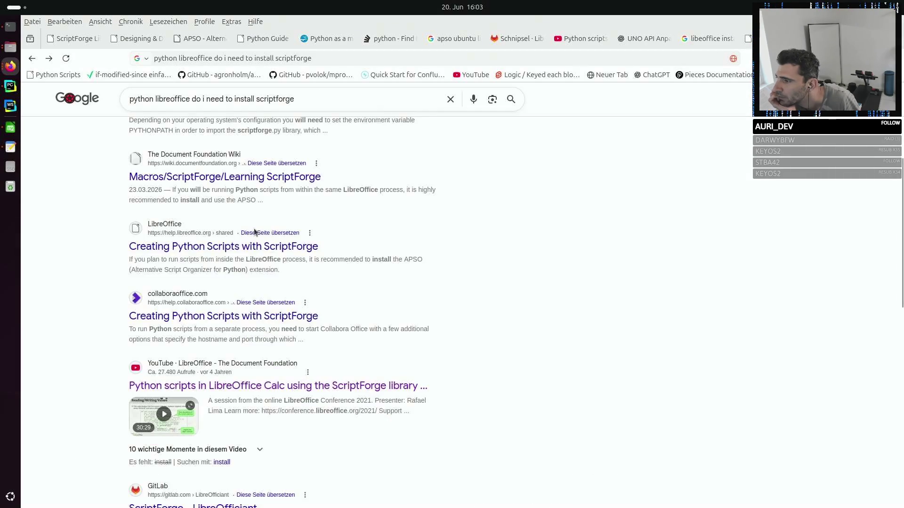
scroll(254, 231, down, 2)
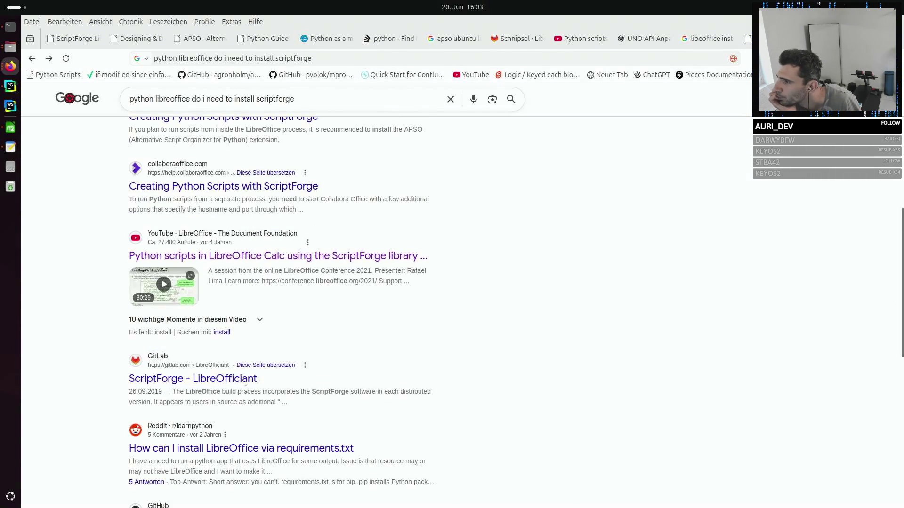
click(233, 381)
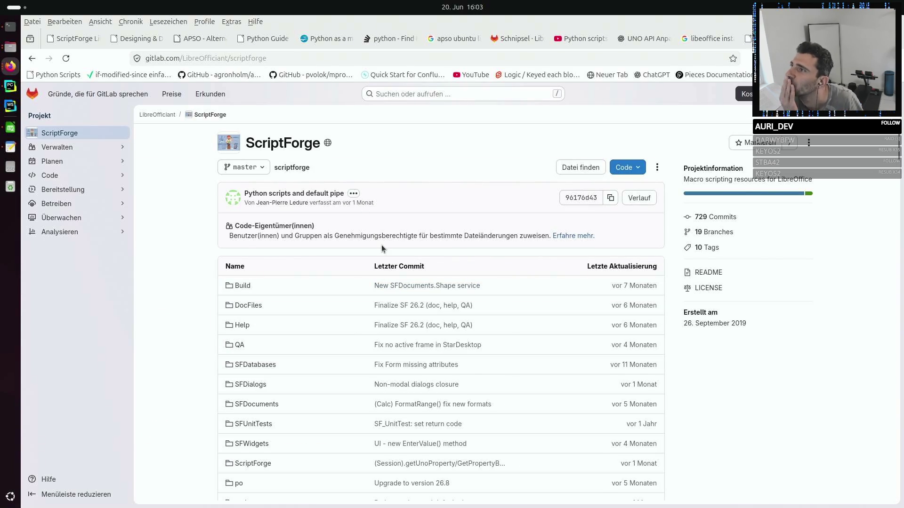
scroll(381, 248, down, 2)
scroll(381, 248, down, 2)
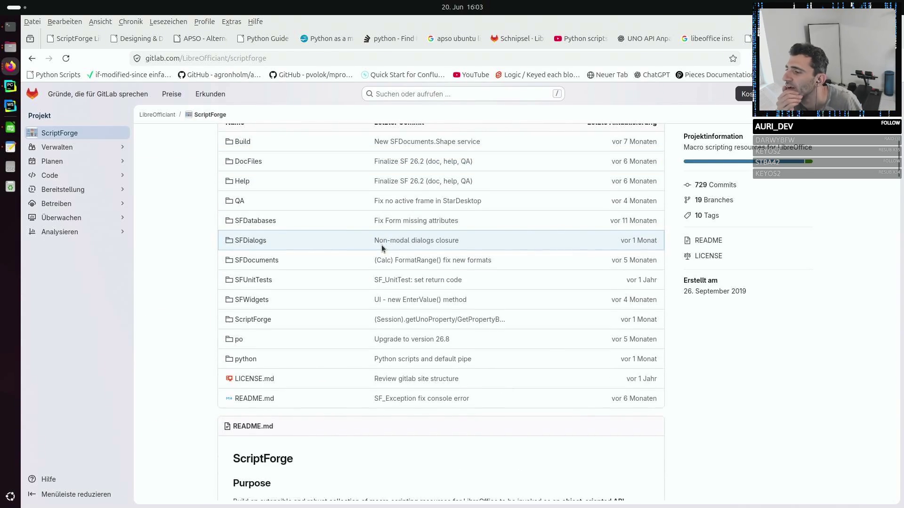
scroll(382, 248, down, 3)
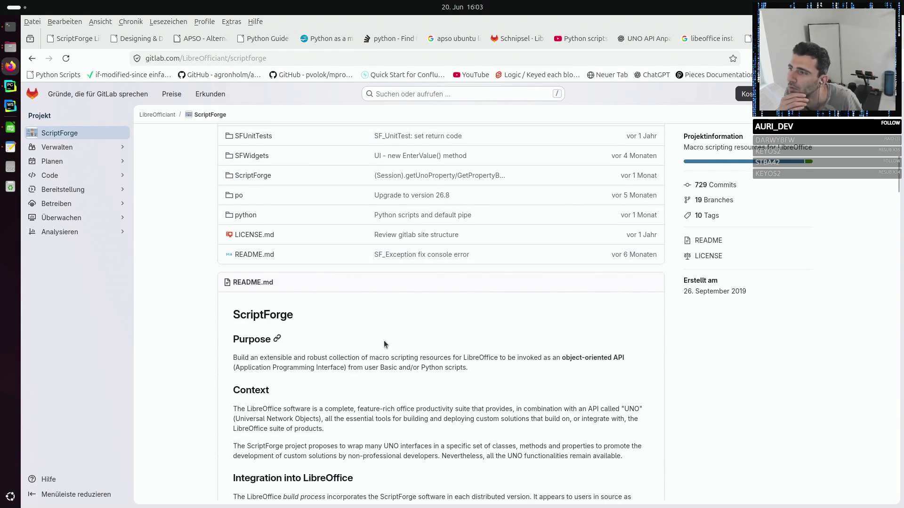
scroll(398, 337, down, 3)
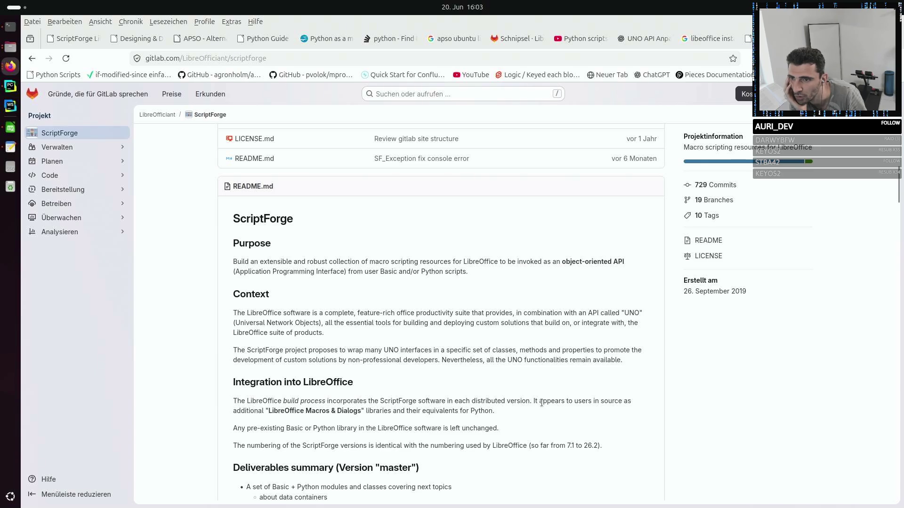
Highlight the README sentence about the LibreOffice Macros & Dialogs libraries and Python equivalents.
drag(543, 405, 556, 418)
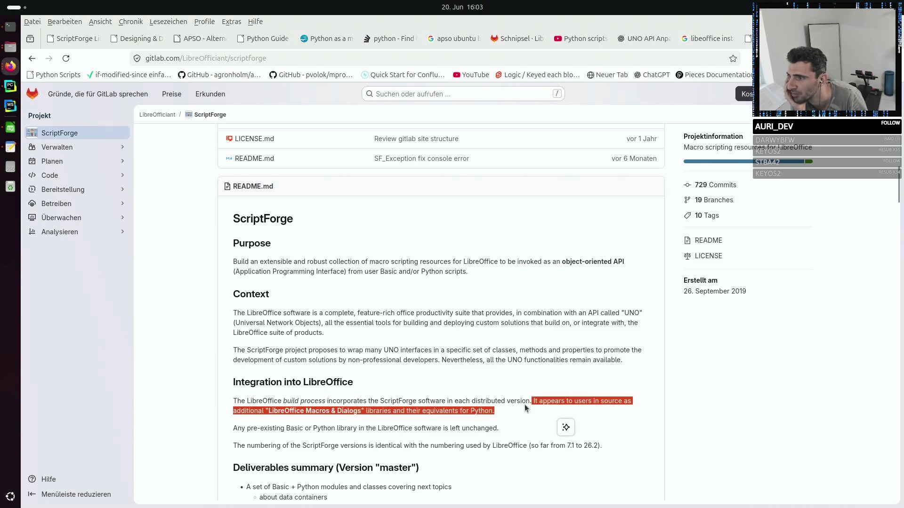